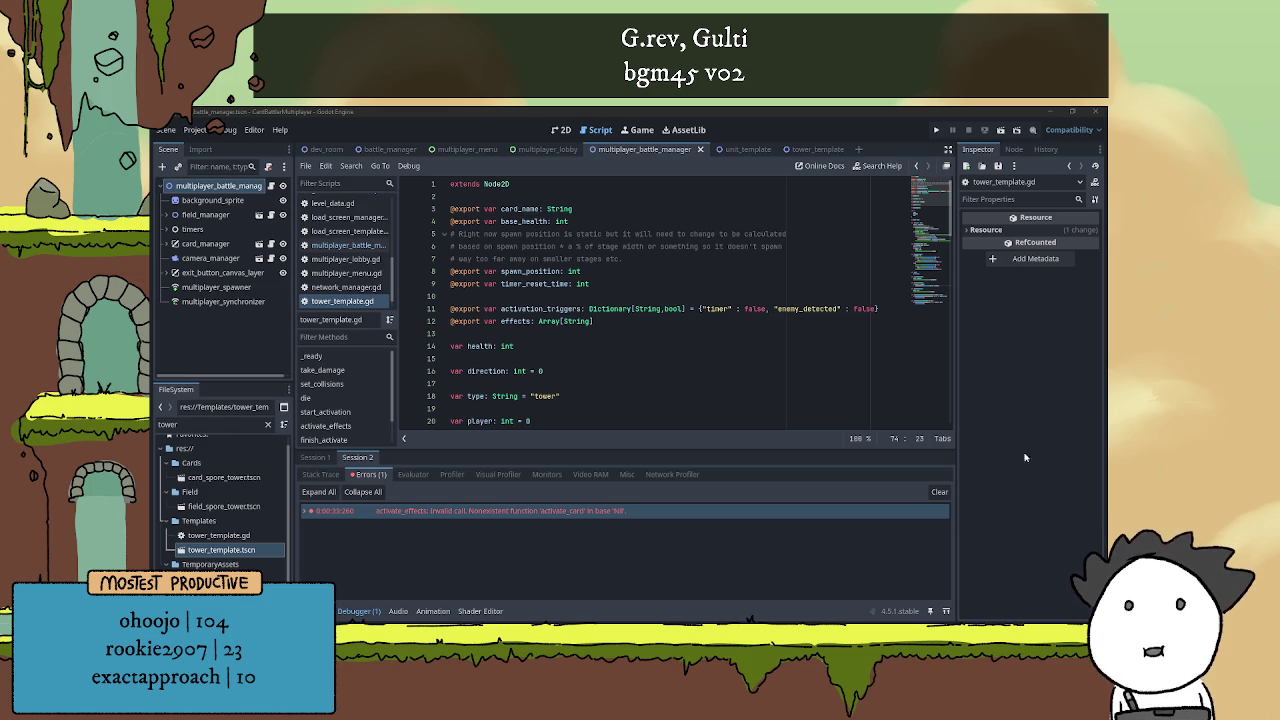
Insert 'if not is_multiplayer_authority(): return' as activate_effects' first line in tower_template.gd and save
scroll(574, 400, "down", 15)
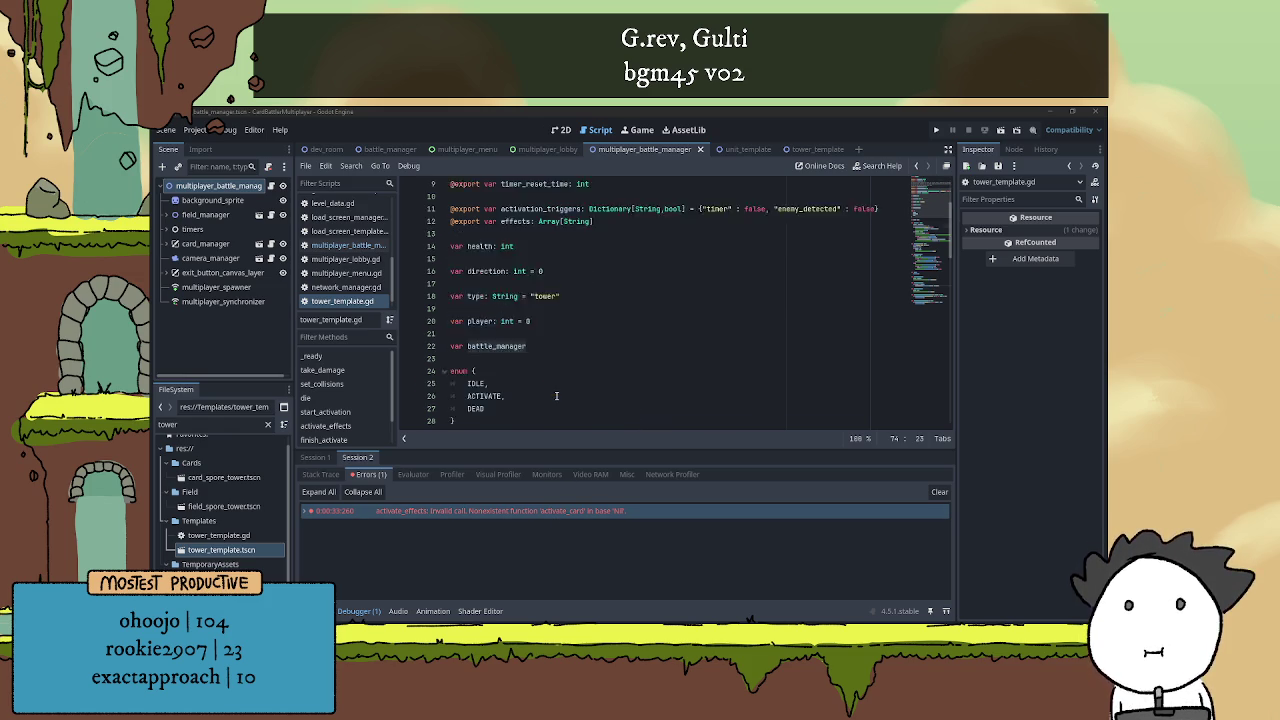
scroll(576, 373, "down", 5)
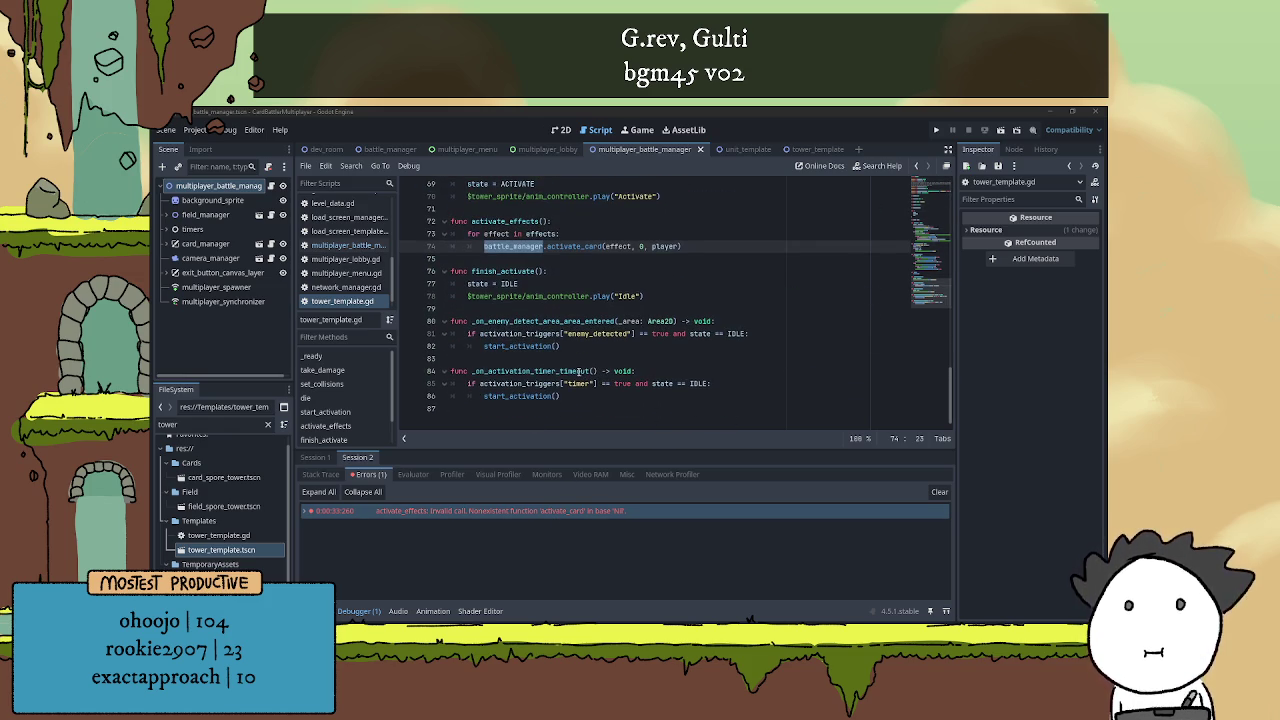
left_click(580, 222)
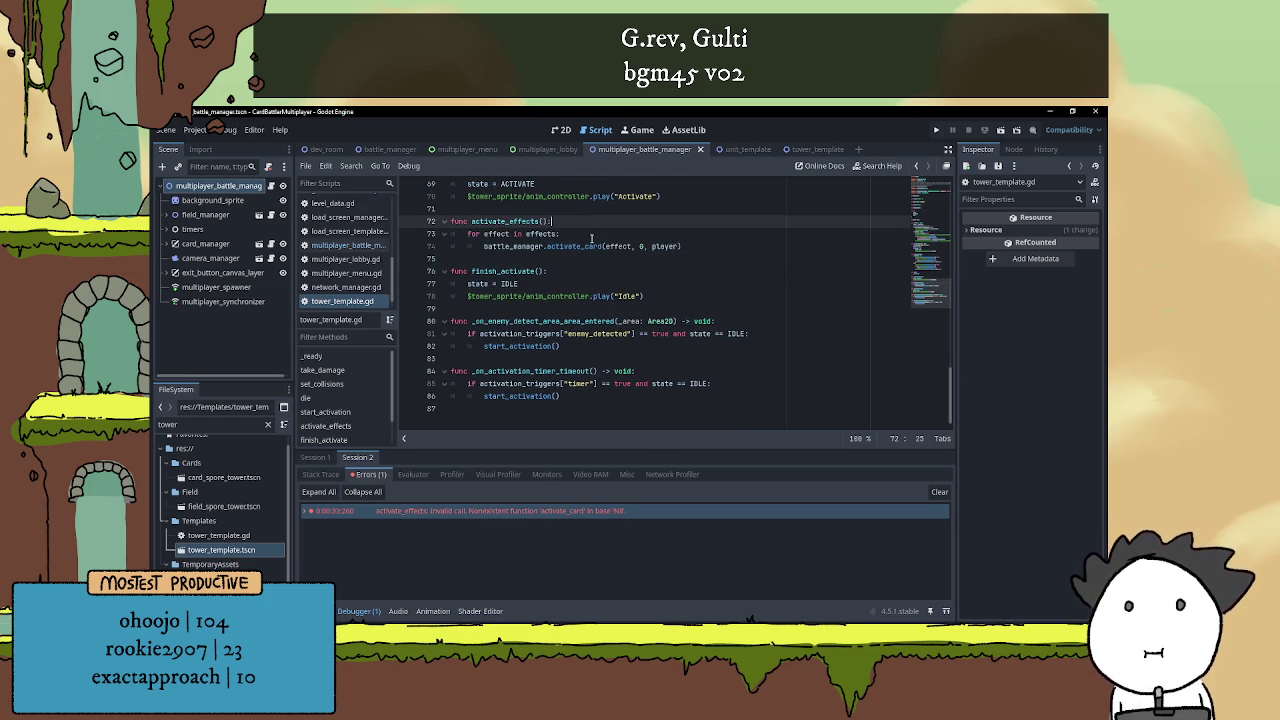
key("Return")
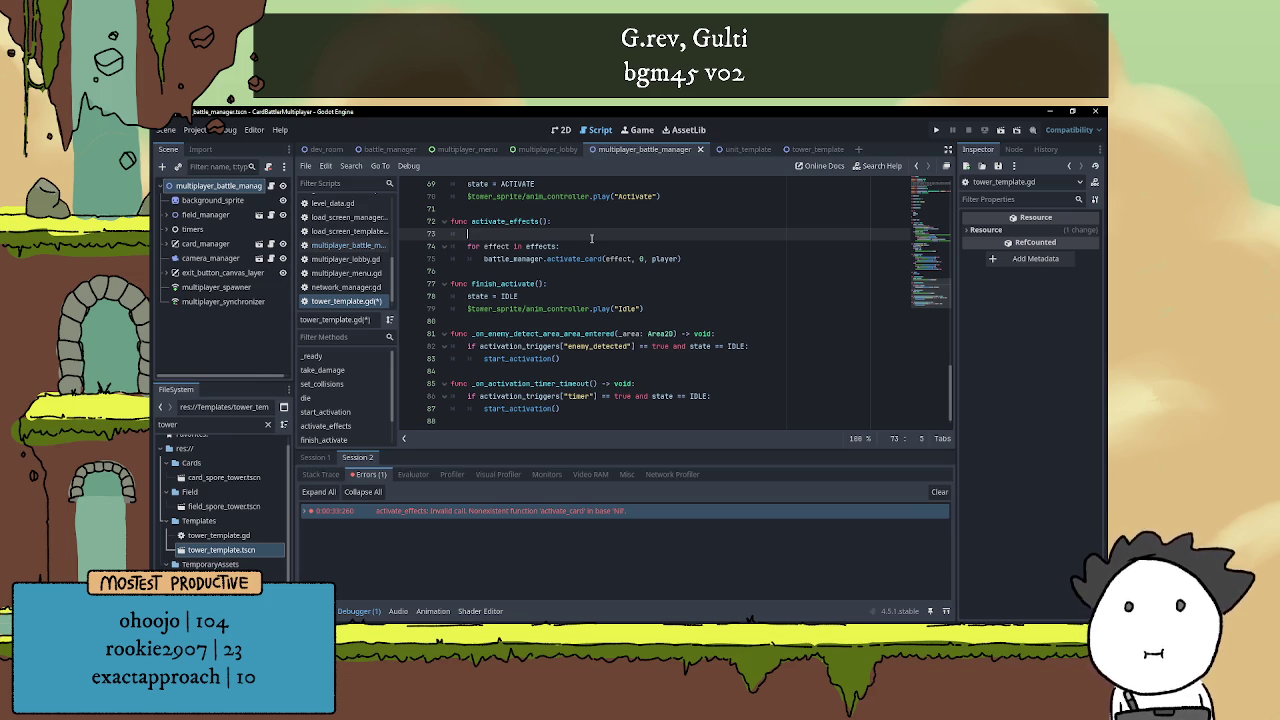
type("if i")
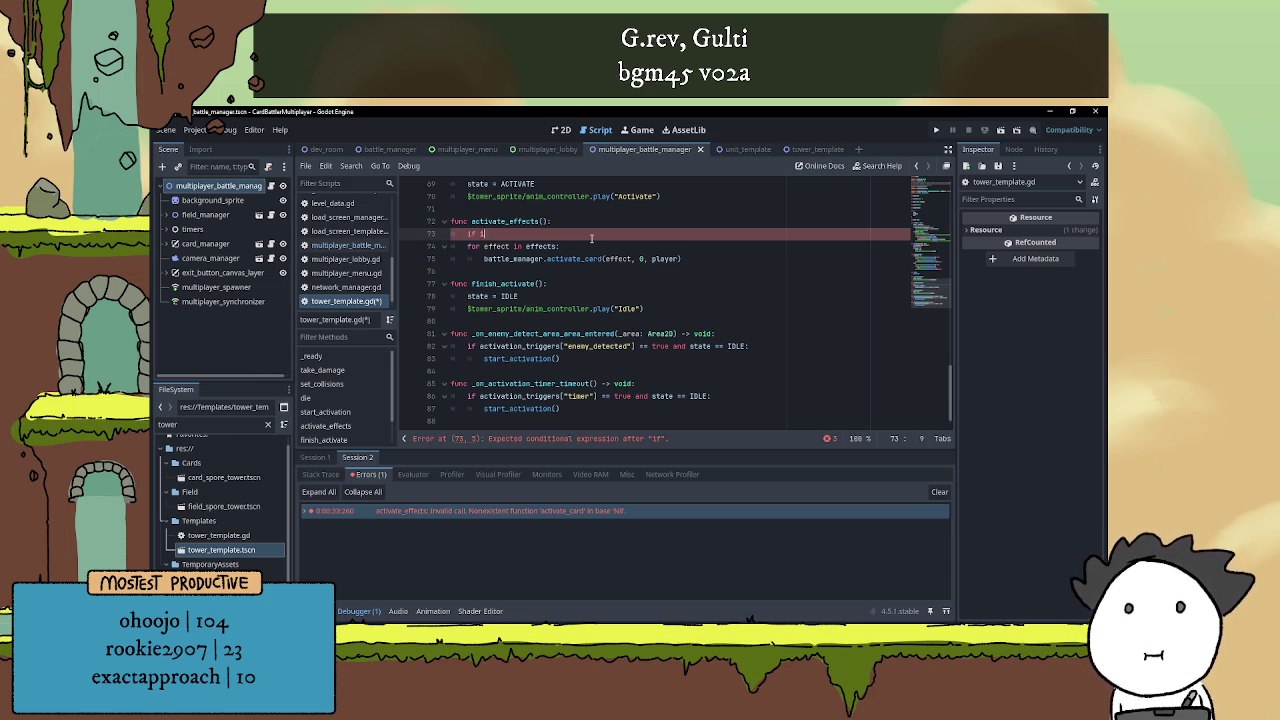
type("s_mu")
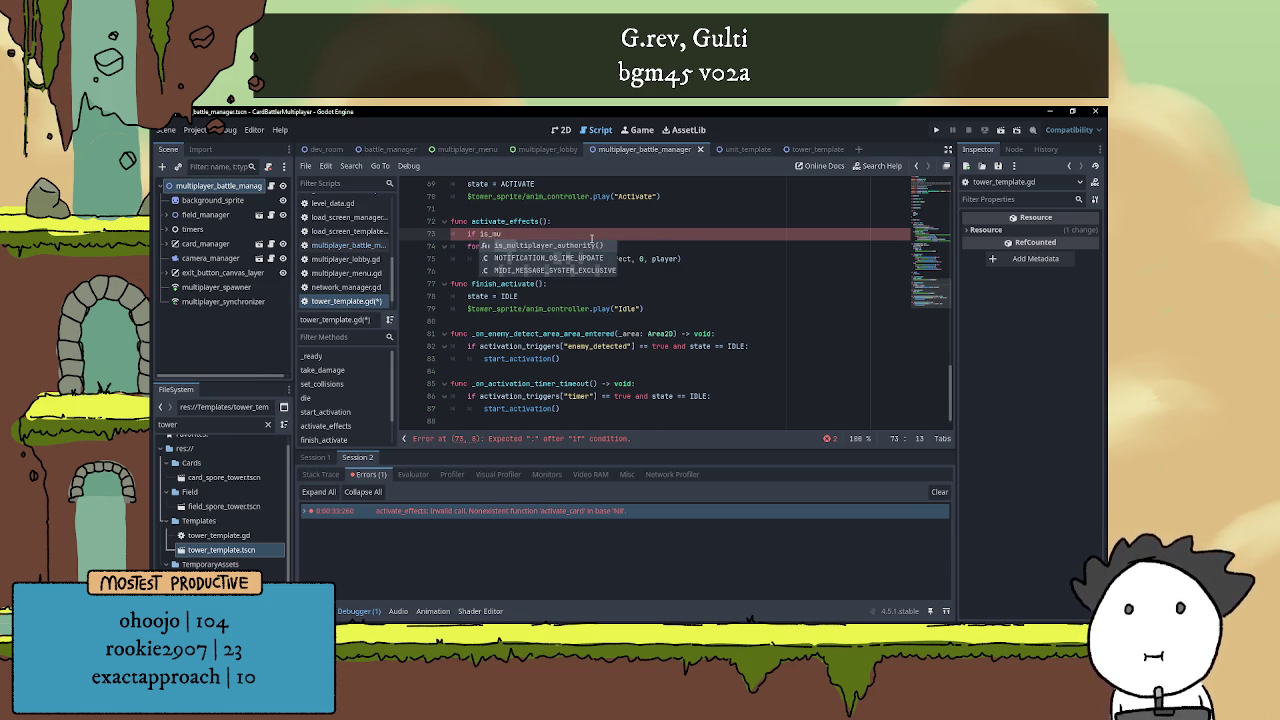
key("BackSpace")
key("BackSpace")
key("BackSpace")
type("notis_mult")
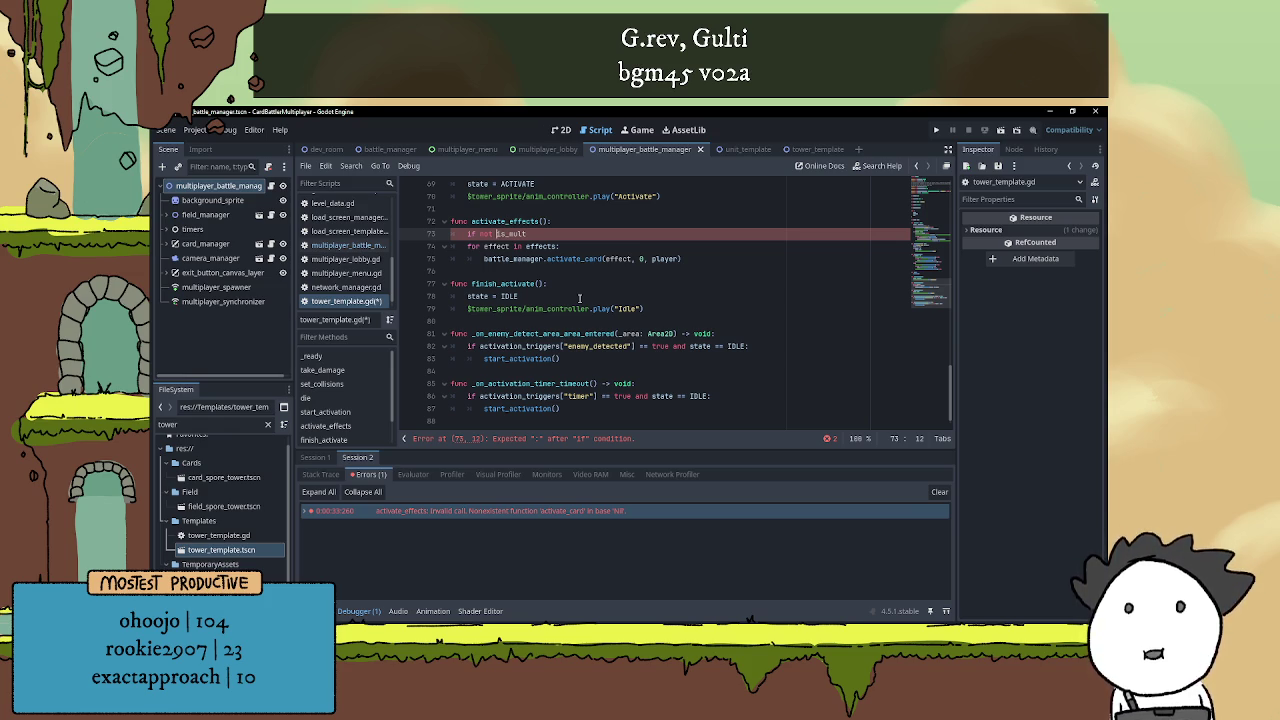
left_click(532, 233)
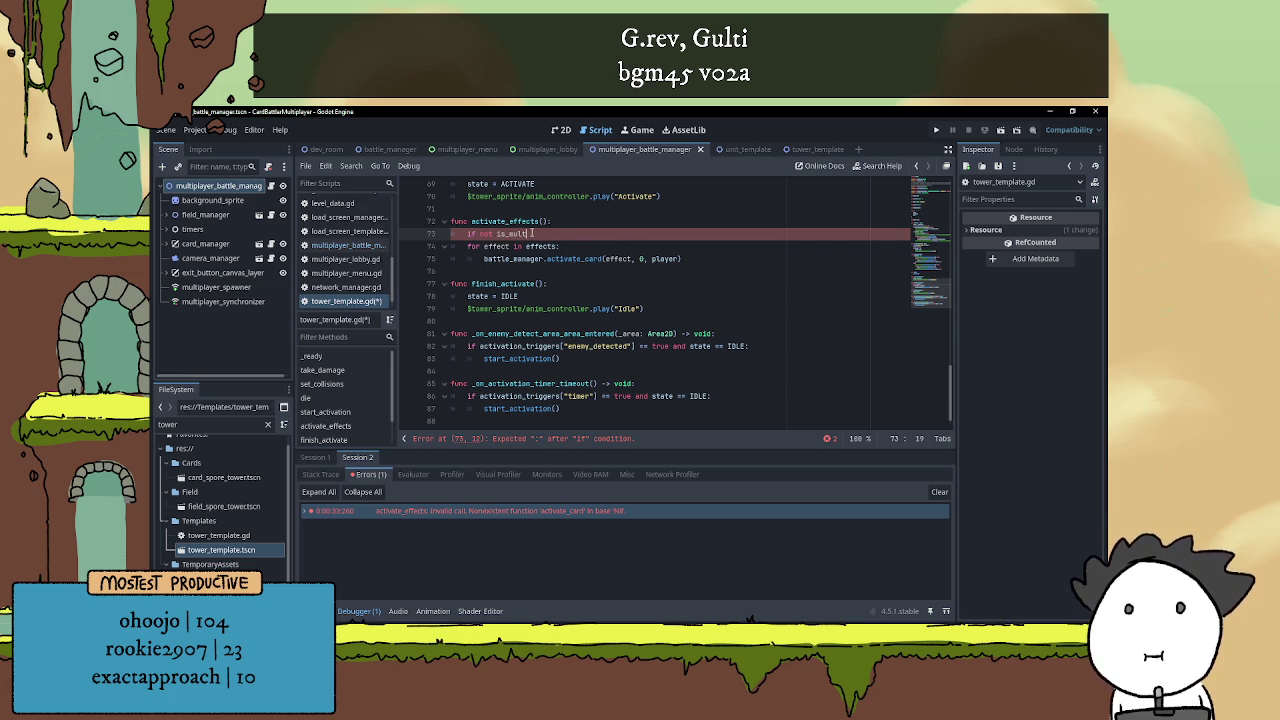
type("ipl")
key("Return")
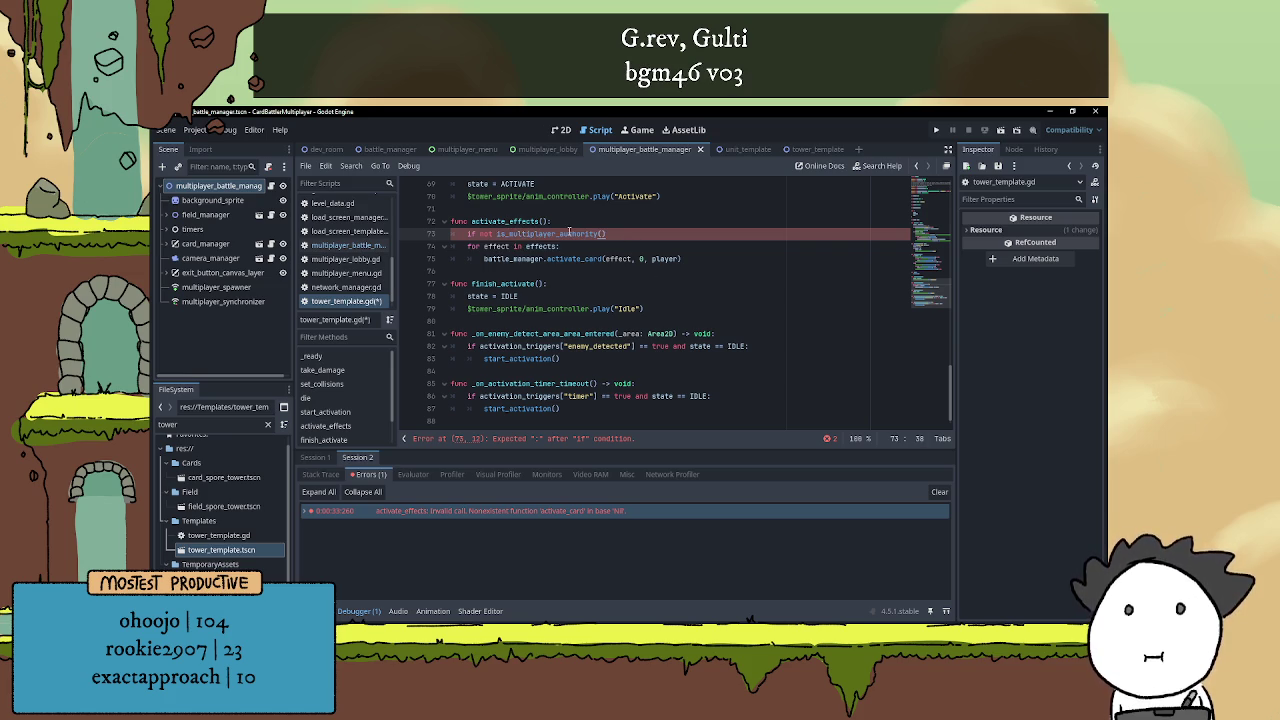
type(": return")
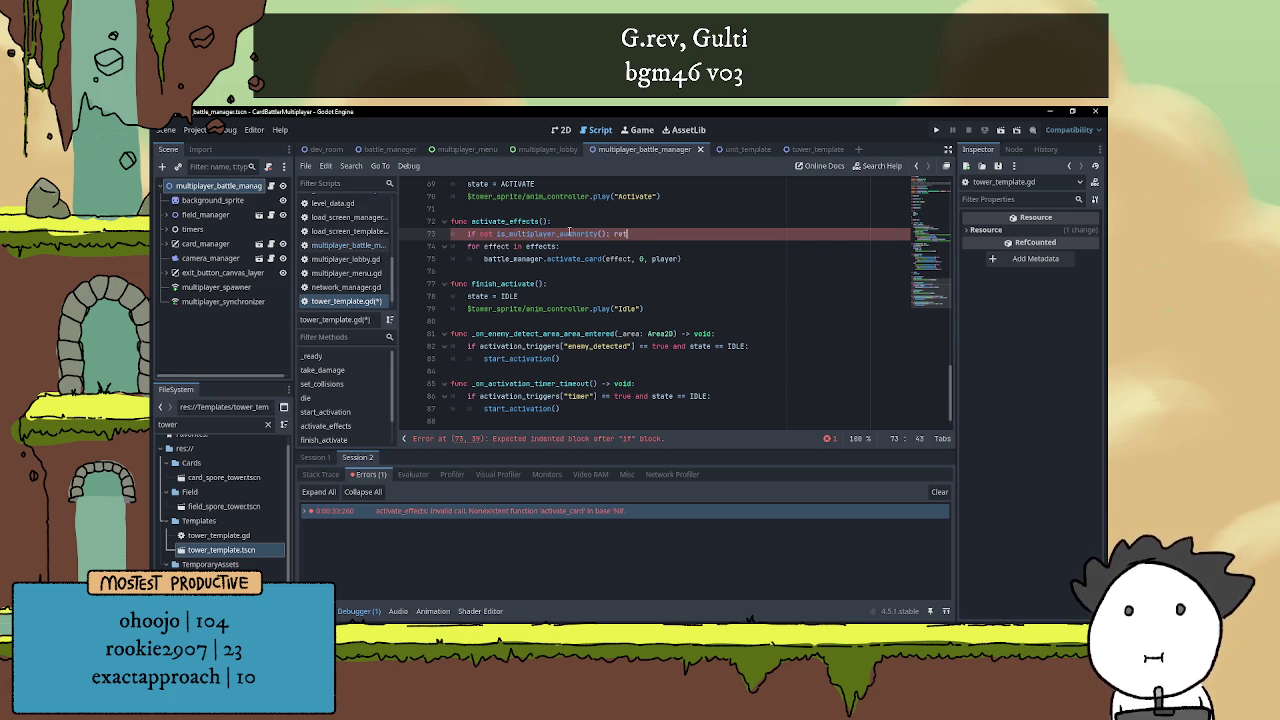
left_click(570, 221)
key("ctrl+s")
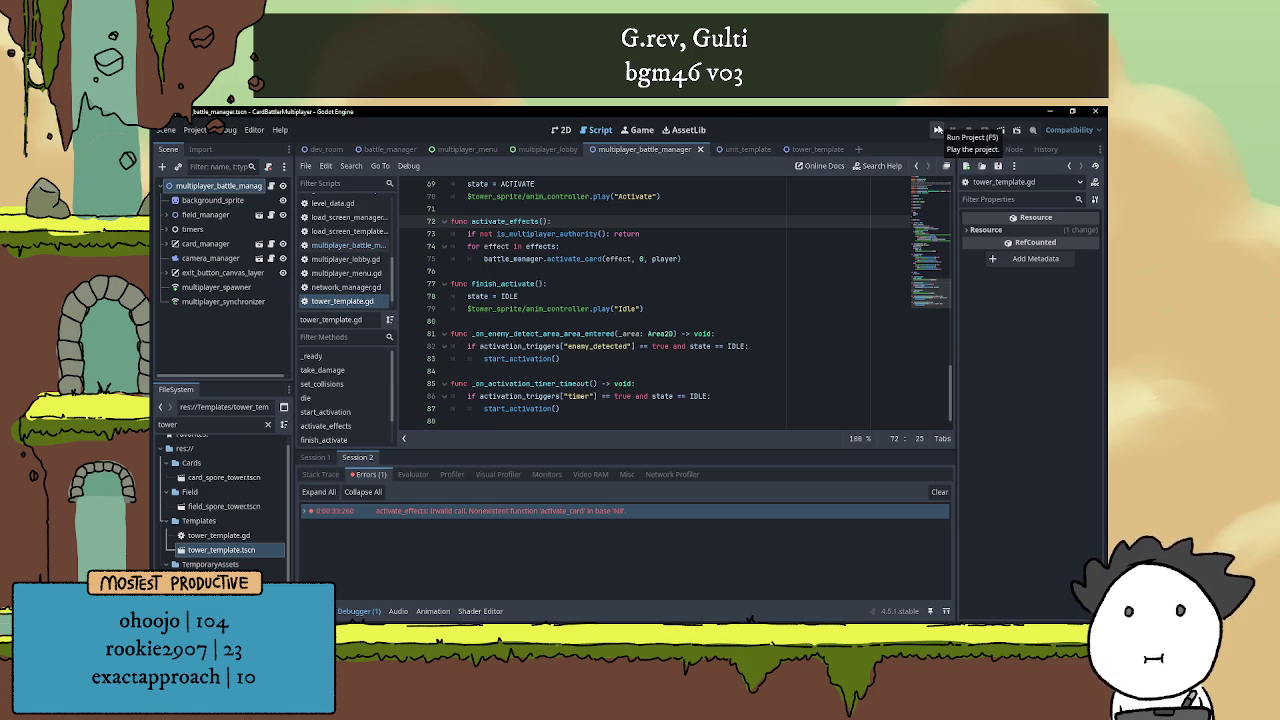
Run the project, host a multiplayer battle in one game window and join it from the other
left_click(938, 130)
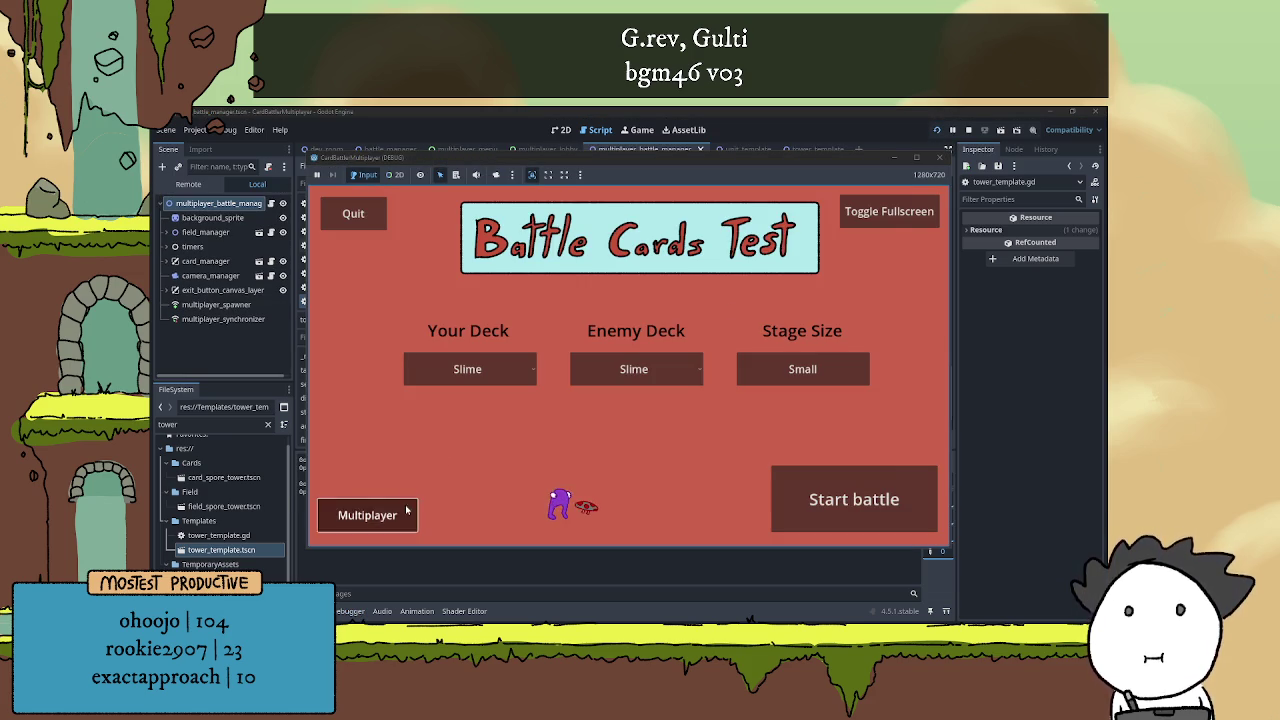
left_click(406, 510)
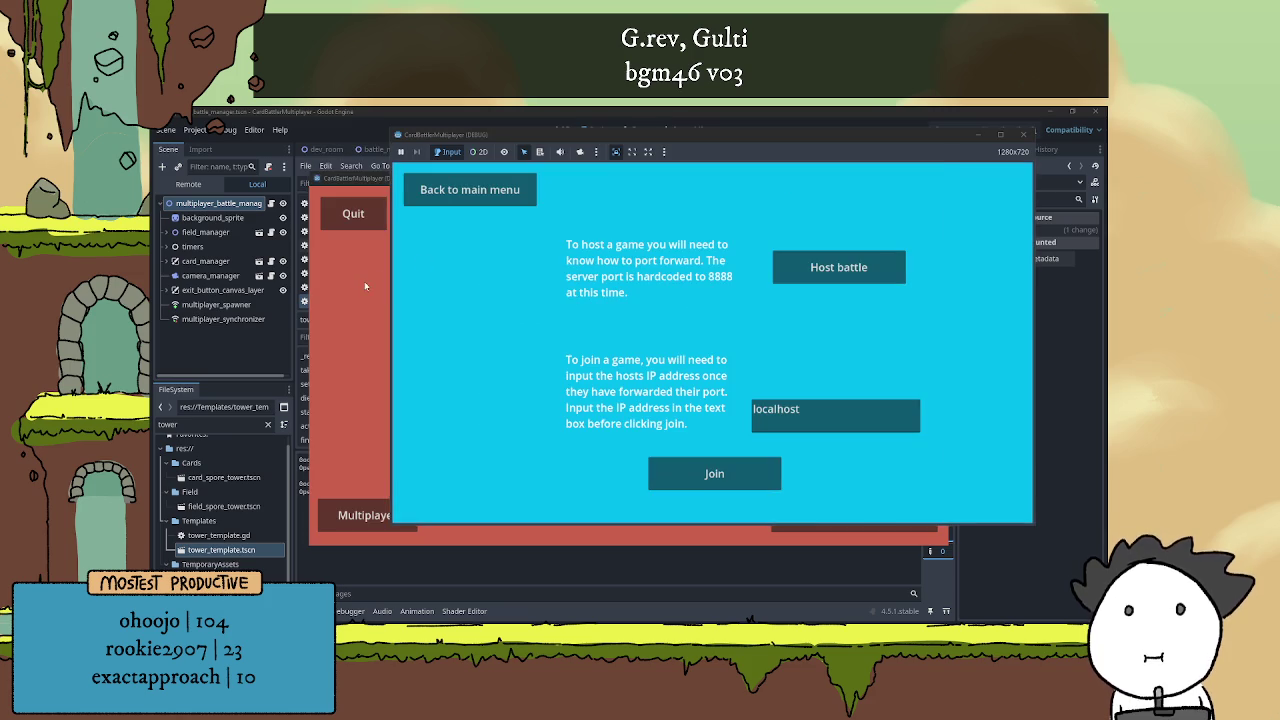
left_click(552, 506)
left_click_drag(552, 506, 445, 476)
left_click(917, 325)
left_click(838, 267)
left_click(256, 487)
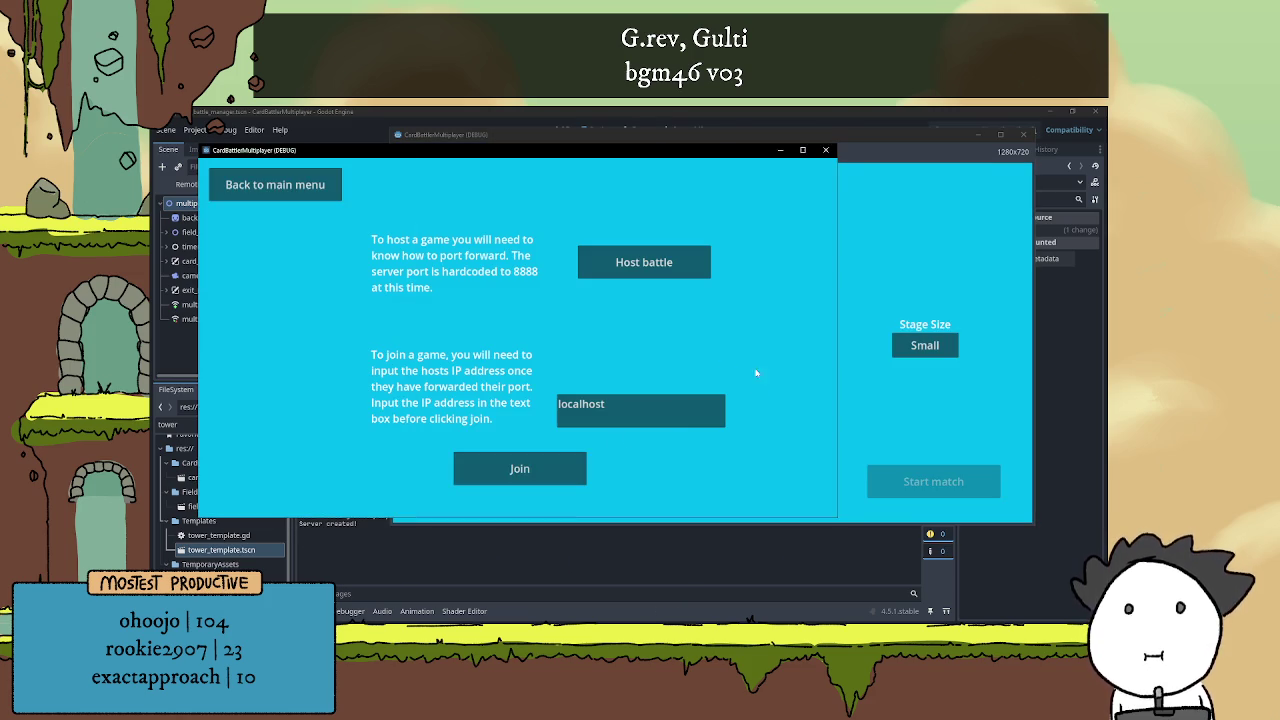
left_click(519, 468)
Give player 2 the Fungi deck and player 1 the Copy! deck, then start the match
left_click(316, 345)
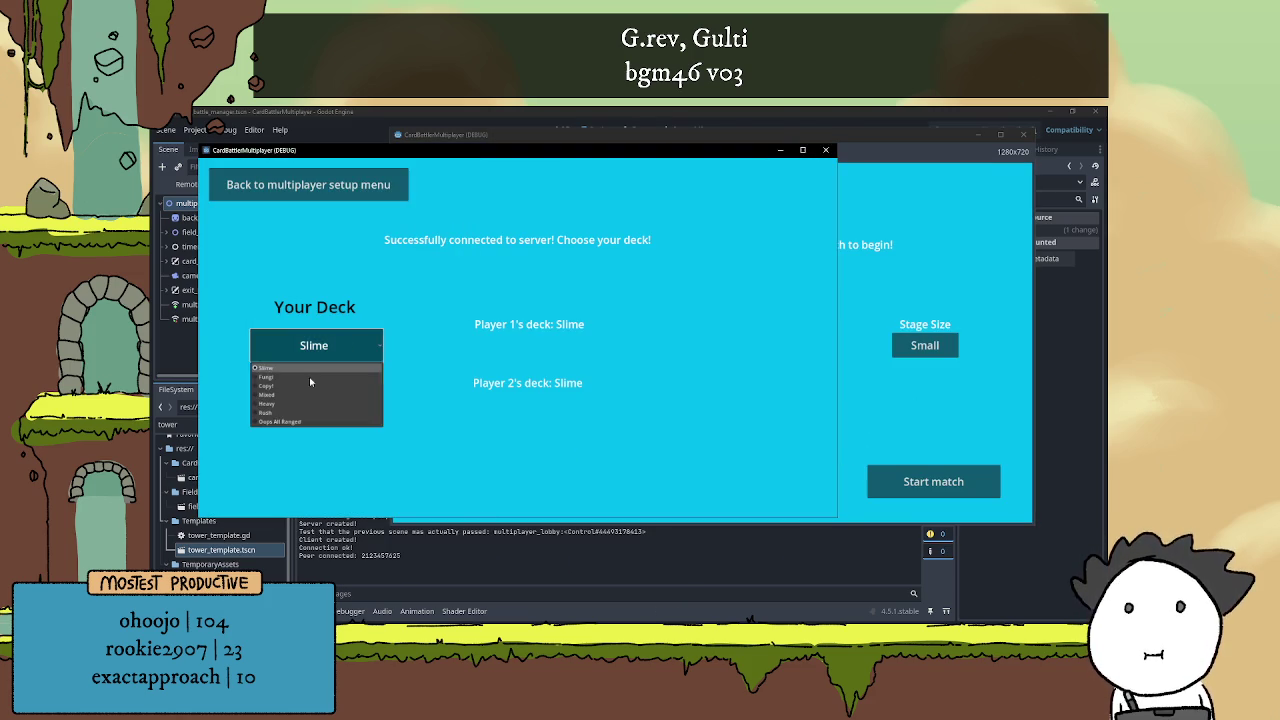
left_click(305, 379)
left_click(905, 400)
left_click(537, 345)
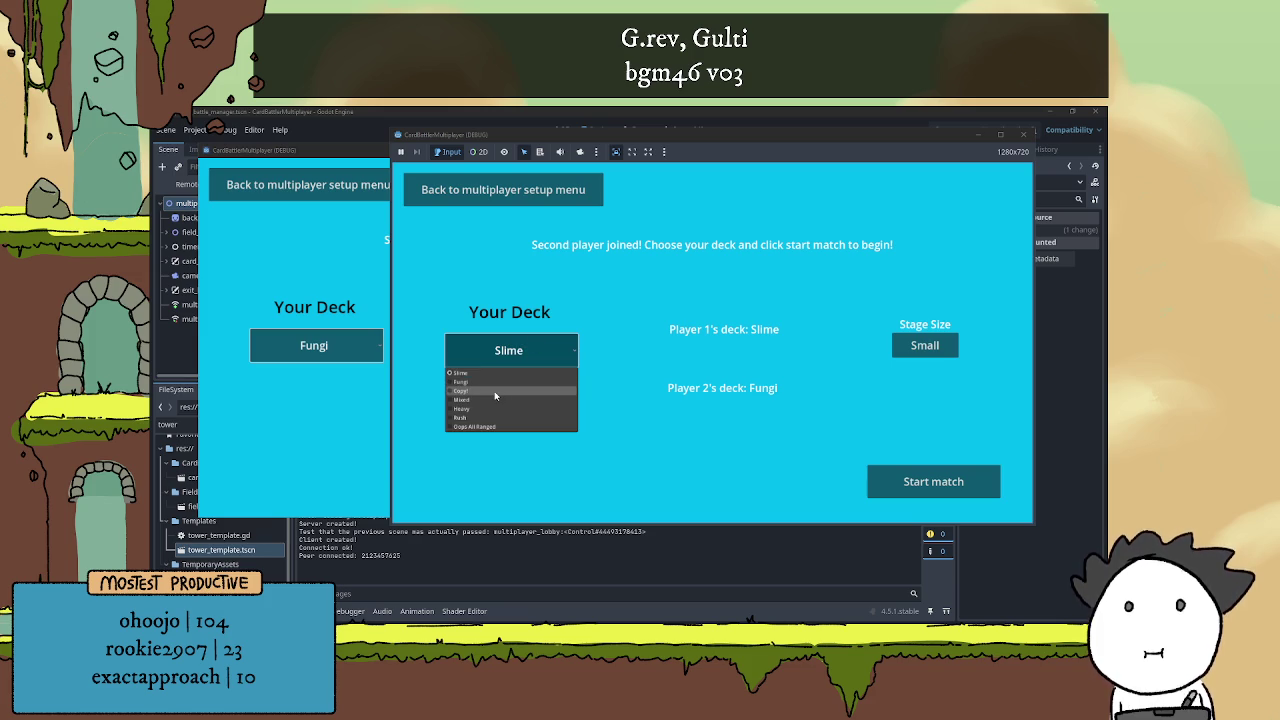
left_click(494, 394)
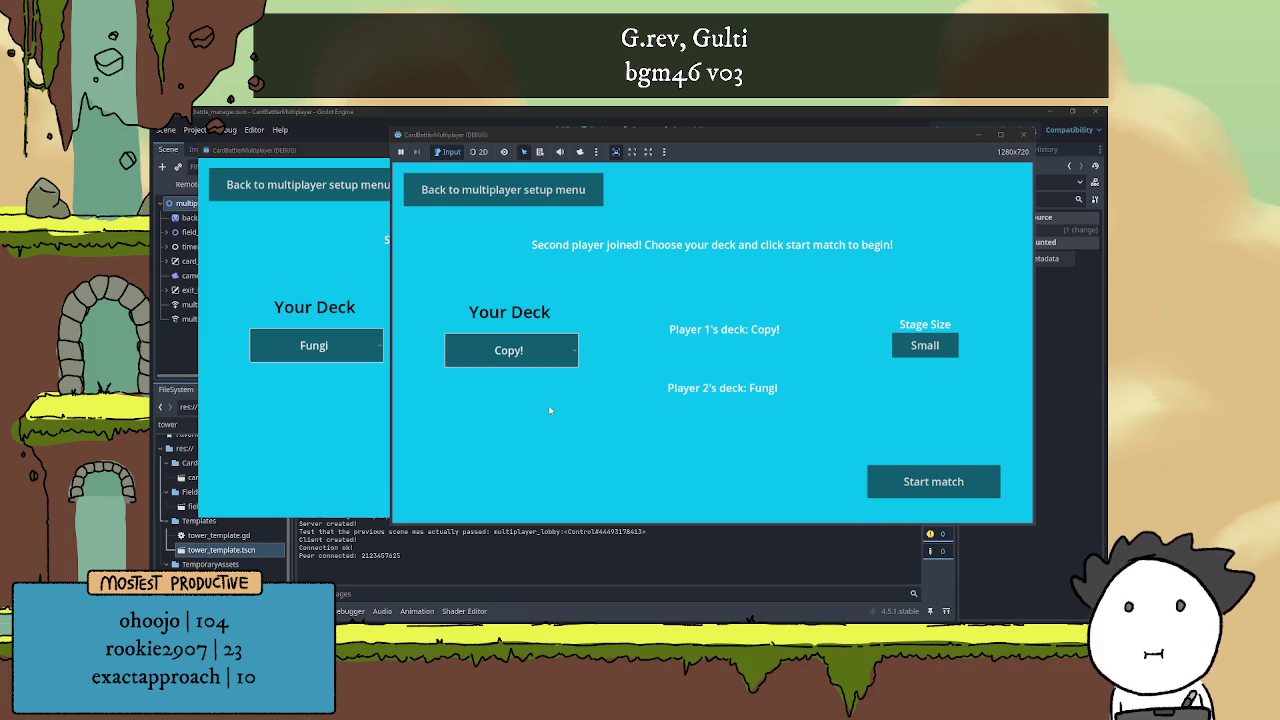
left_click(949, 488)
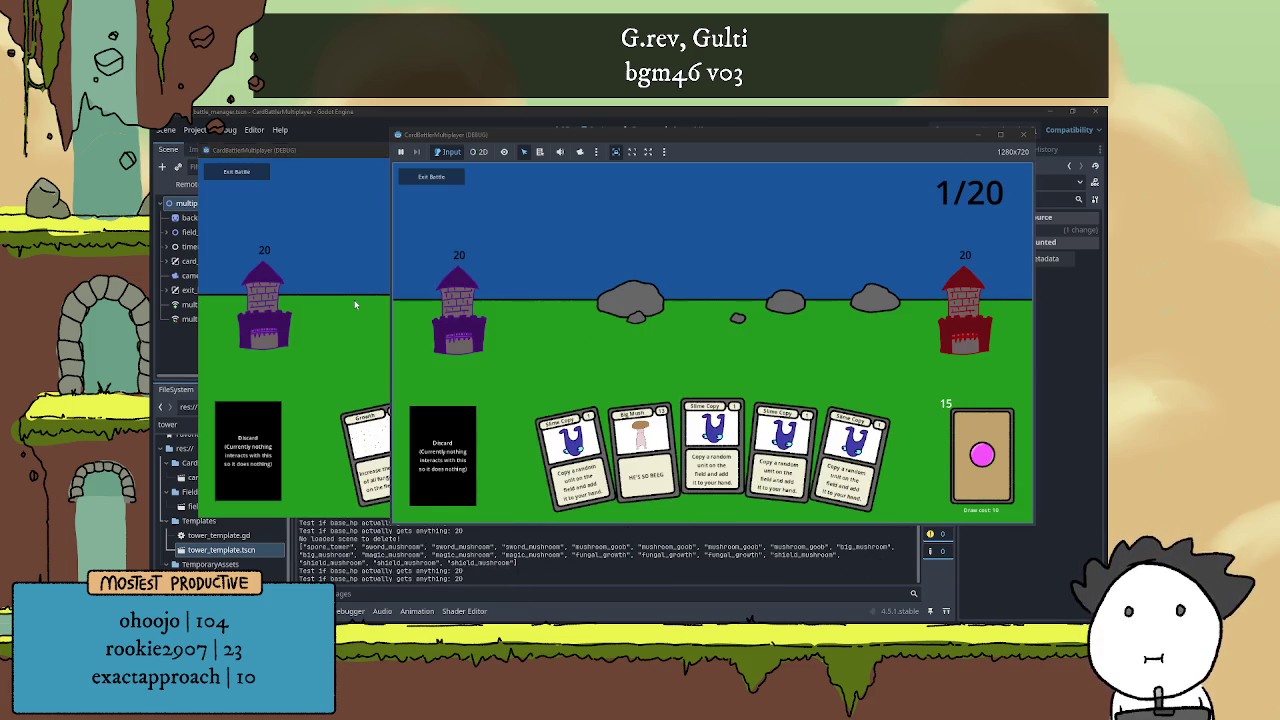
Play Spore Tower, then several Big Mush, Slime Copy and Lil Mush cards across the windows
left_click(354, 301)
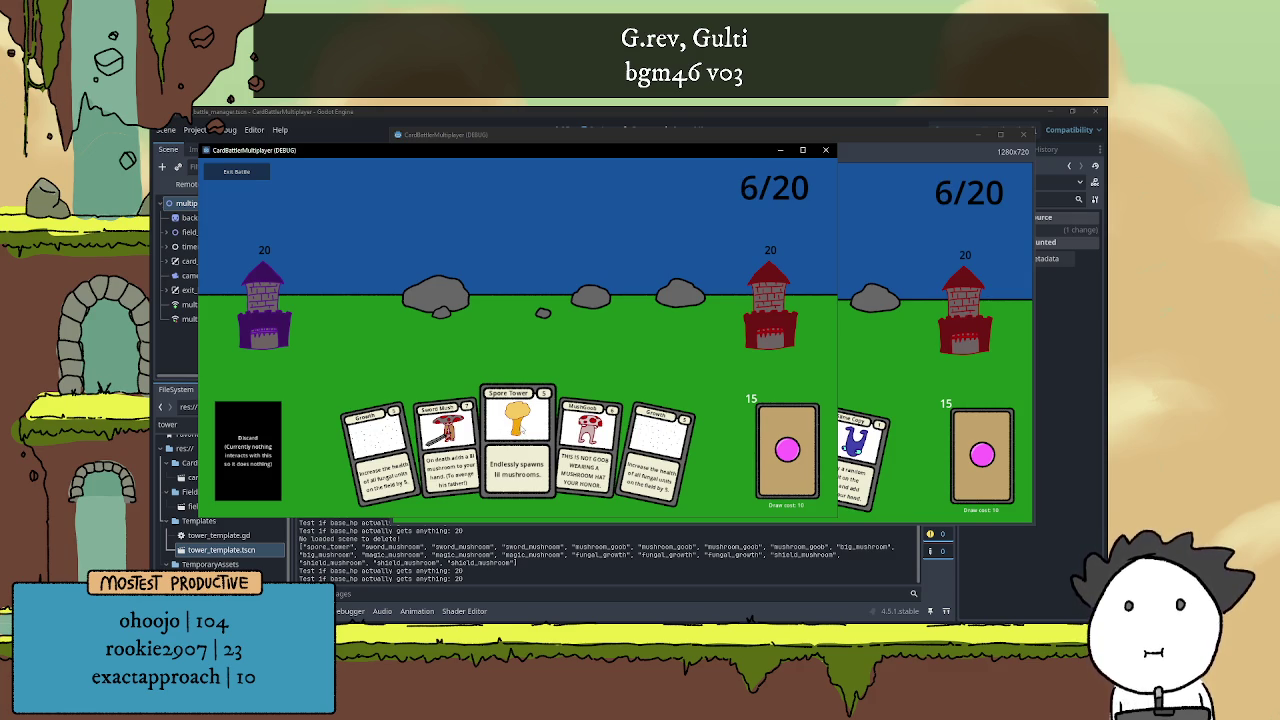
left_click(517, 440)
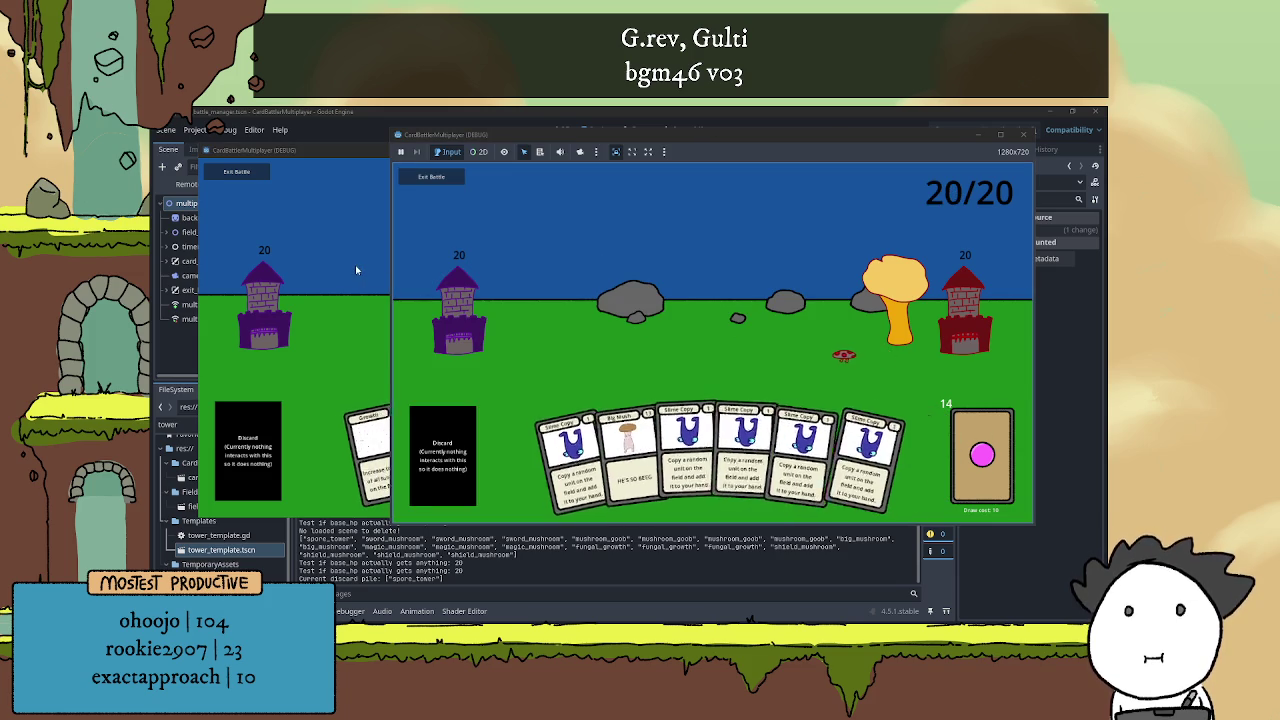
key("alt+Tab")
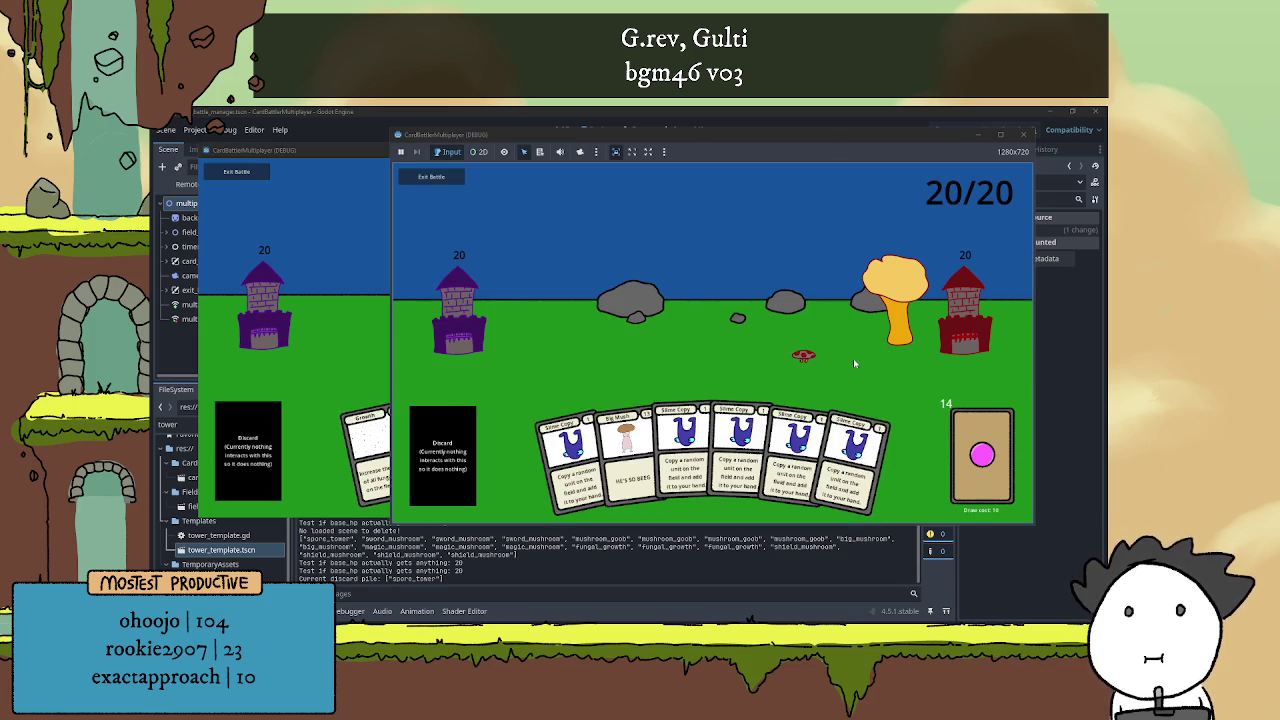
left_click(357, 323)
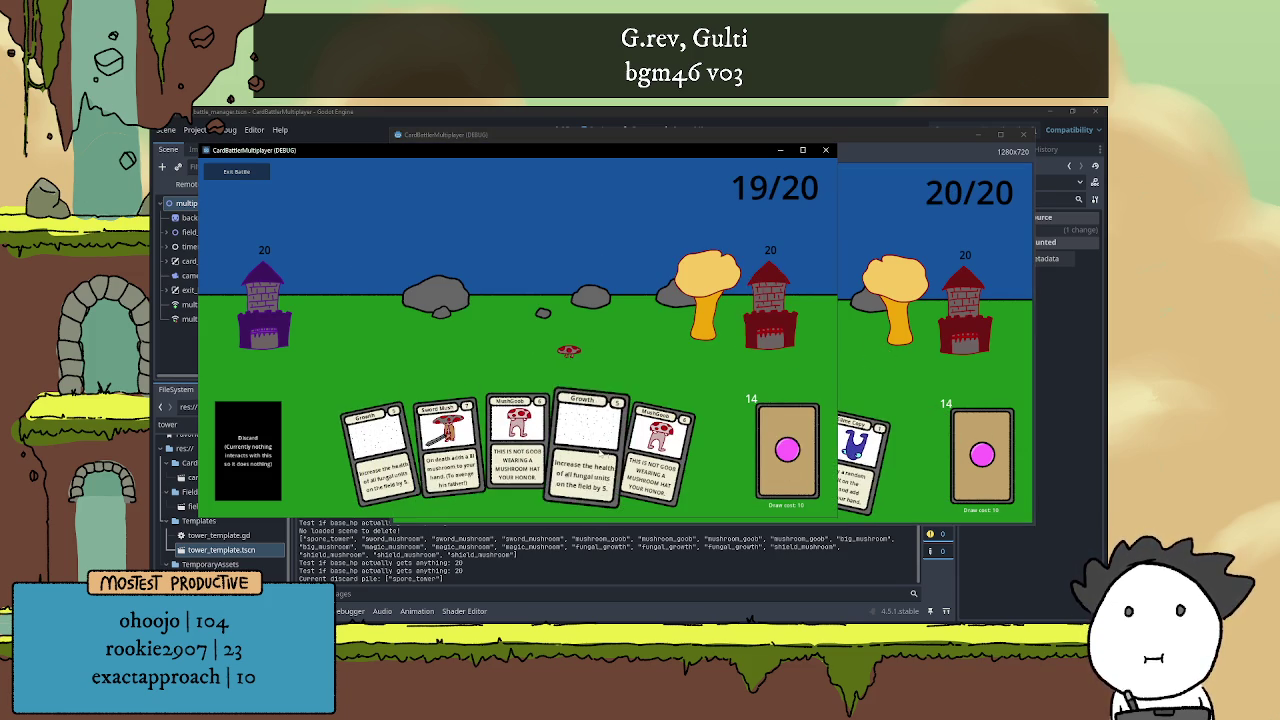
left_click(865, 455)
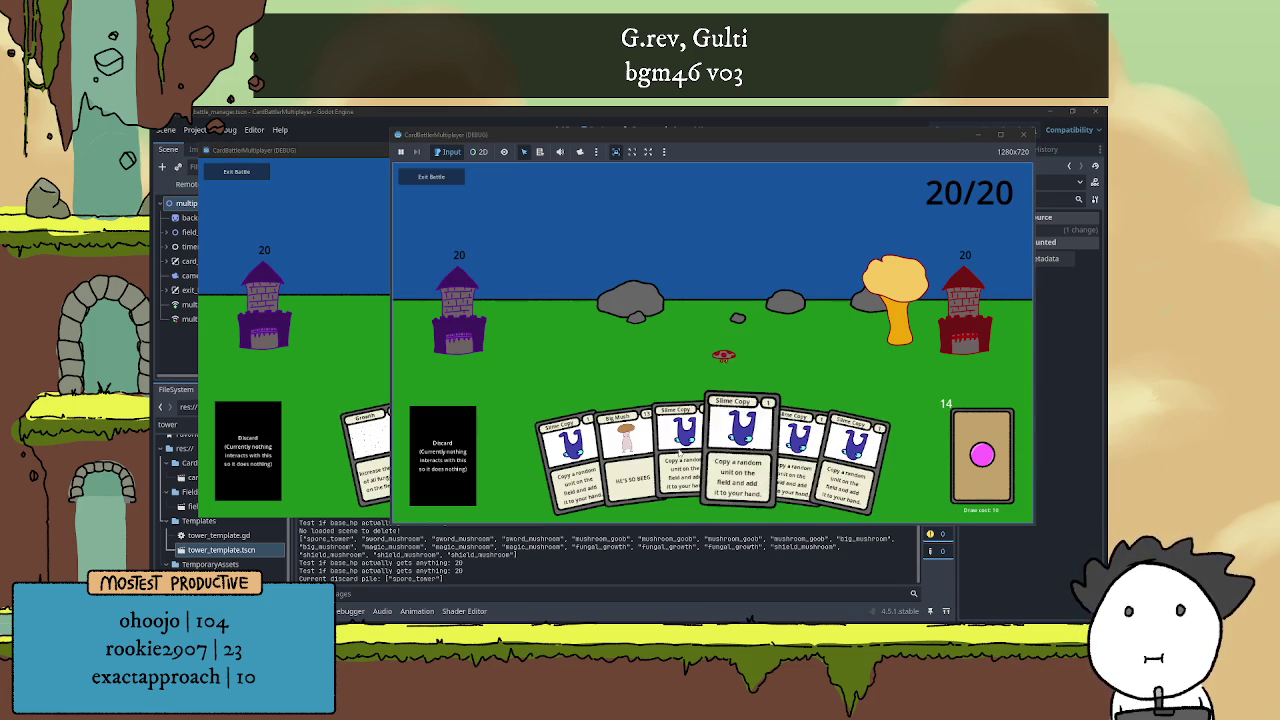
left_click(632, 455)
left_click(648, 455)
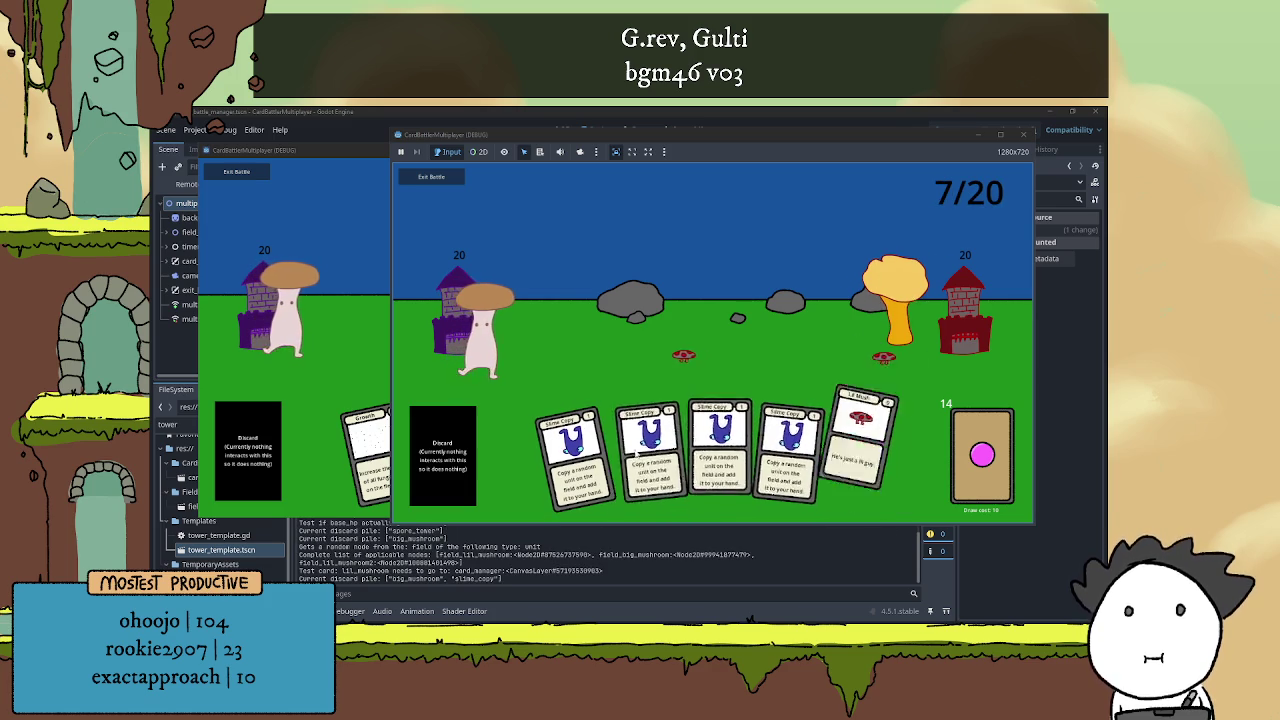
left_click(700, 455)
left_click(760, 455)
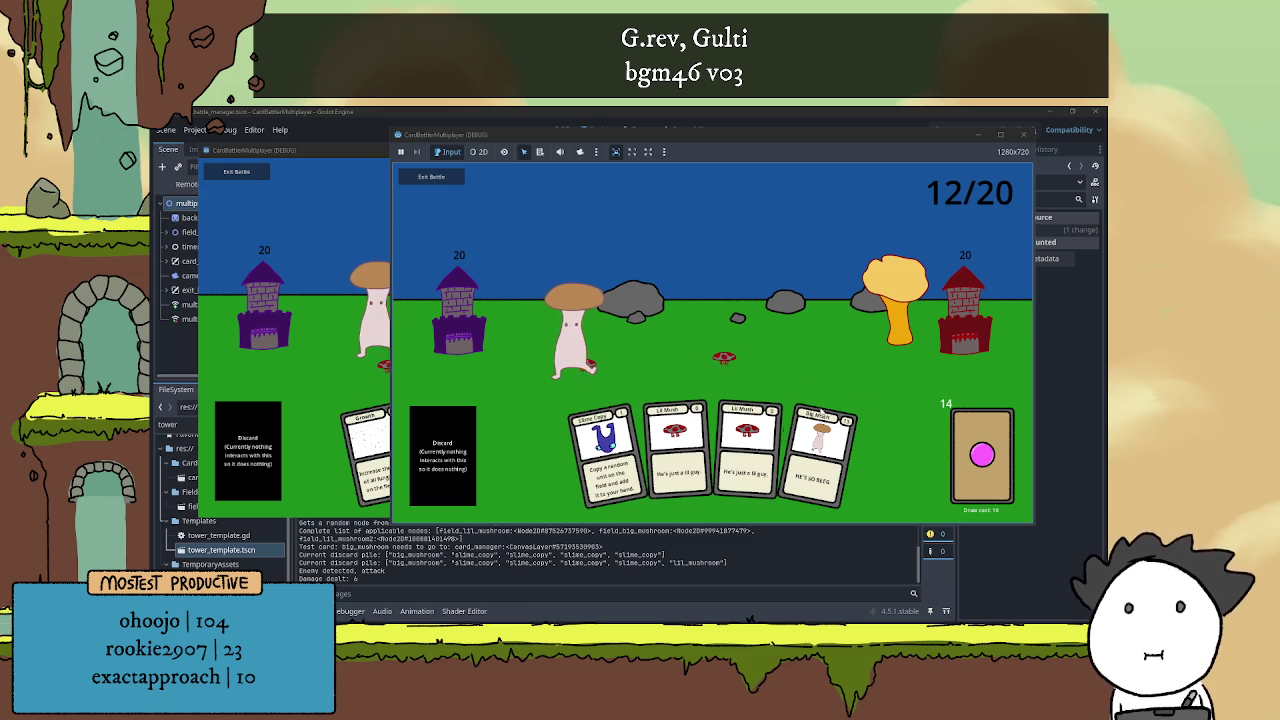
left_click(801, 469)
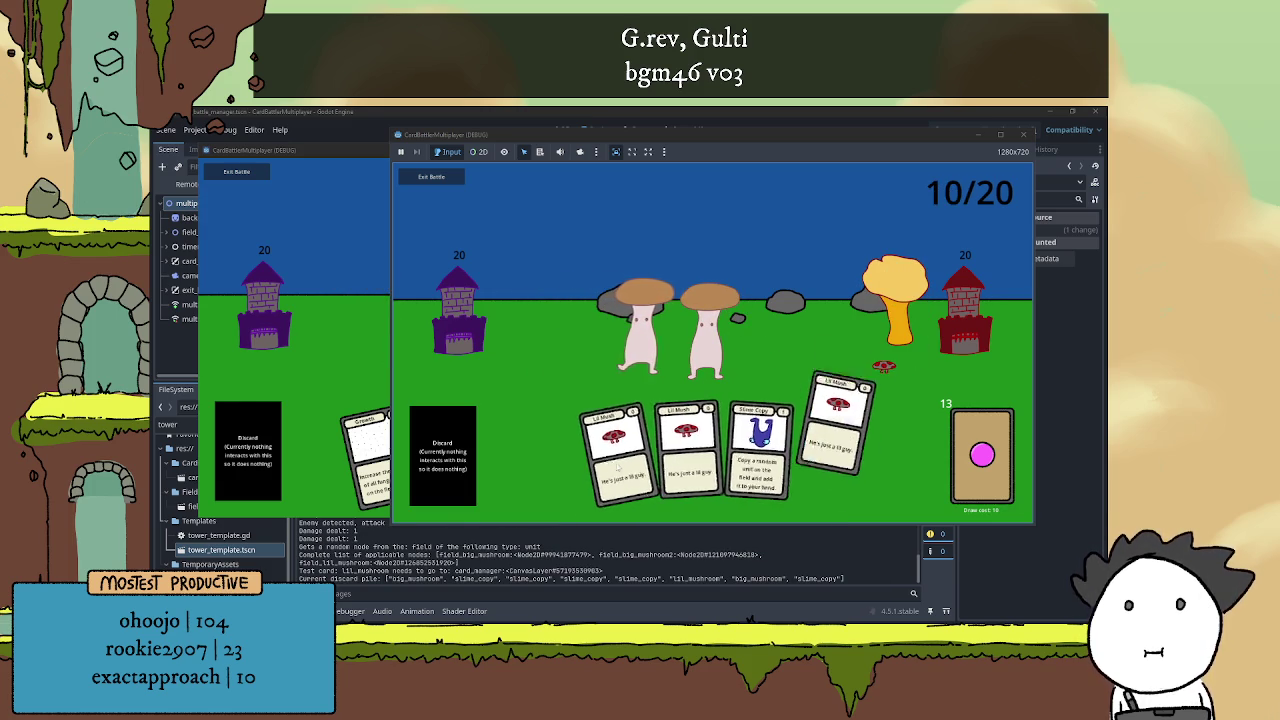
left_click(600, 455)
left_click(774, 470)
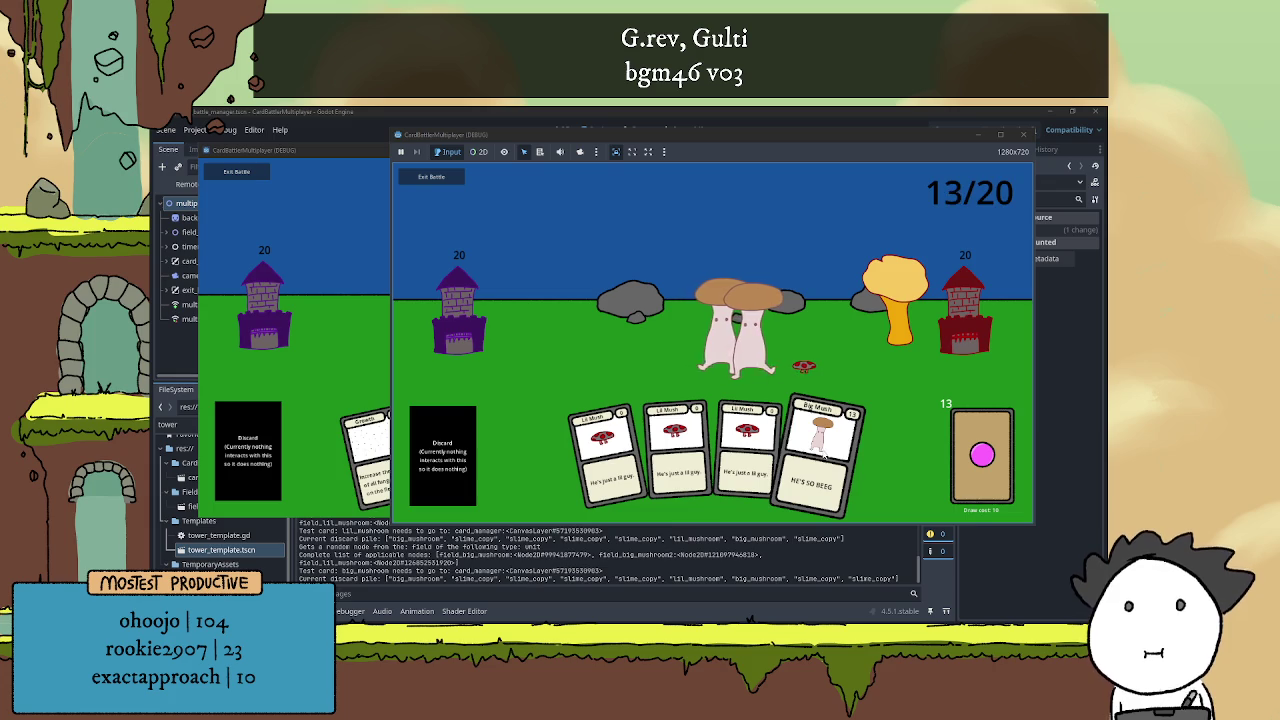
left_click(820, 455)
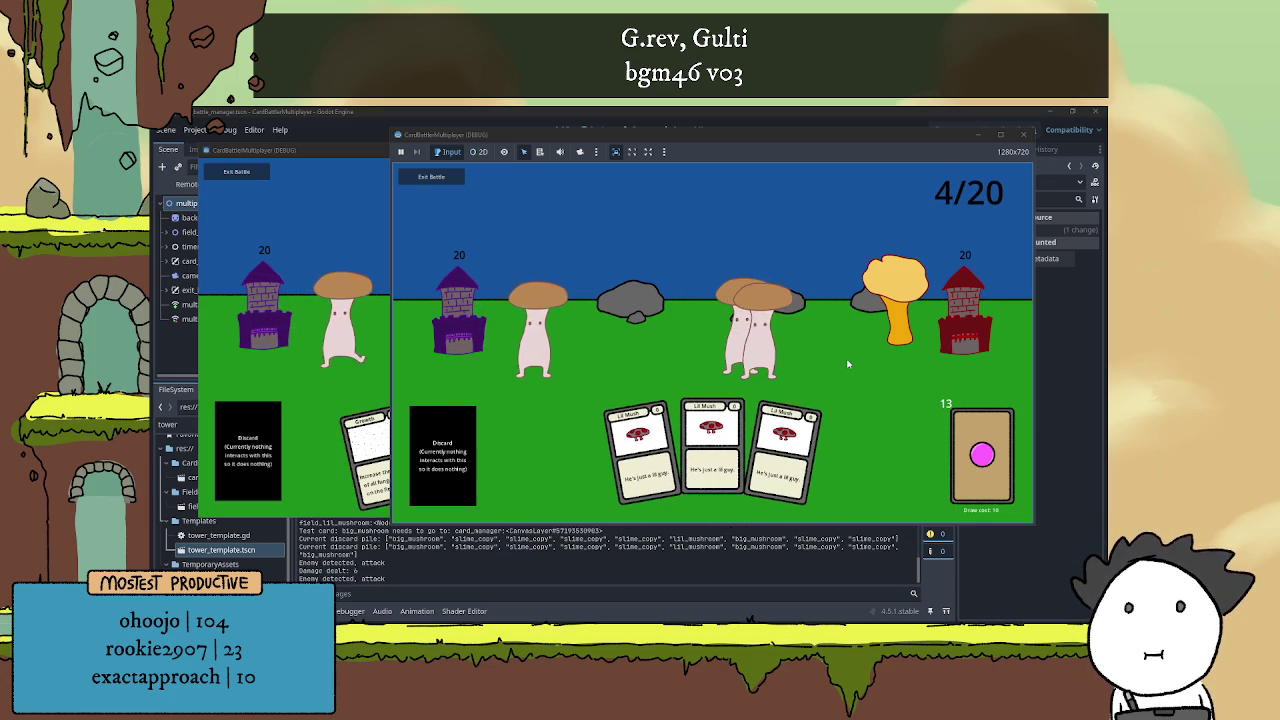
Play Sword Mush, Growth, Shield Mush and two MushGoob cards until the activate_card error halts the game
left_click(375, 390)
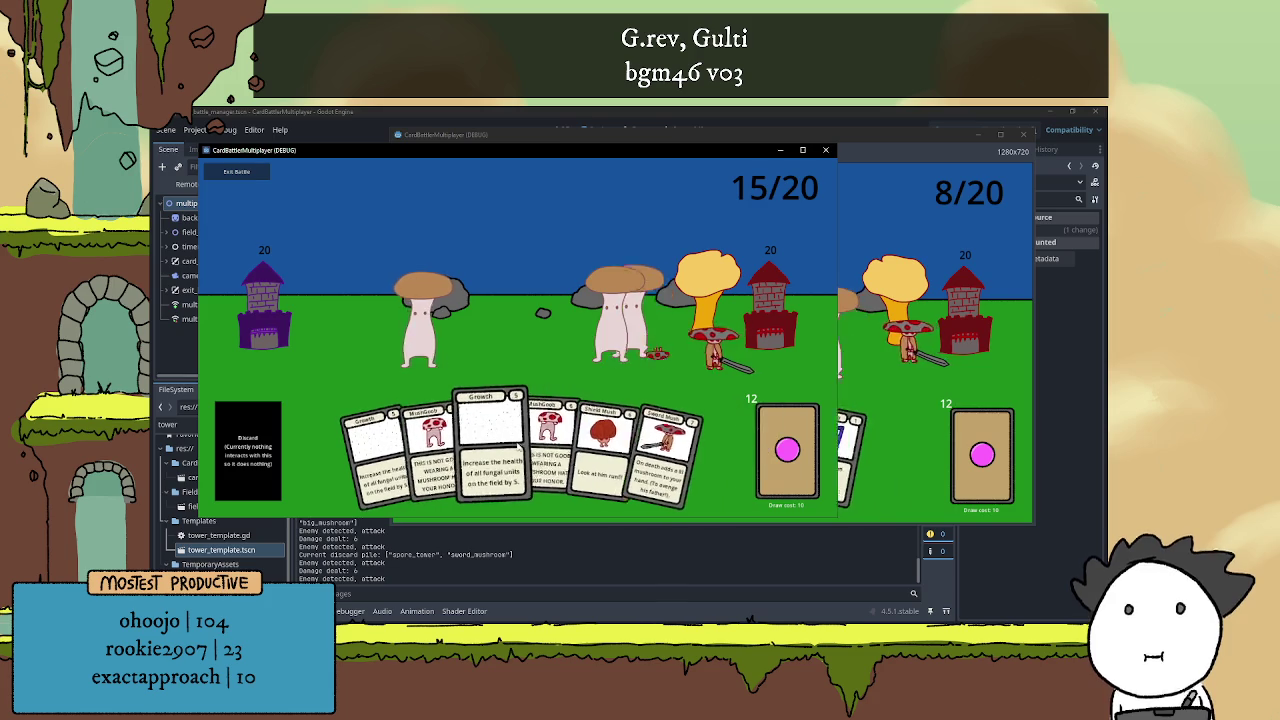
left_click(652, 448)
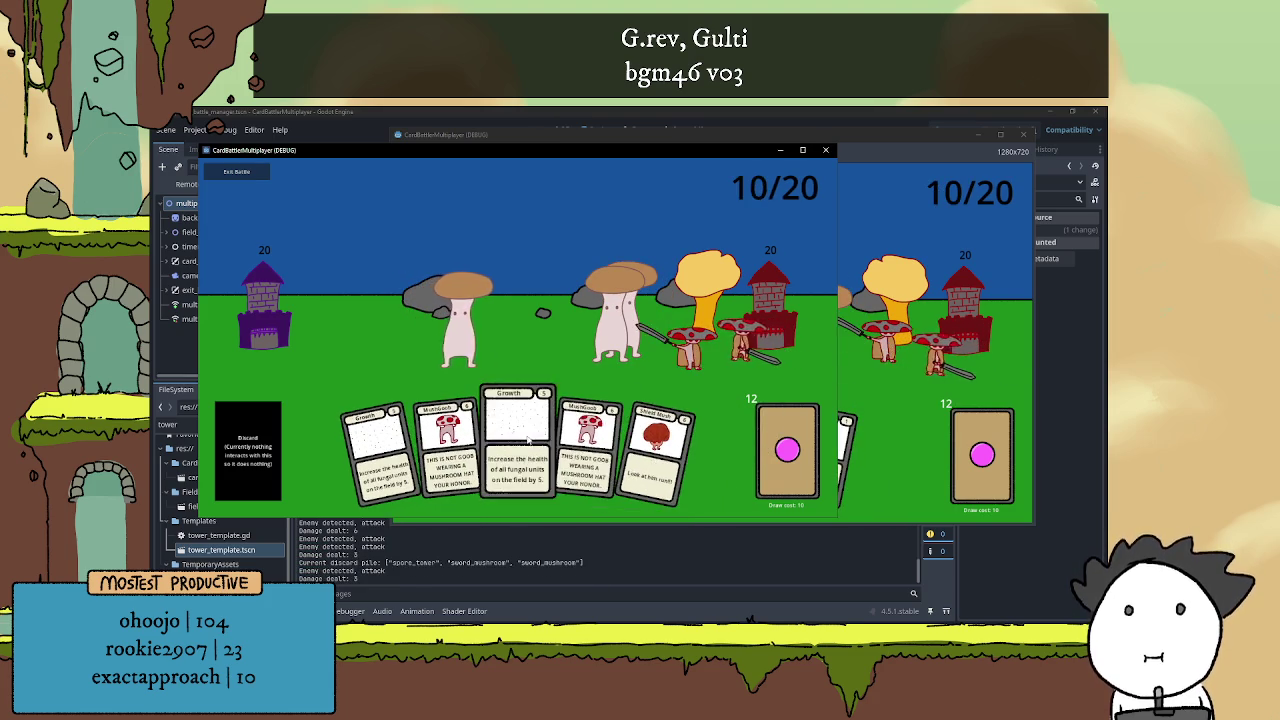
left_click(511, 441)
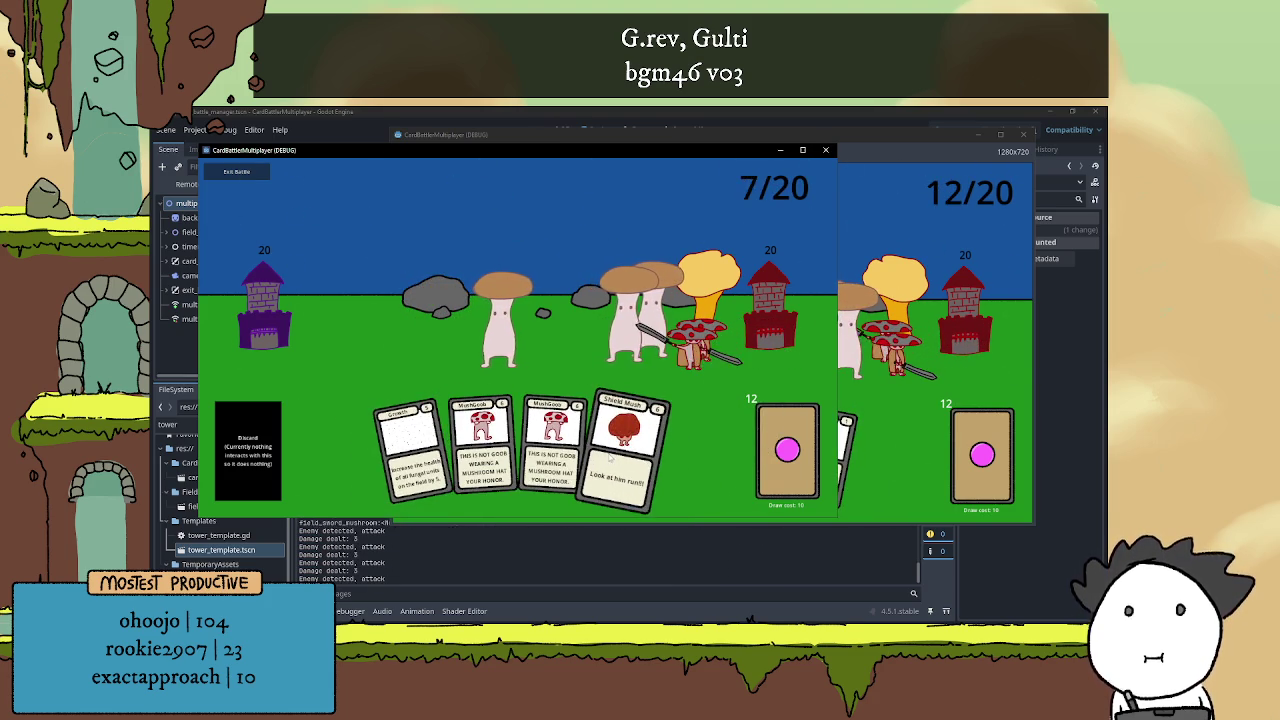
left_click(606, 455)
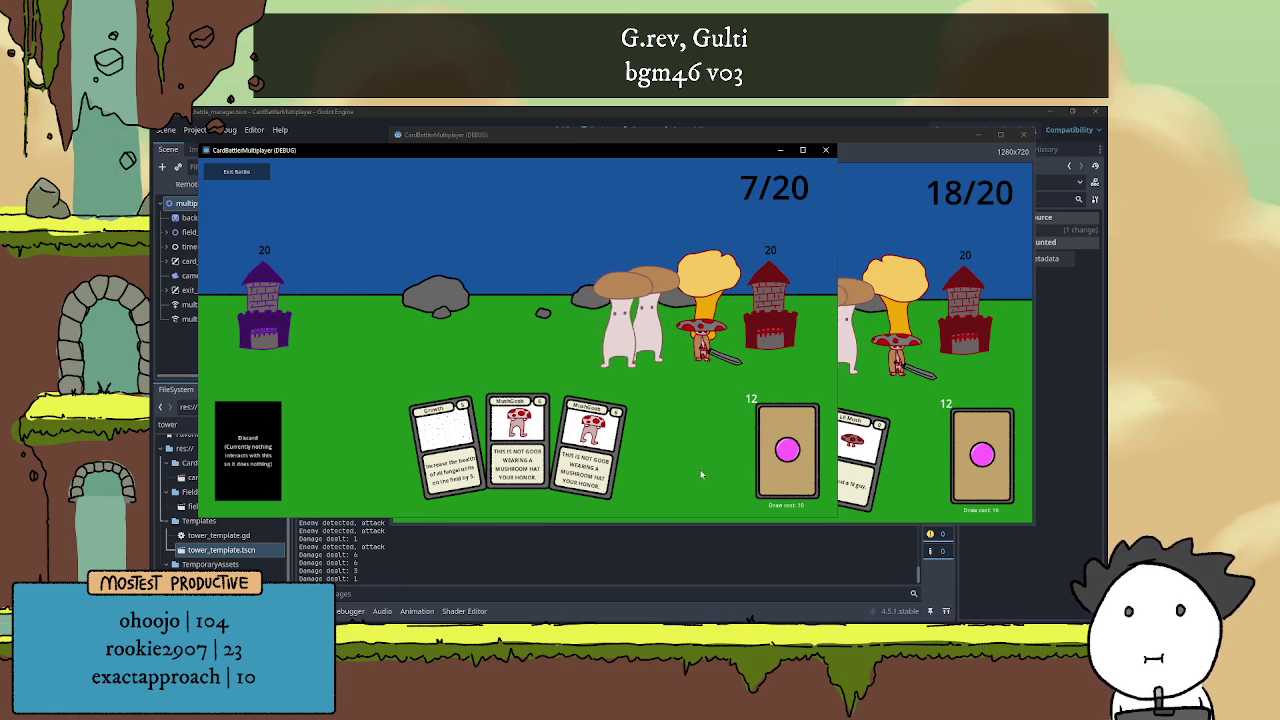
left_click(568, 466)
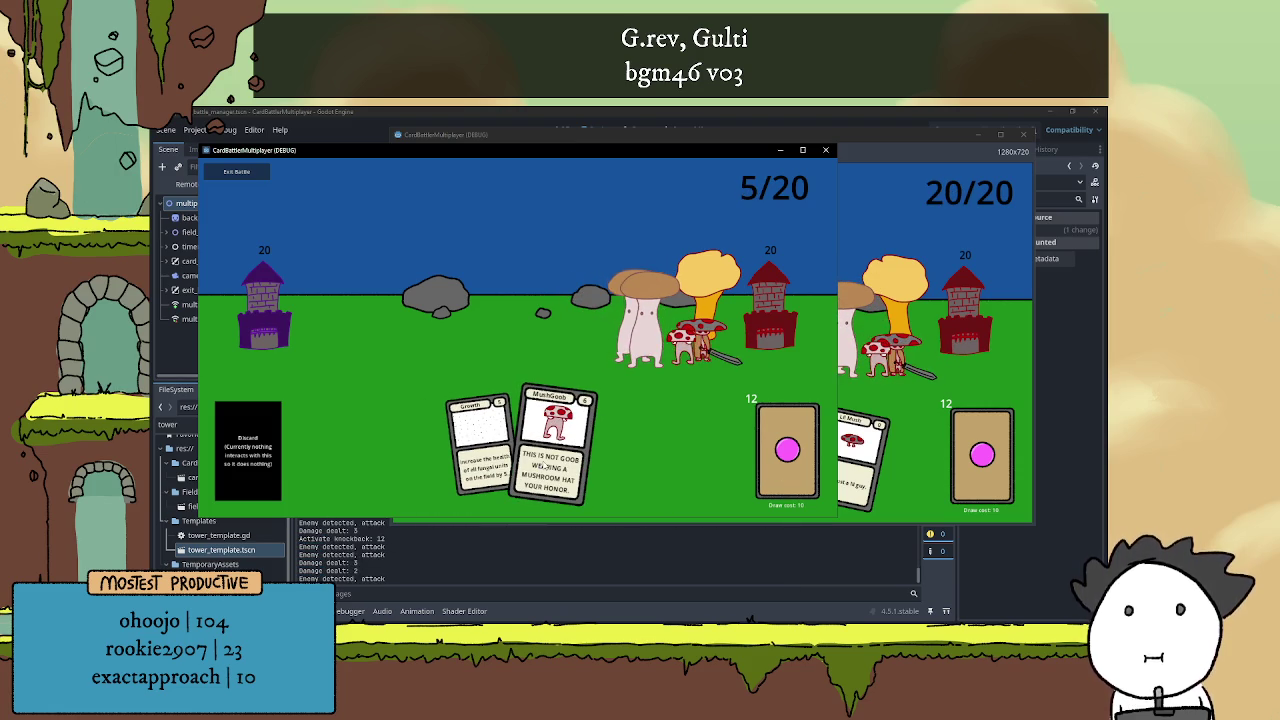
left_click(545, 466)
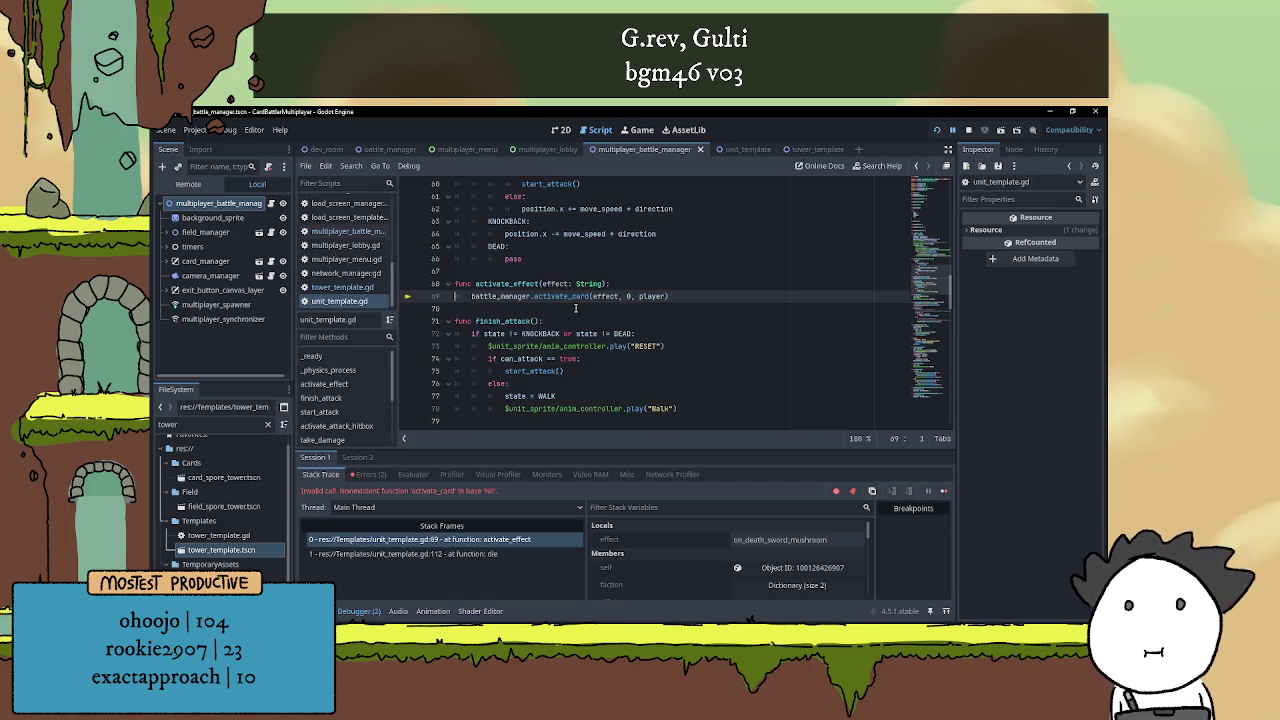
left_click(576, 308)
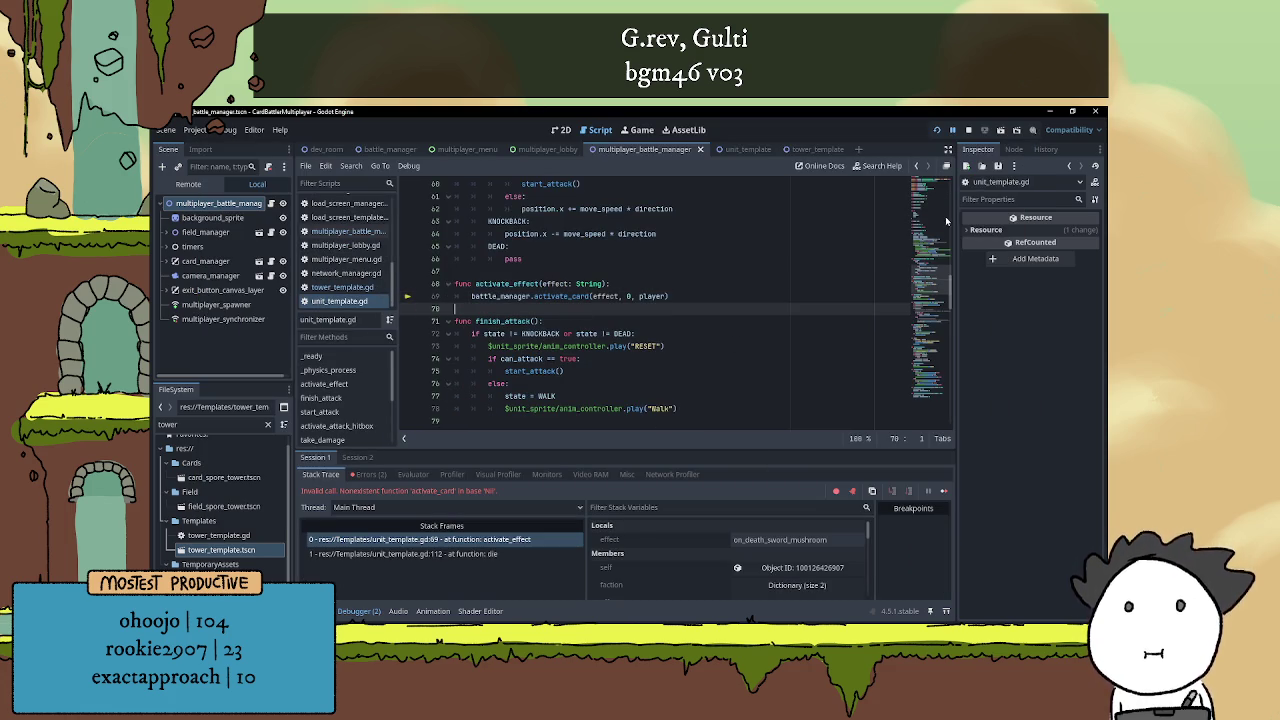
Stop the debug session and review the activate_card error in the Debugger's Errors list
left_click(968, 130)
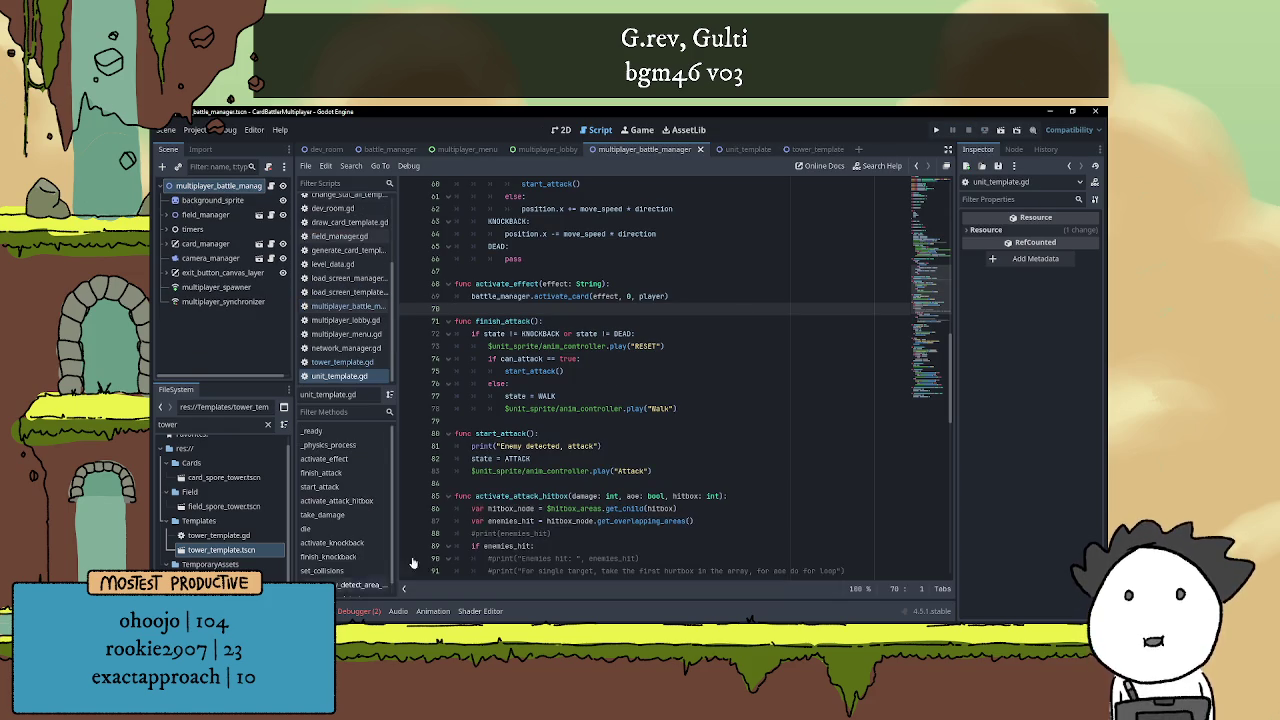
left_click(360, 611)
left_click(368, 474)
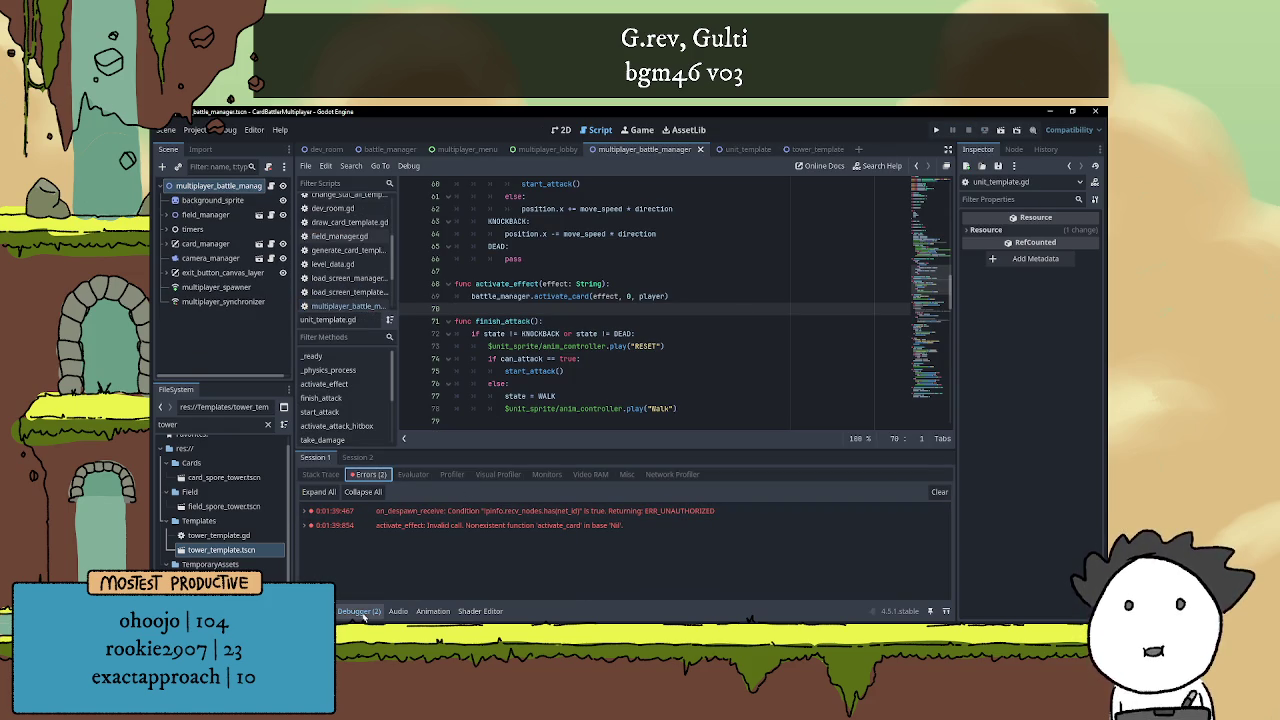
left_click(360, 611)
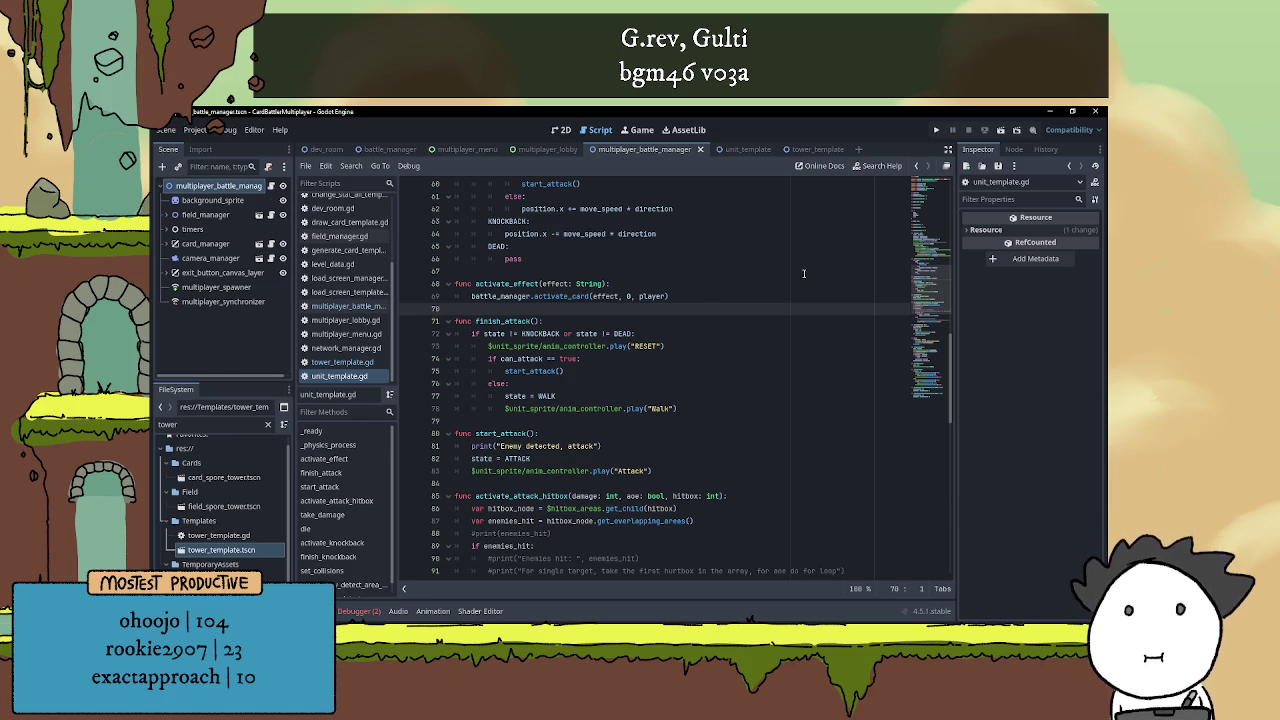
Add 'if not is_multiplayer_authority(): return' at the top of activate_effect, save, and rerun the project
key("Up")
key("Up")
key("End")
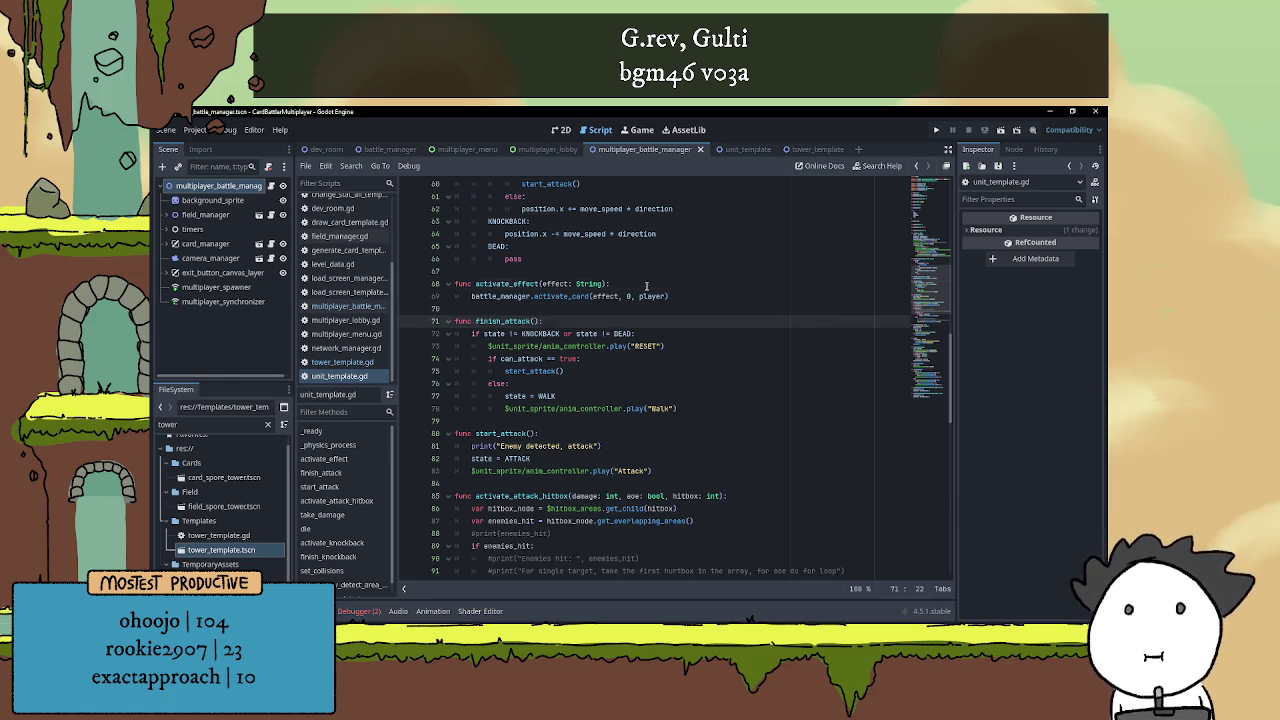
key("Return")
scroll(683, 314, "up", 1)
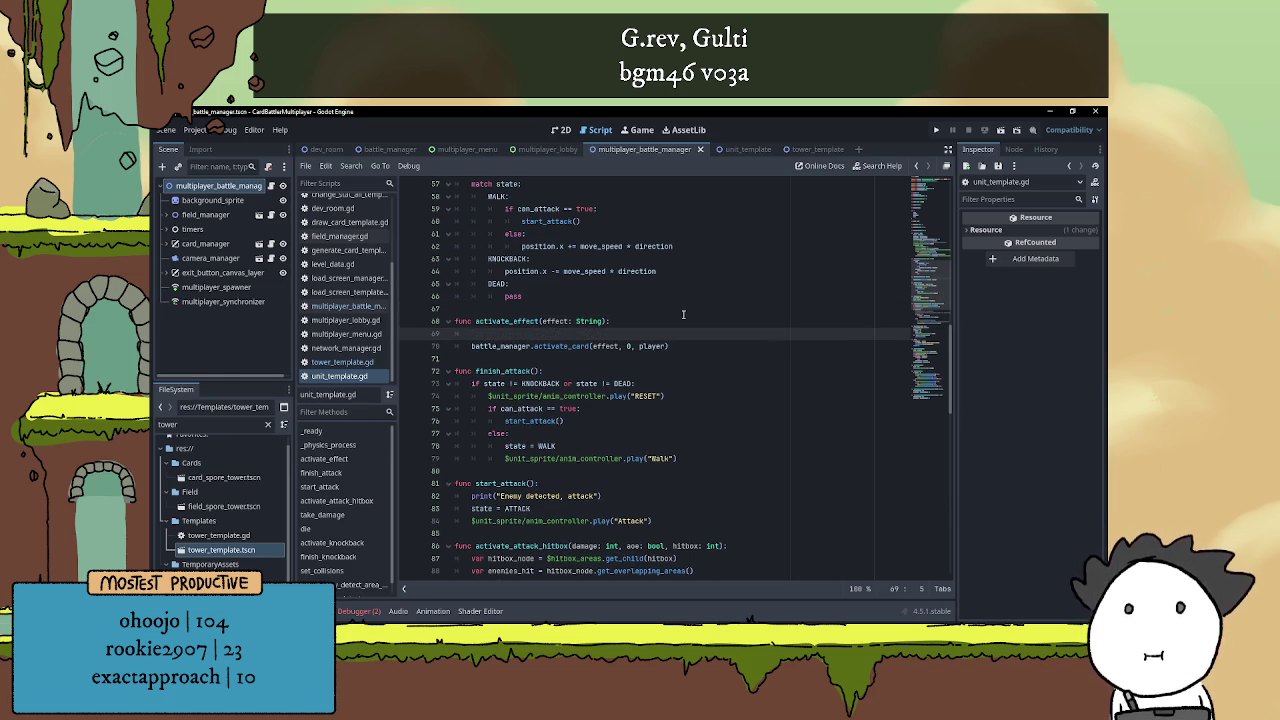
type("if ")
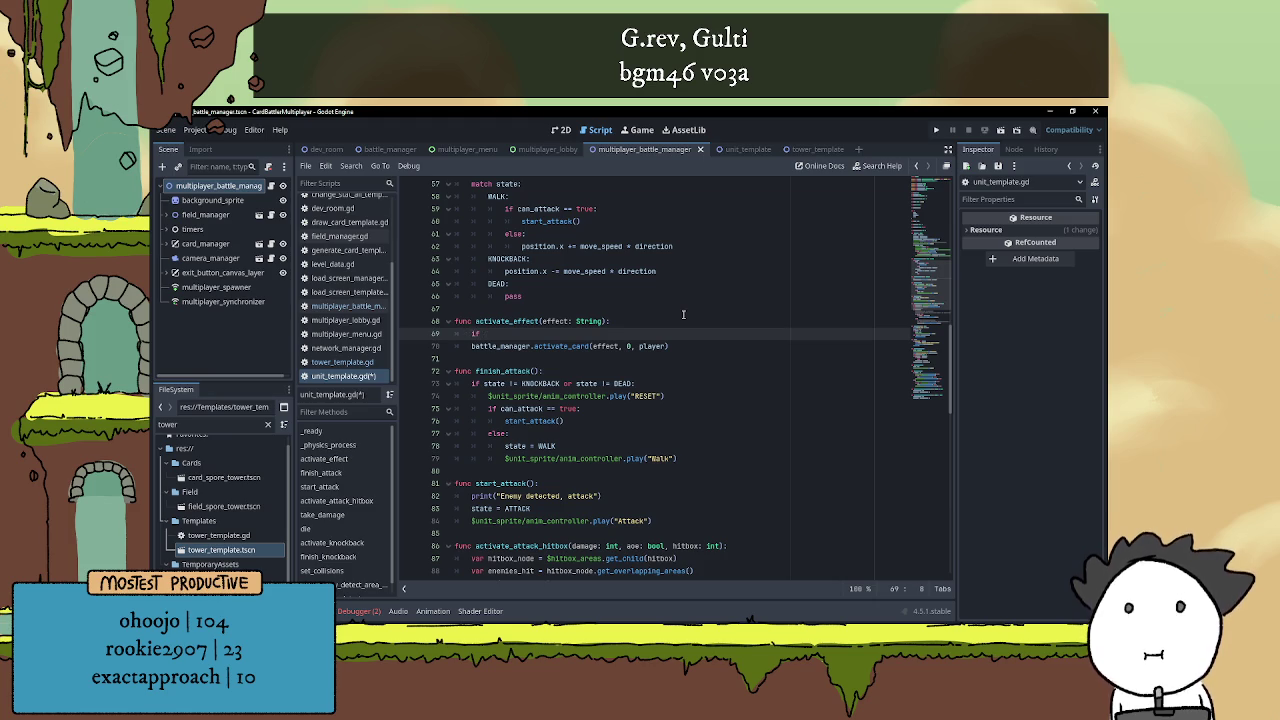
type("not is_a")
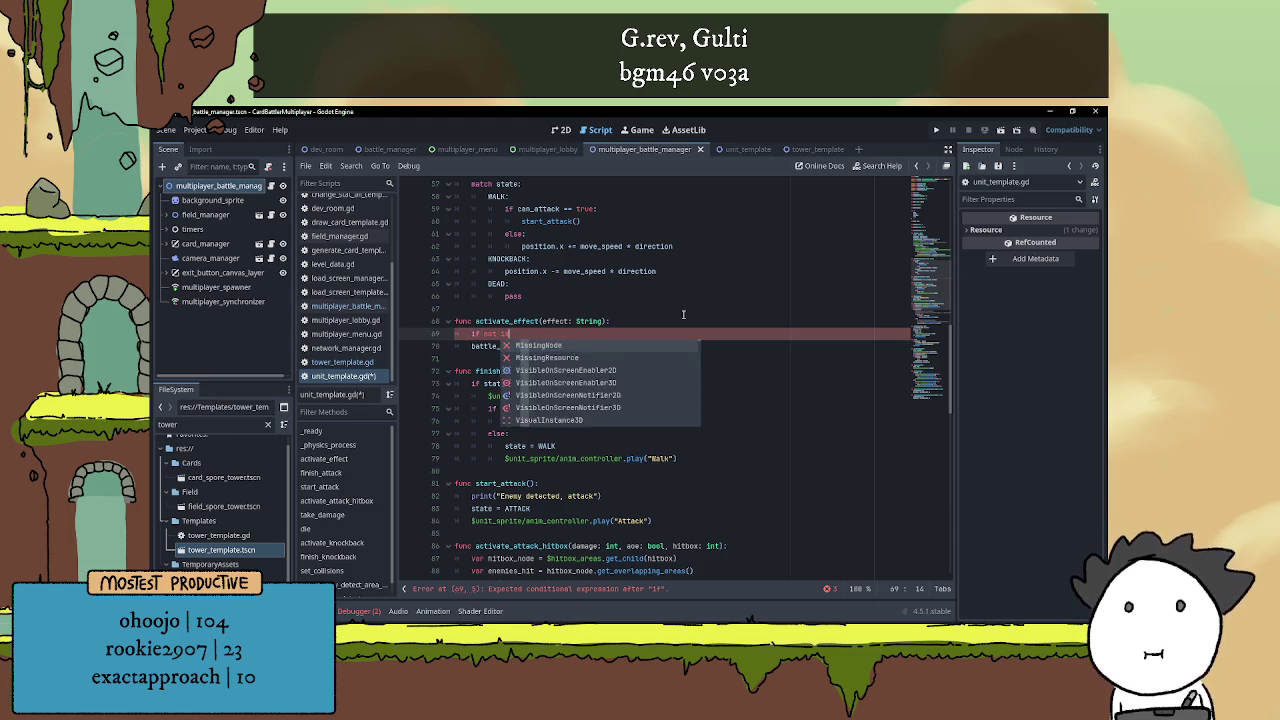
key("BackSpace")
type("mult")
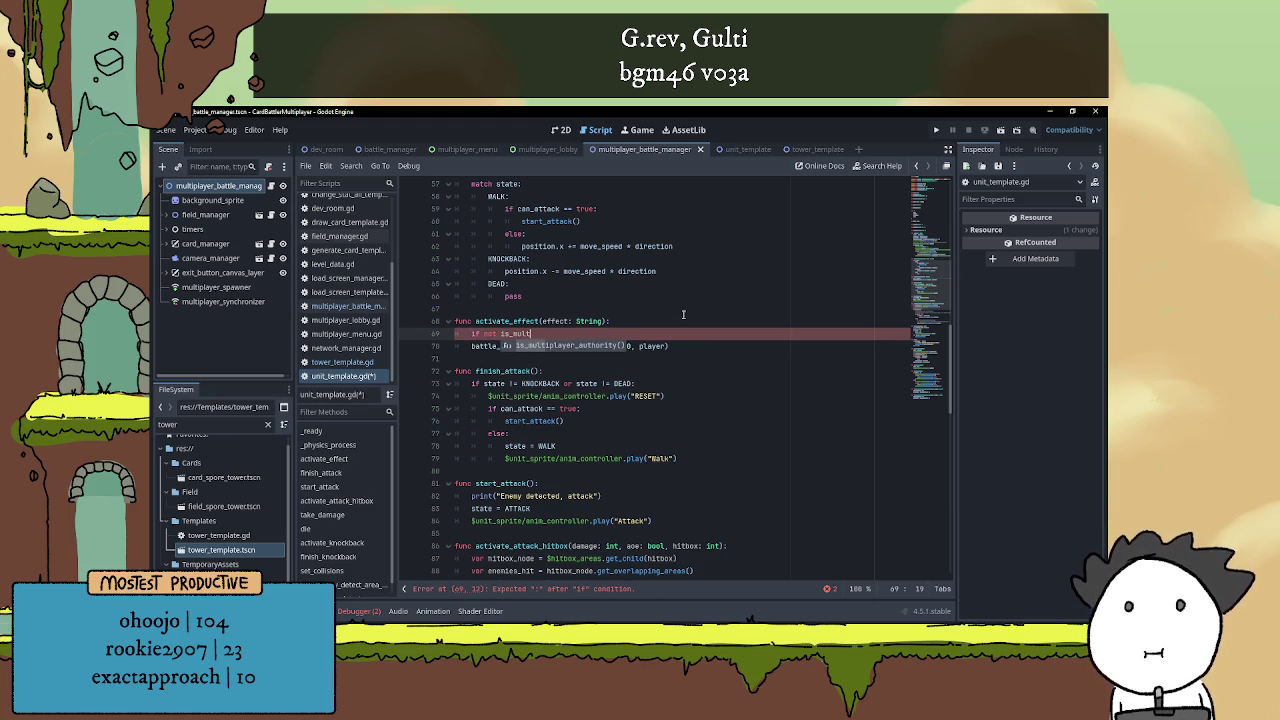
key("Return")
type(":")
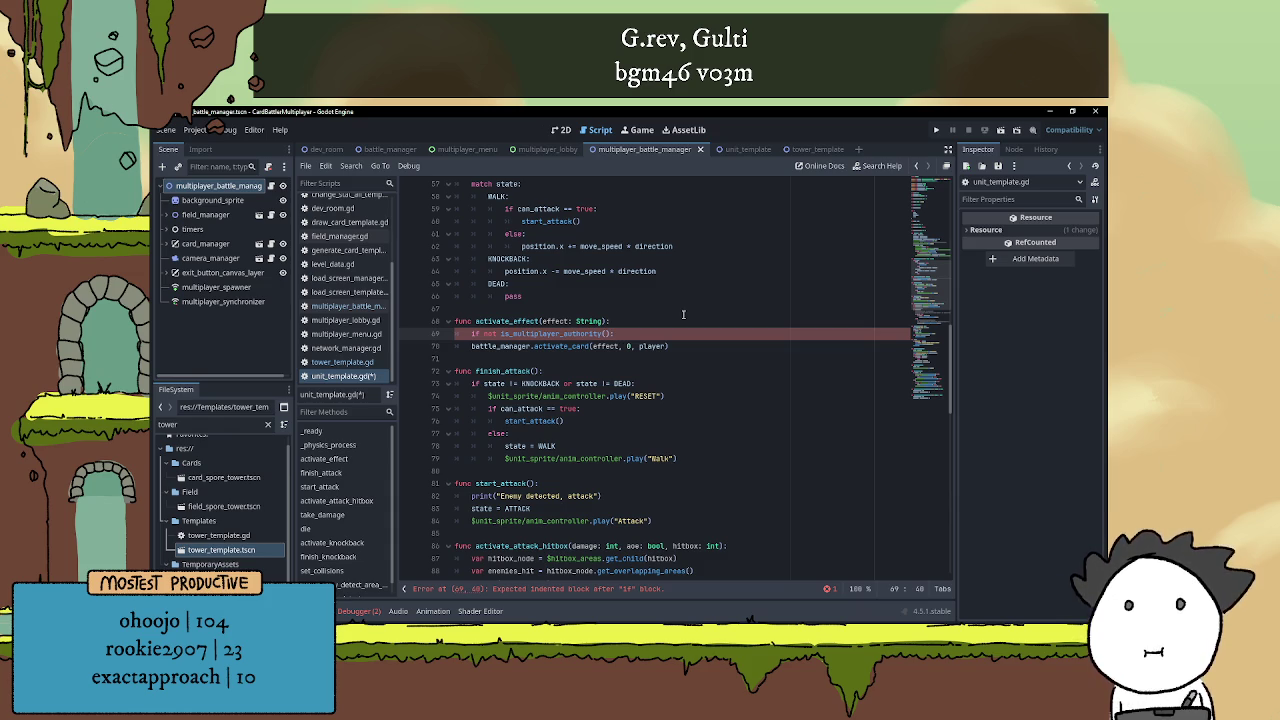
type(" return")
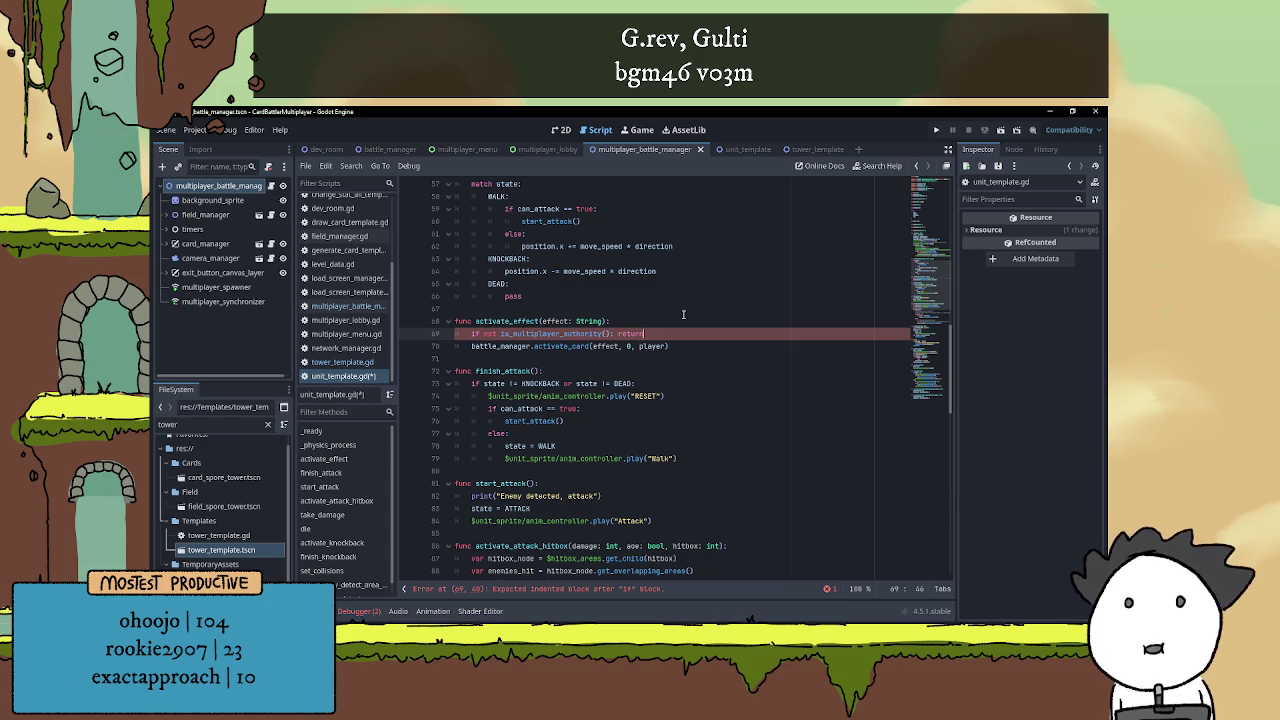
key("ctrl+s")
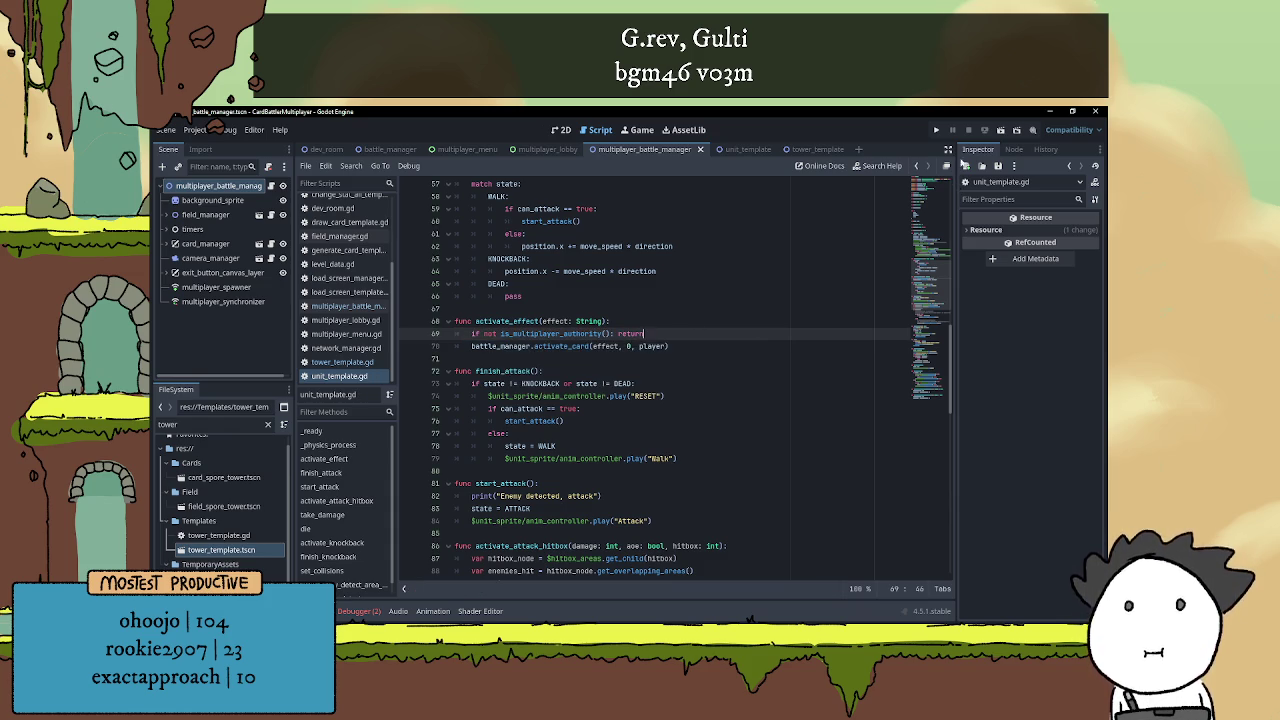
left_click(935, 130)
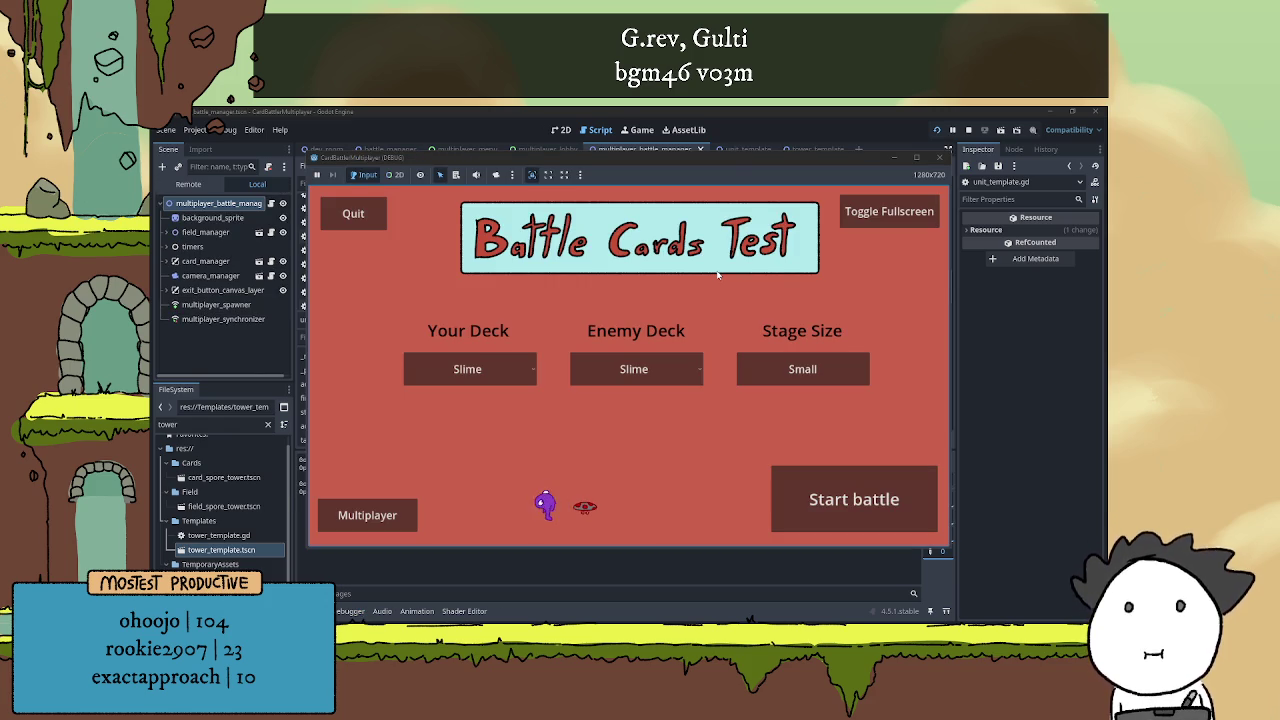
Arrange the two game windows and connect them as multiplayer host and client
left_click_drag(732, 159, 857, 127)
left_click(397, 283)
left_click_drag(571, 180, 424, 134)
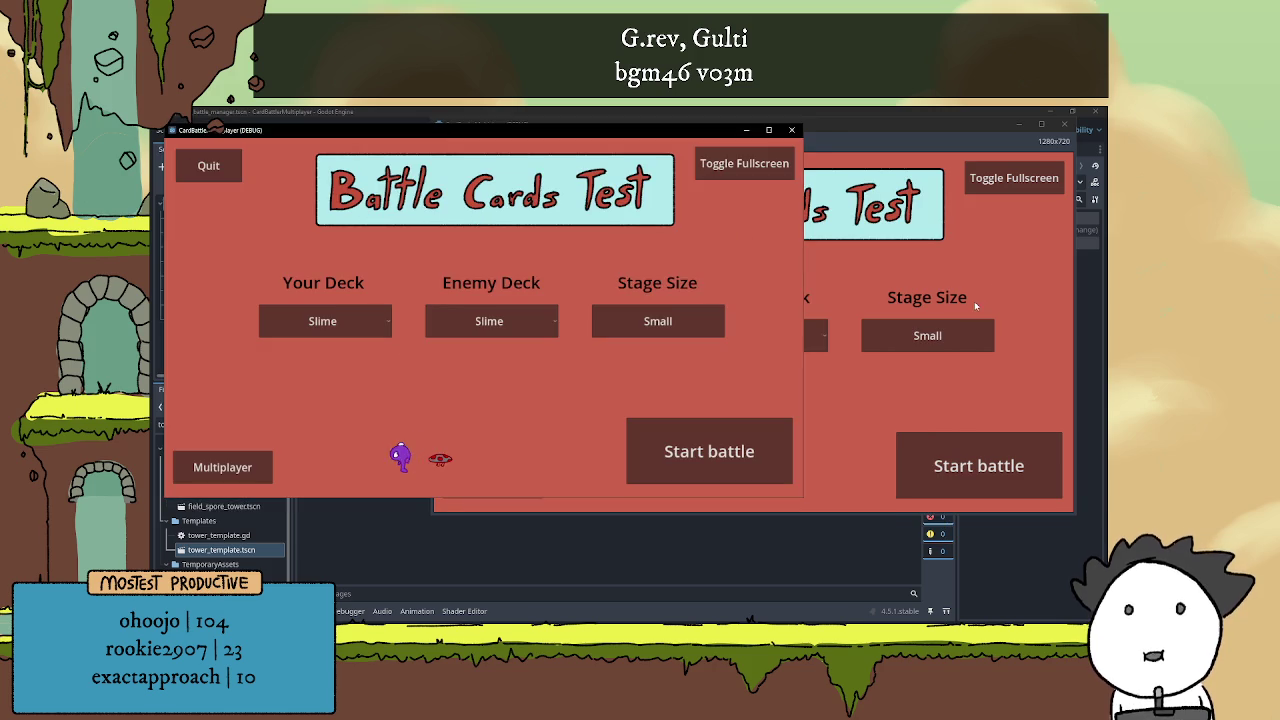
left_click(858, 418)
left_click(492, 481)
left_click(410, 400)
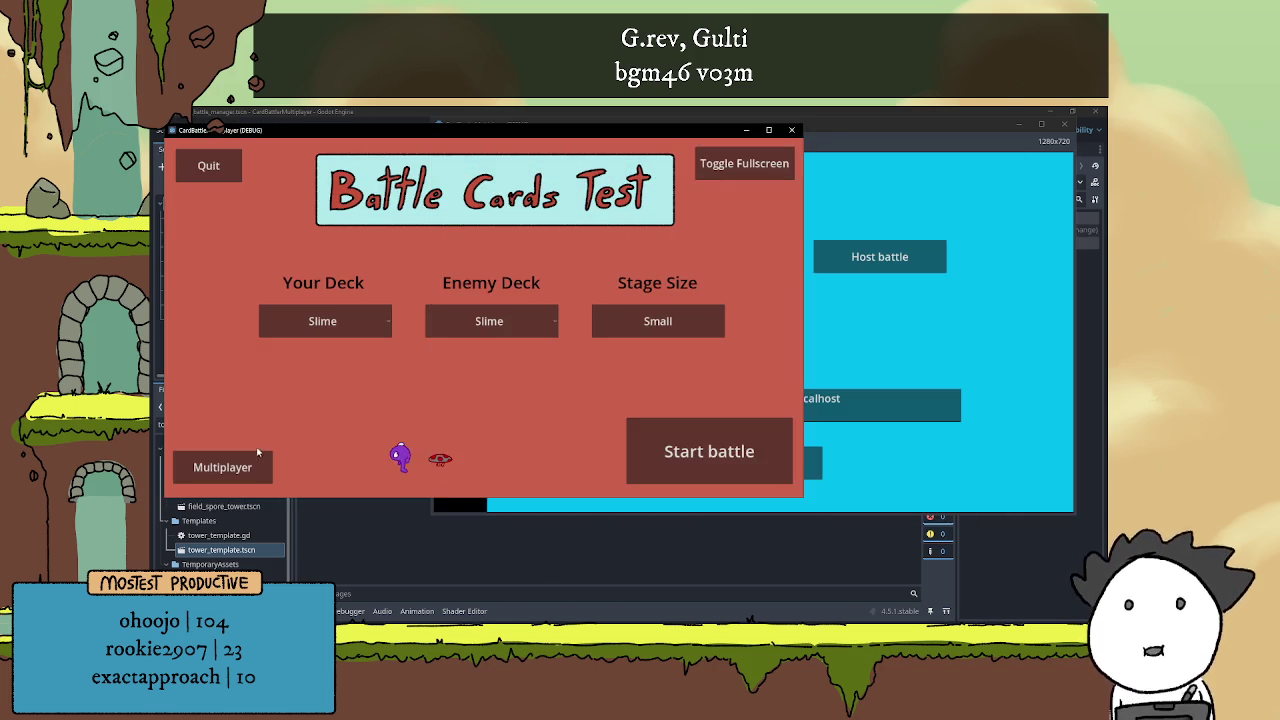
left_click(497, 449)
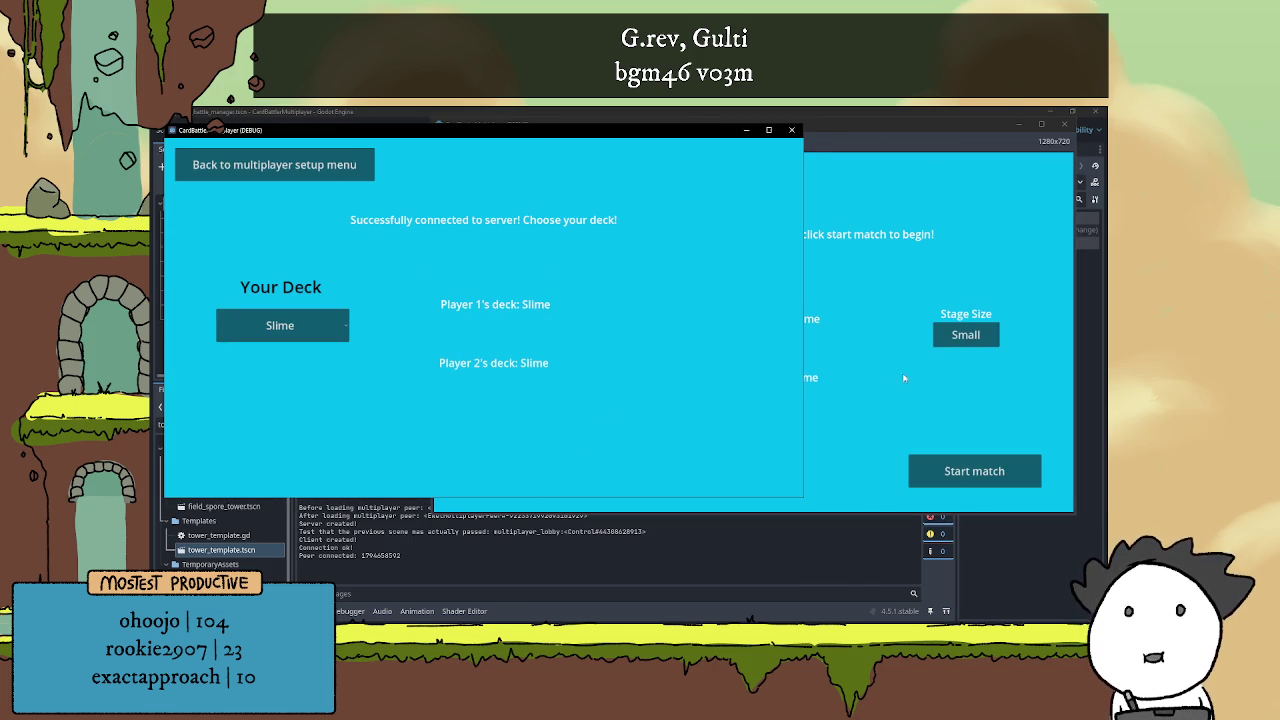
left_click(911, 372)
Pick the Fungi deck for both players, set Stage Size to Big, and start the match
left_click(549, 340)
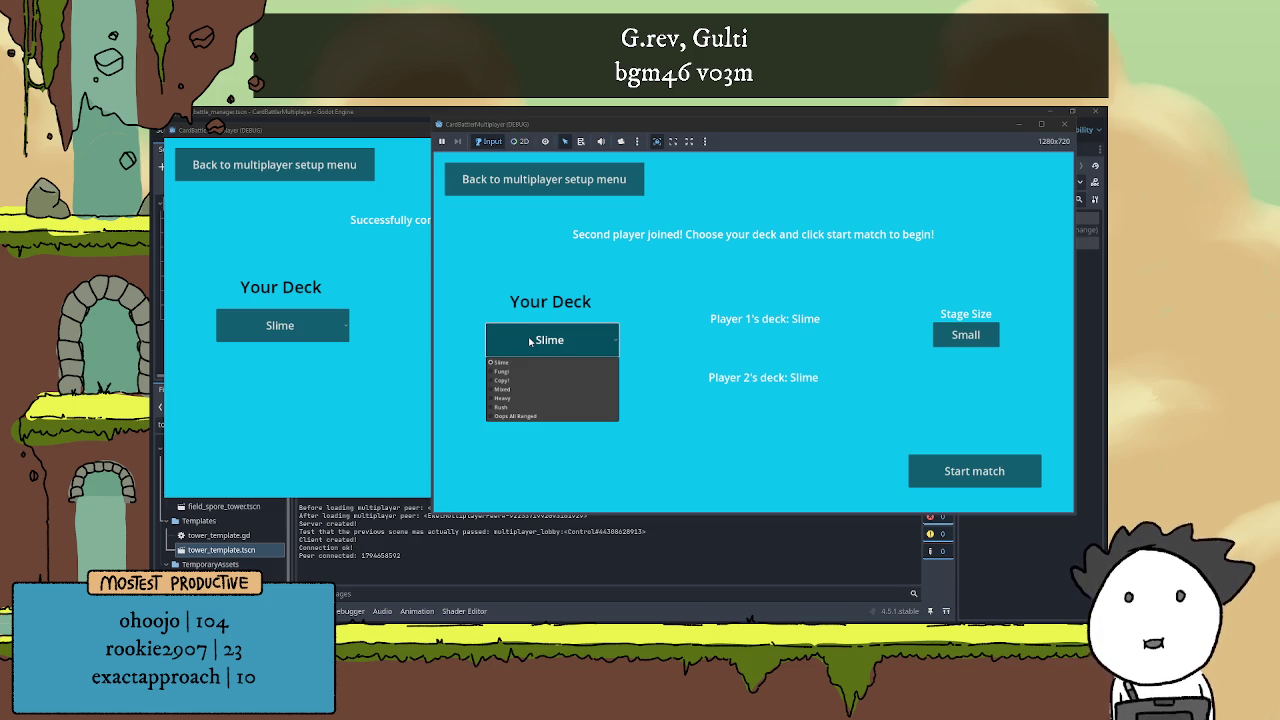
left_click(501, 371)
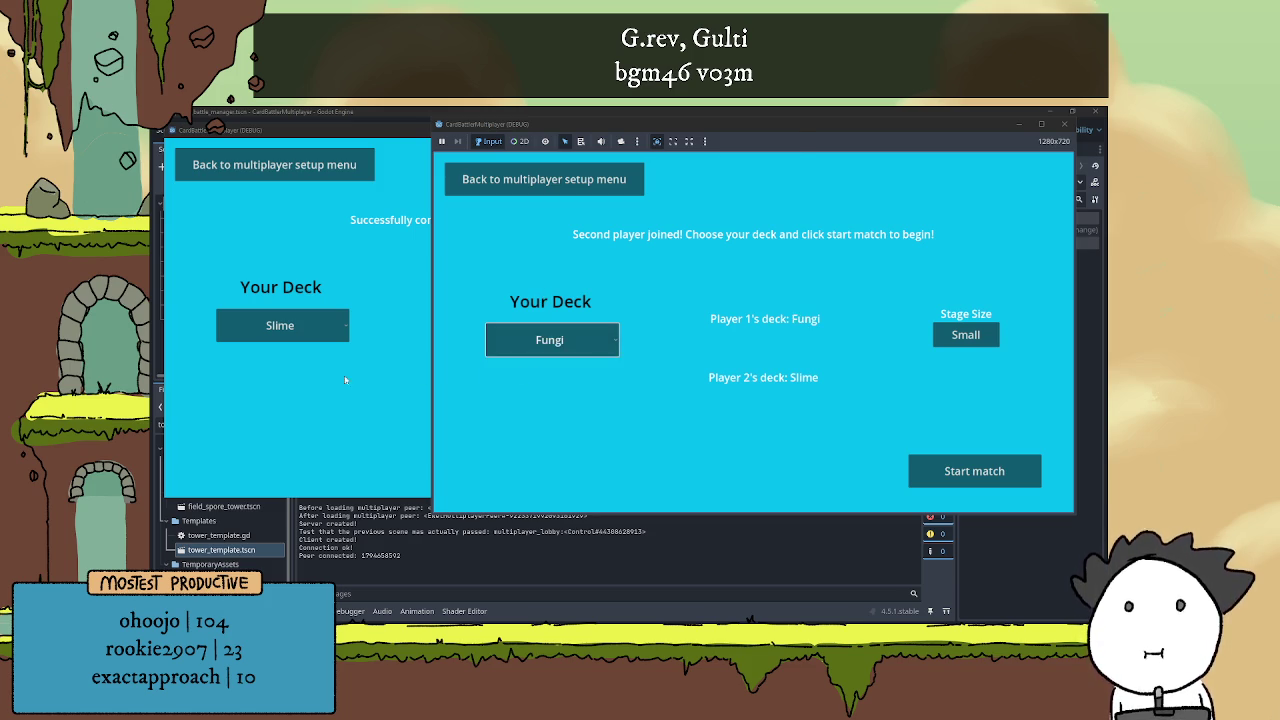
left_click(380, 348)
left_click(310, 336)
left_click(298, 356)
left_click(937, 342)
left_click(937, 343)
left_click(941, 342)
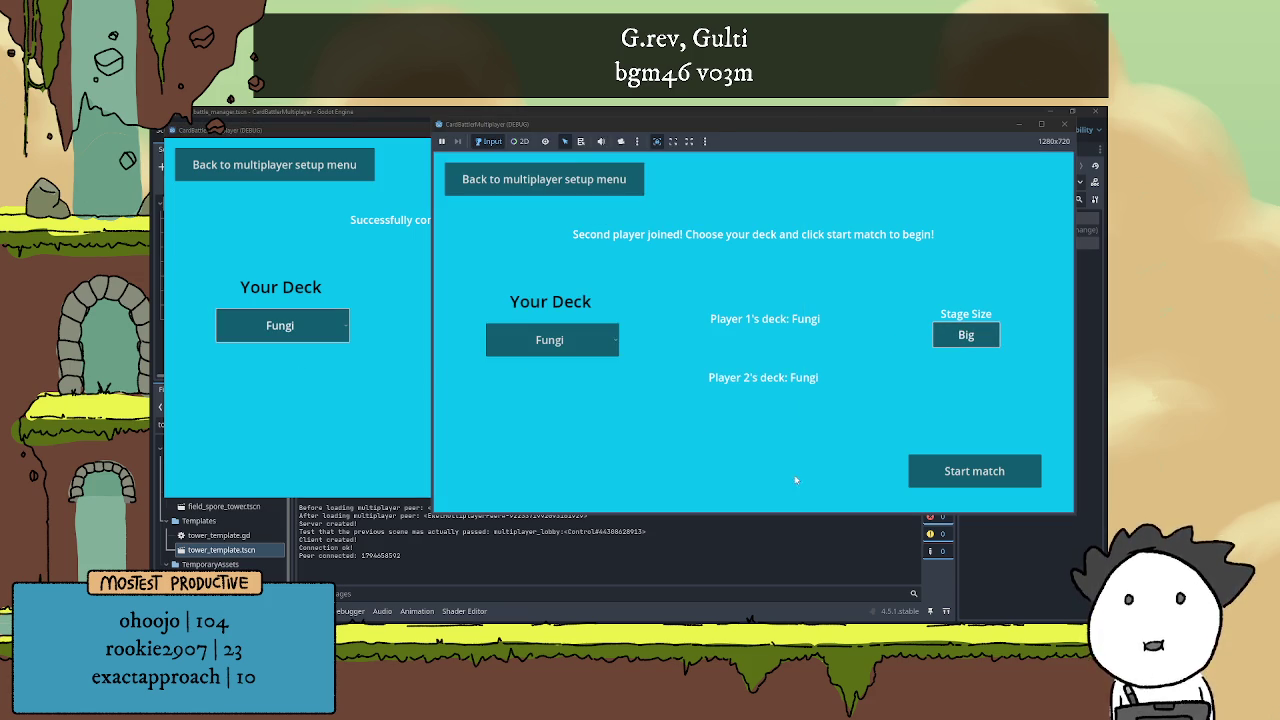
left_click(983, 468)
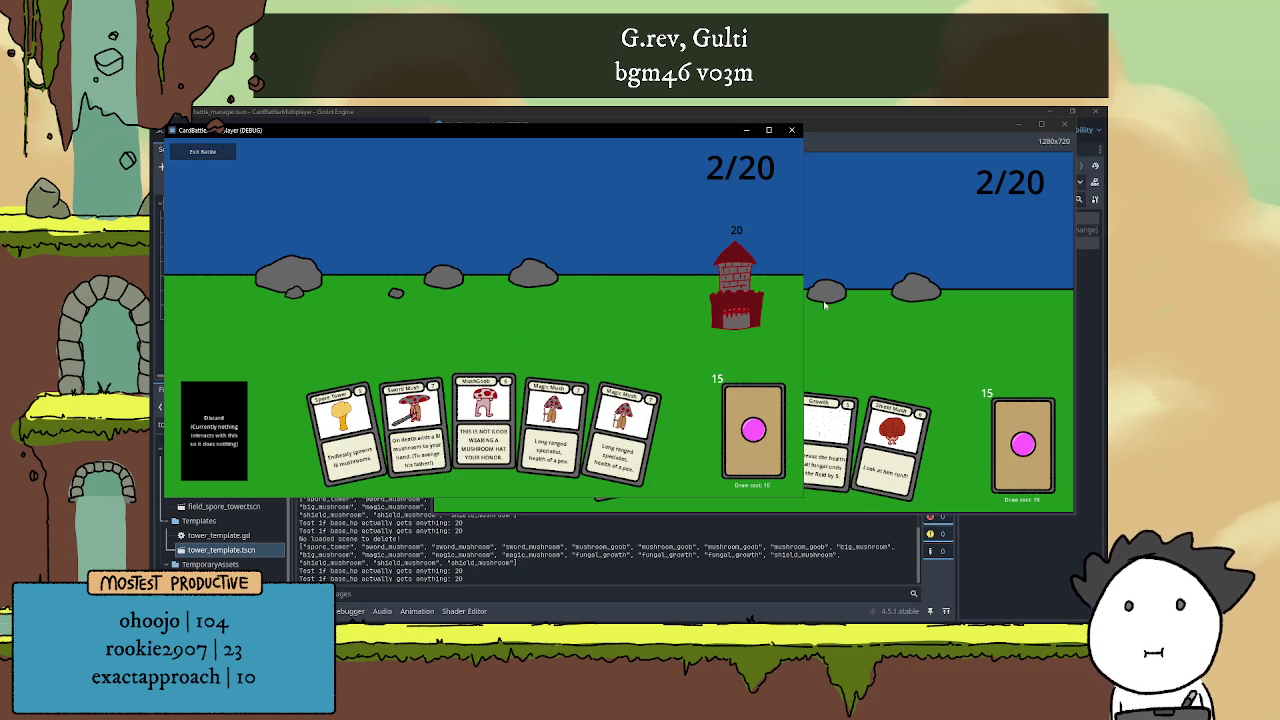
Reposition the two game windows and play a Spore Tower card in the left game
left_click(920, 309)
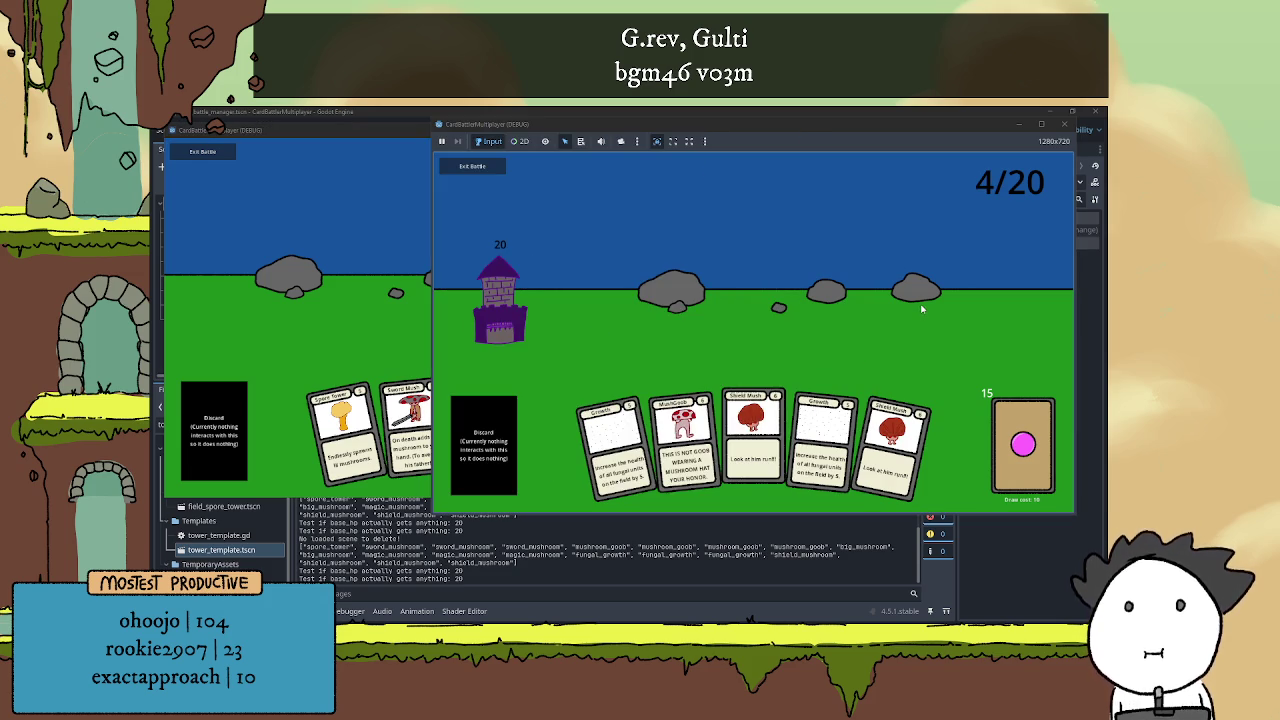
left_click(900, 125)
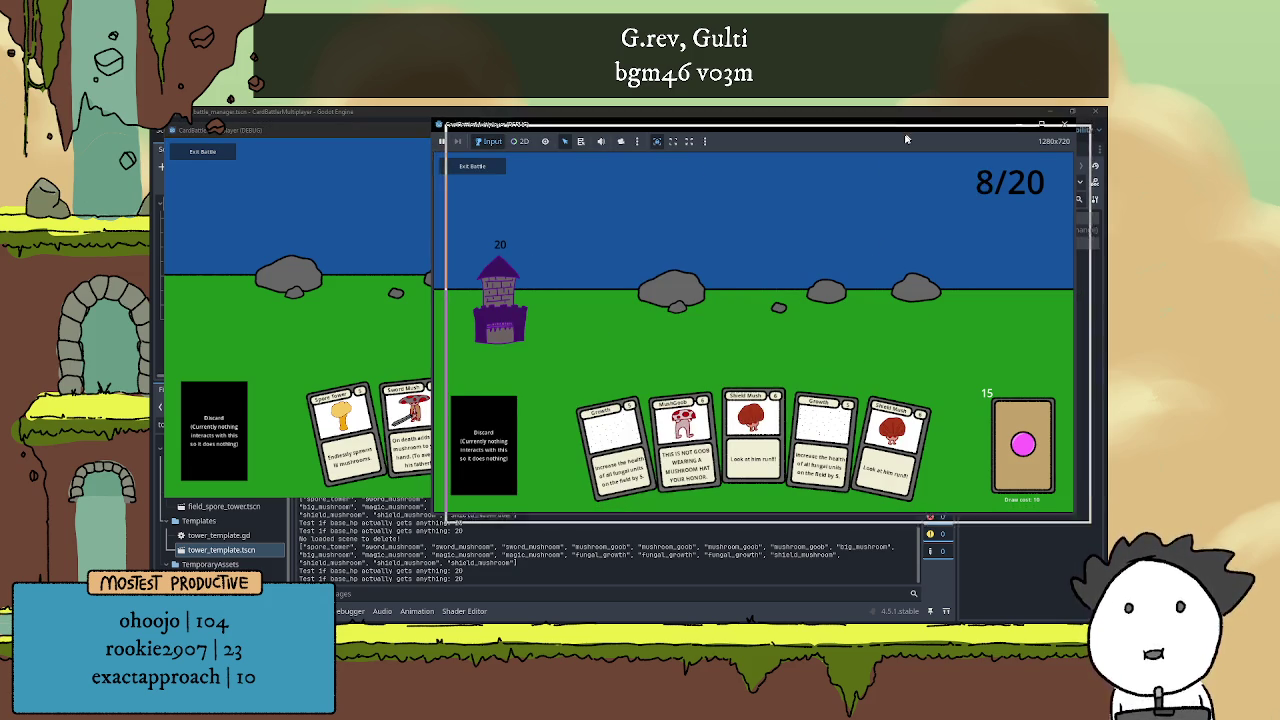
left_click_drag(909, 125, 923, 134)
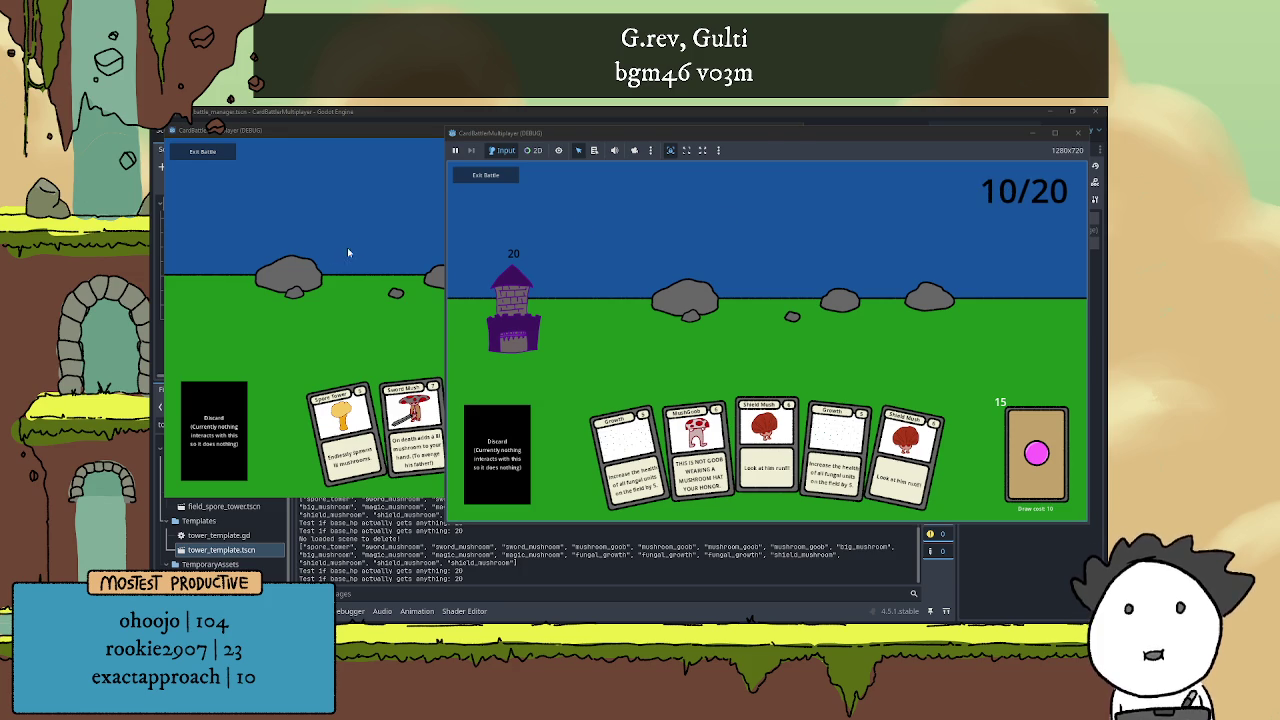
left_click(440, 134)
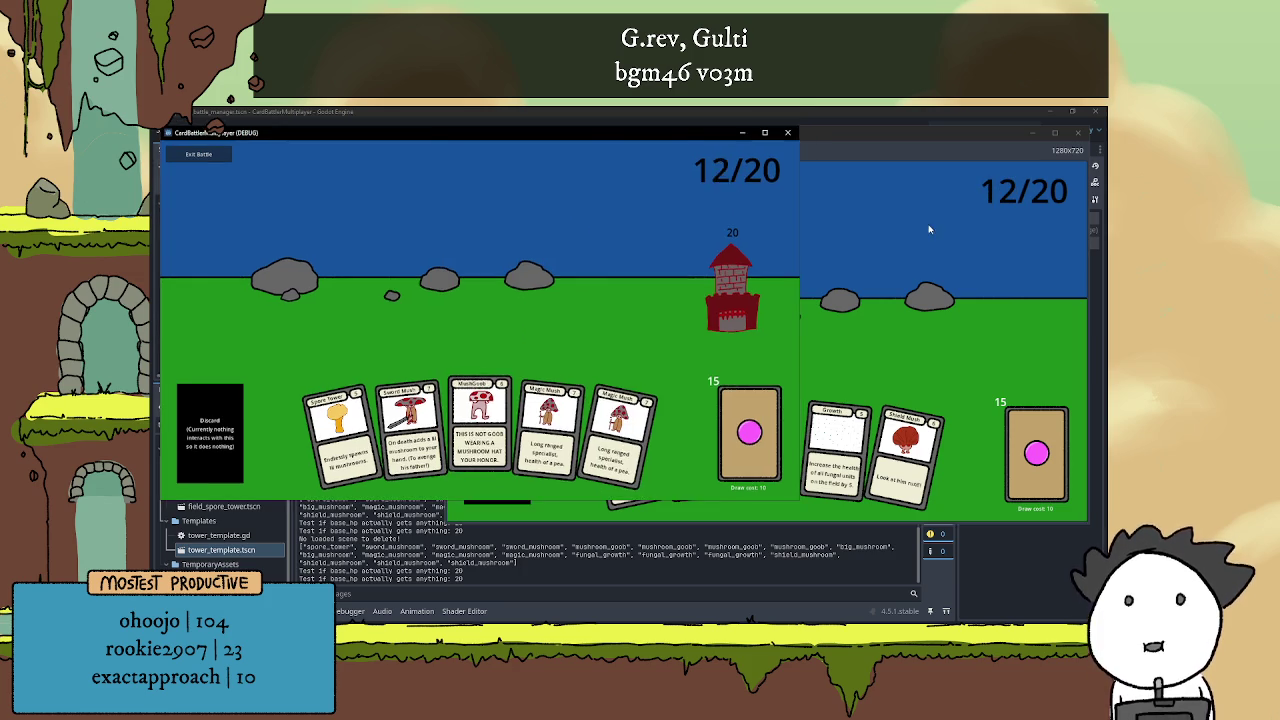
left_click(825, 352)
left_click_drag(468, 138, 464, 140)
left_click(353, 428)
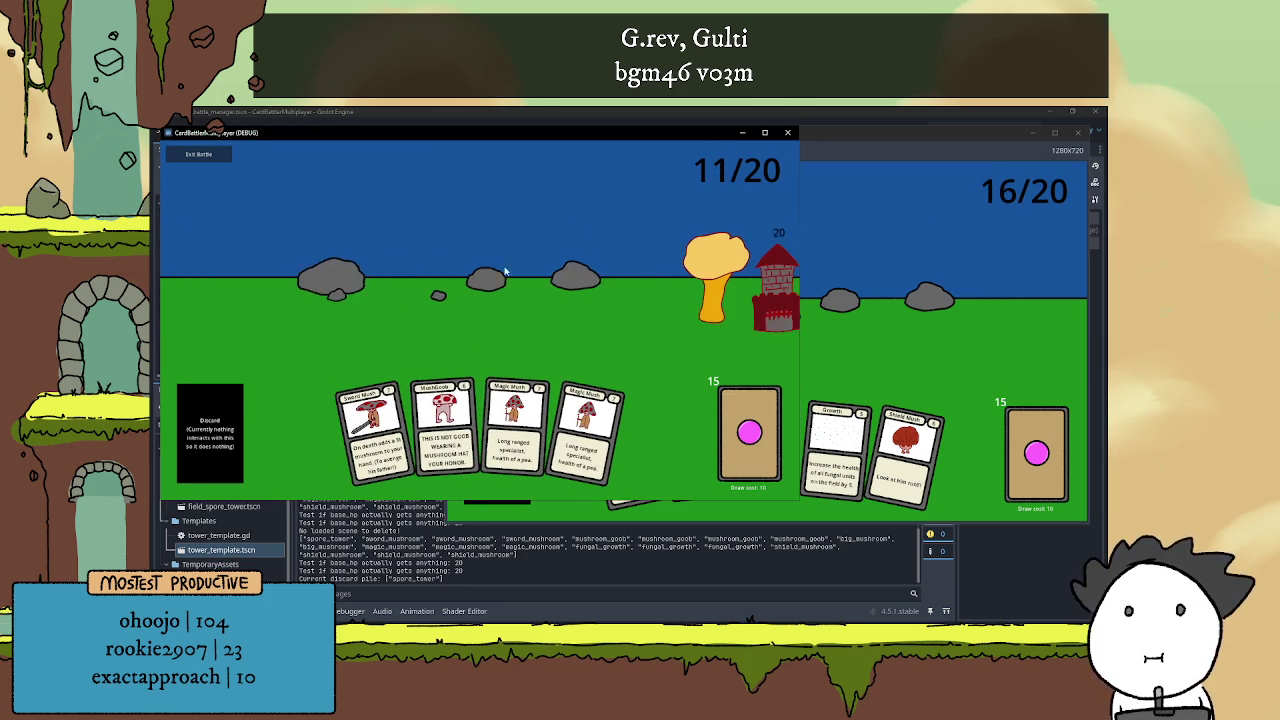
Alternate between both game instances, playing two mushroom cards from each hand onto the field
left_click(955, 268)
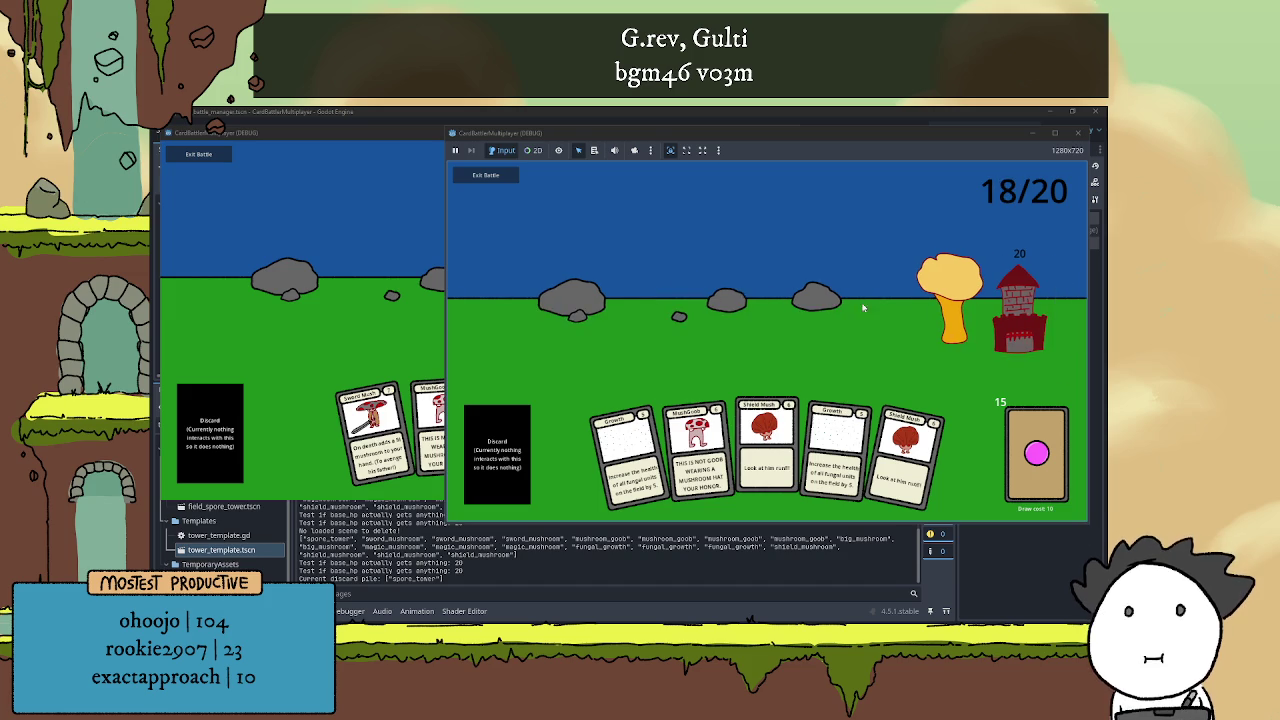
key("alt+Tab")
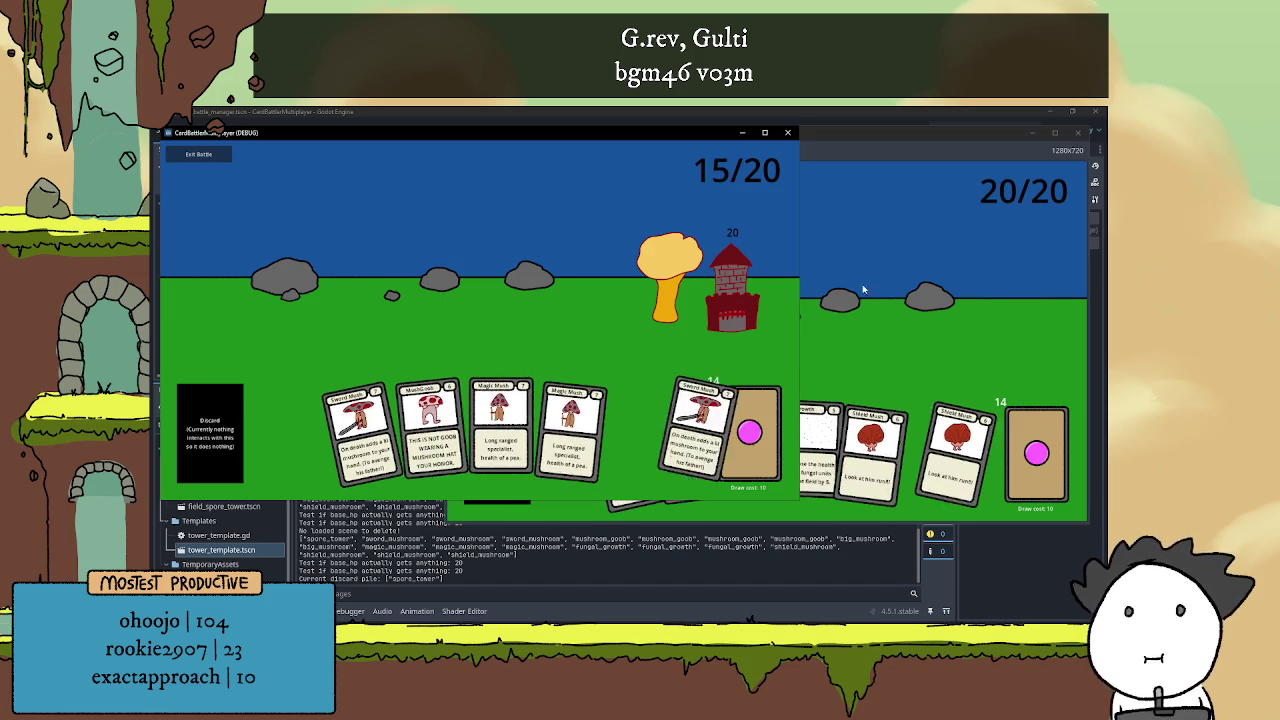
key("alt+Tab")
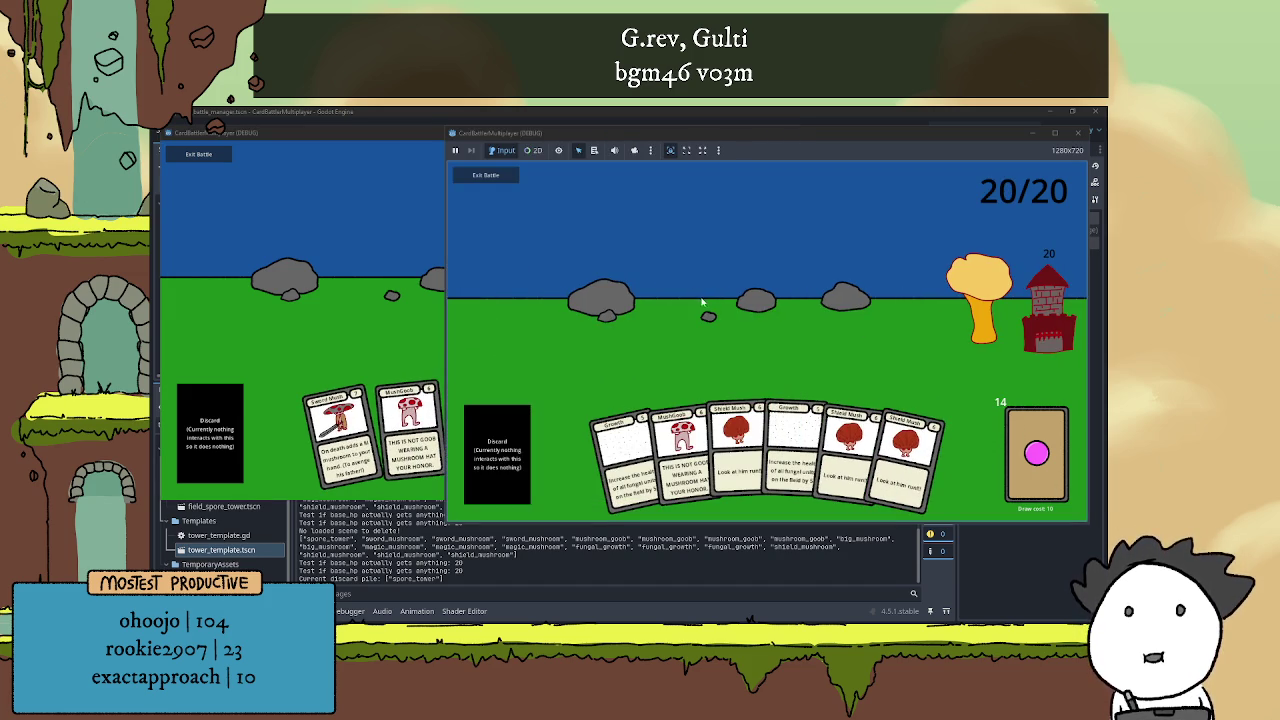
left_click(305, 299)
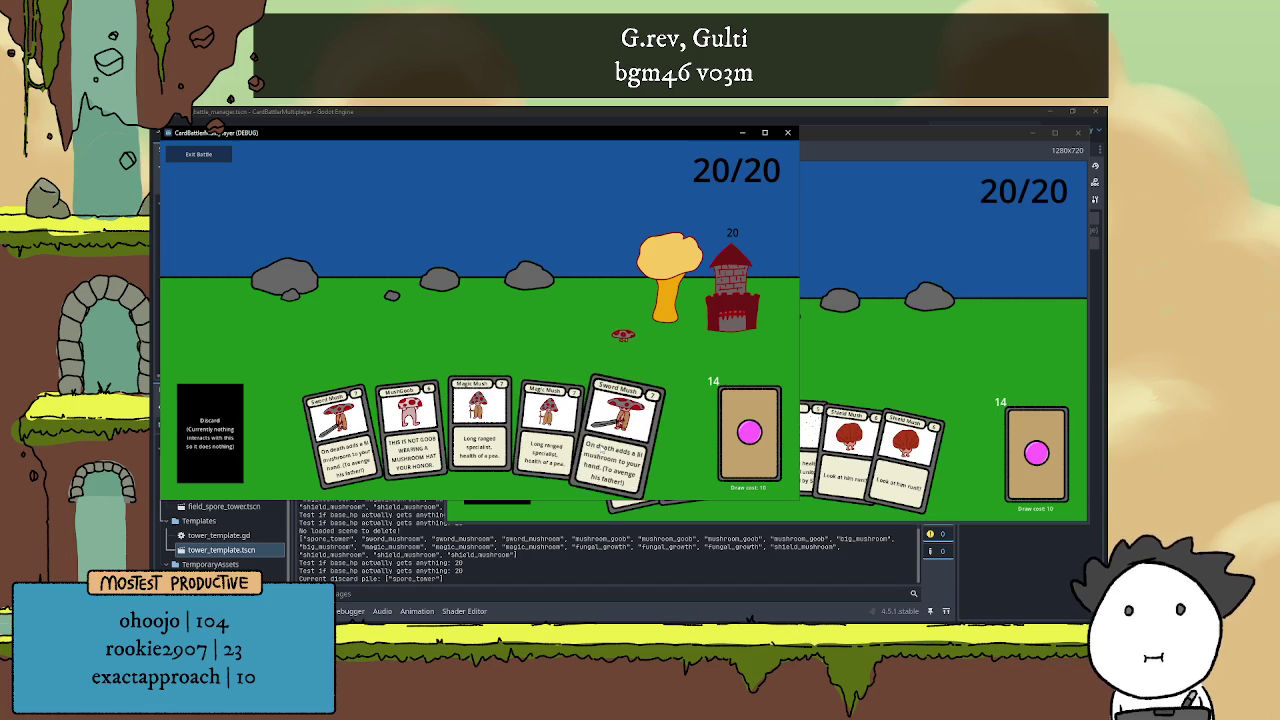
left_click(864, 446)
left_click(864, 446)
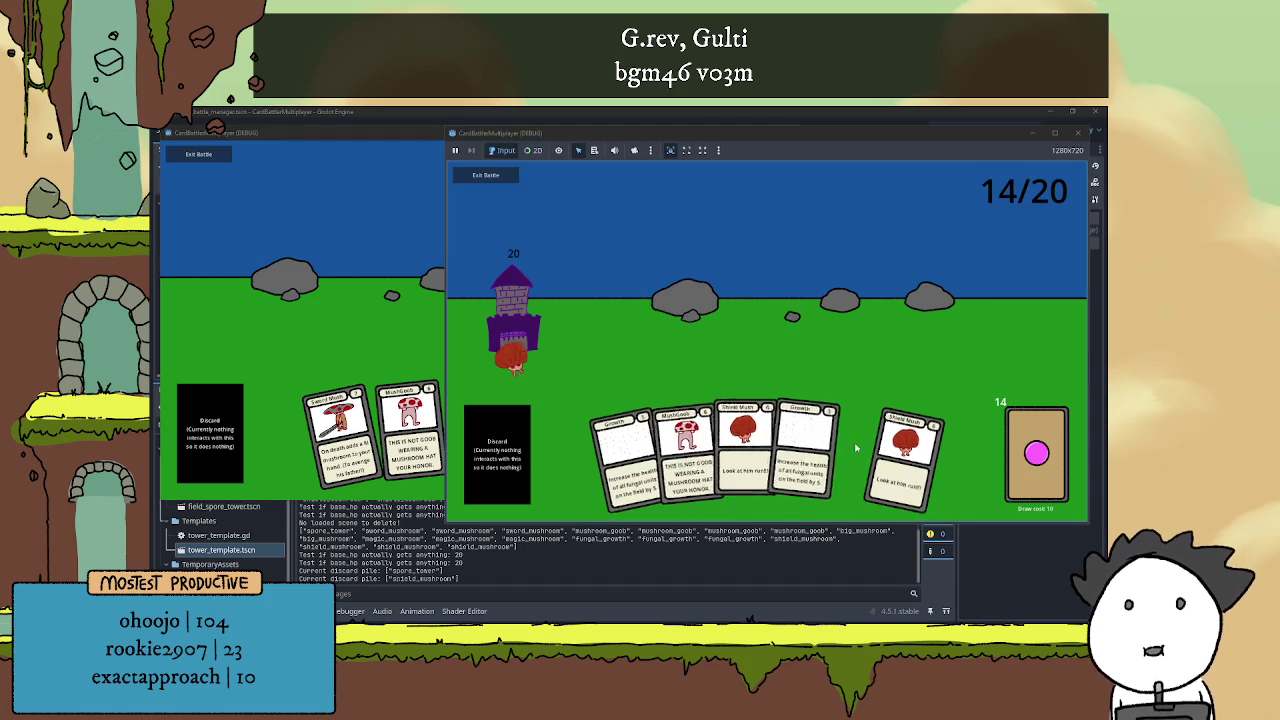
left_click(750, 446)
left_click(363, 364)
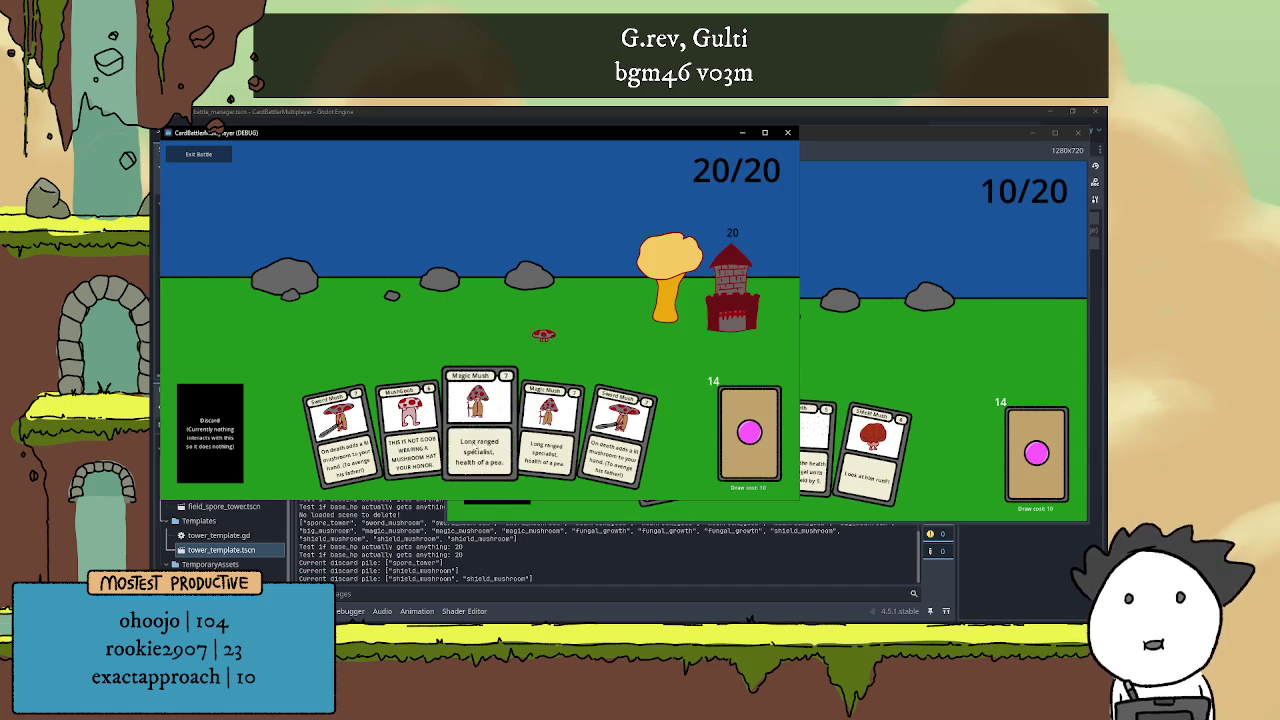
left_click(471, 430)
left_click(514, 430)
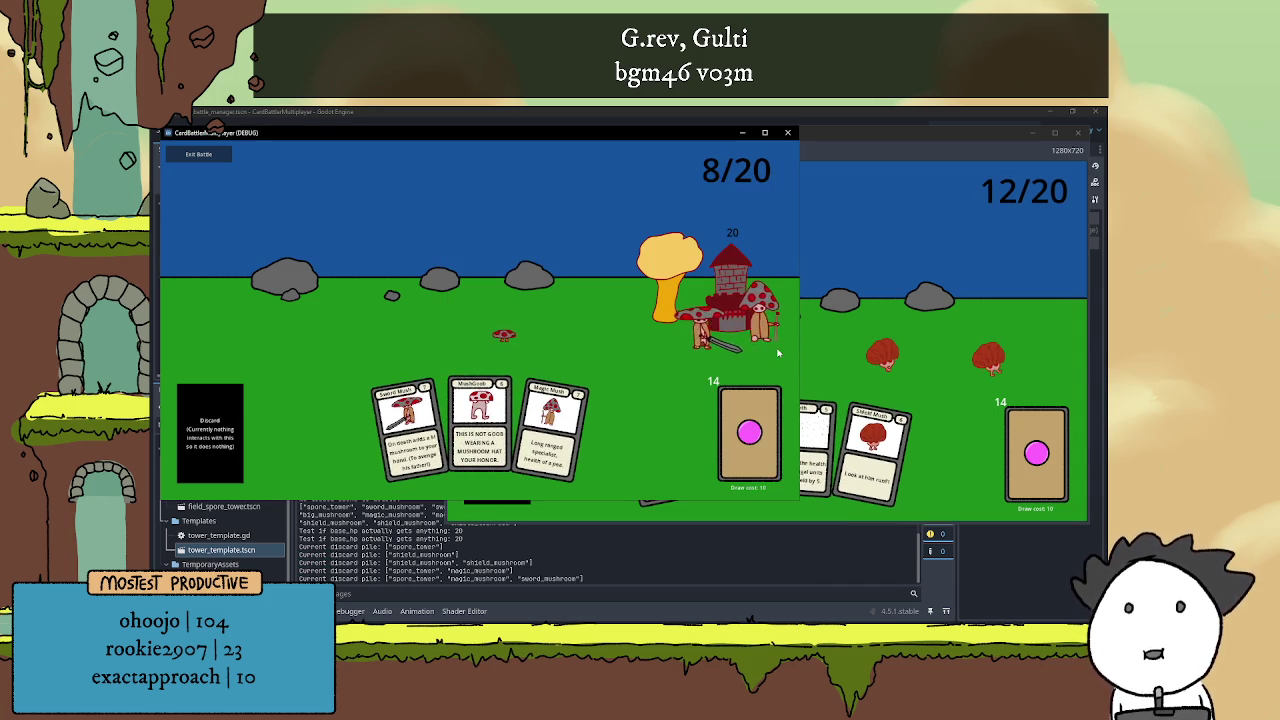
left_click(853, 345)
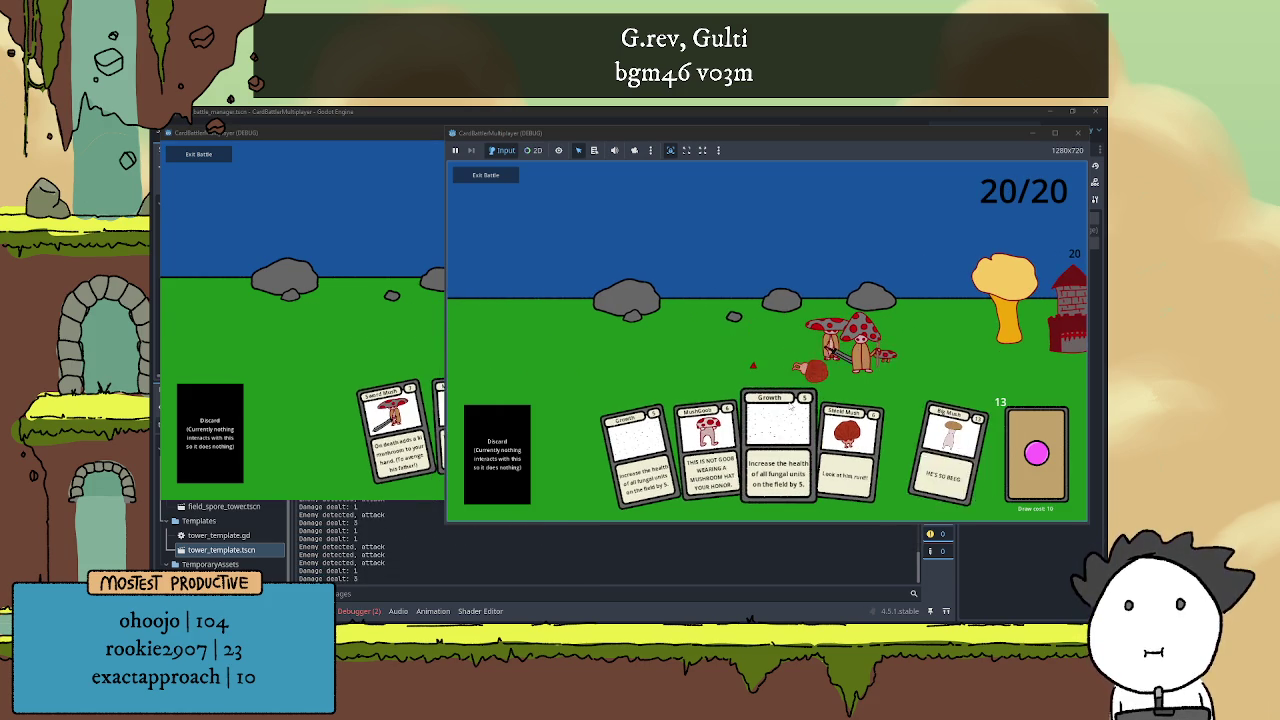
Play the newly drawn card in the second game and a MushGoob card in the first
left_click(912, 449)
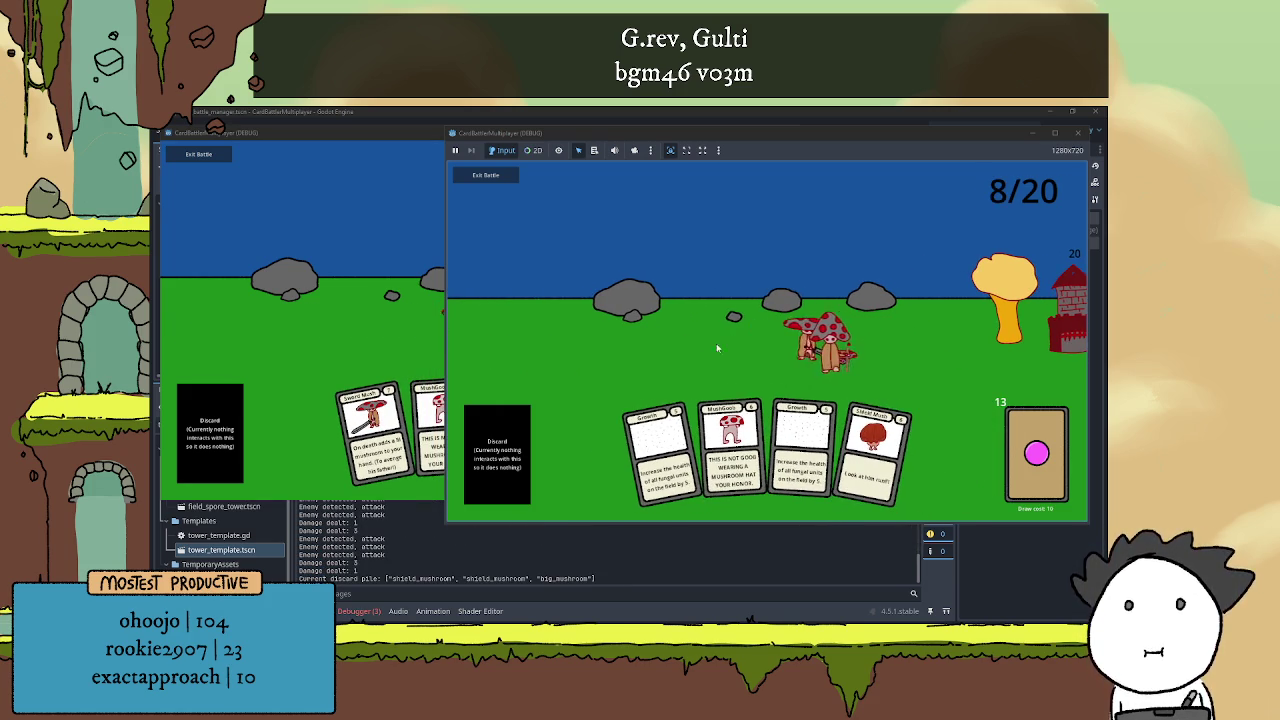
left_click(327, 328)
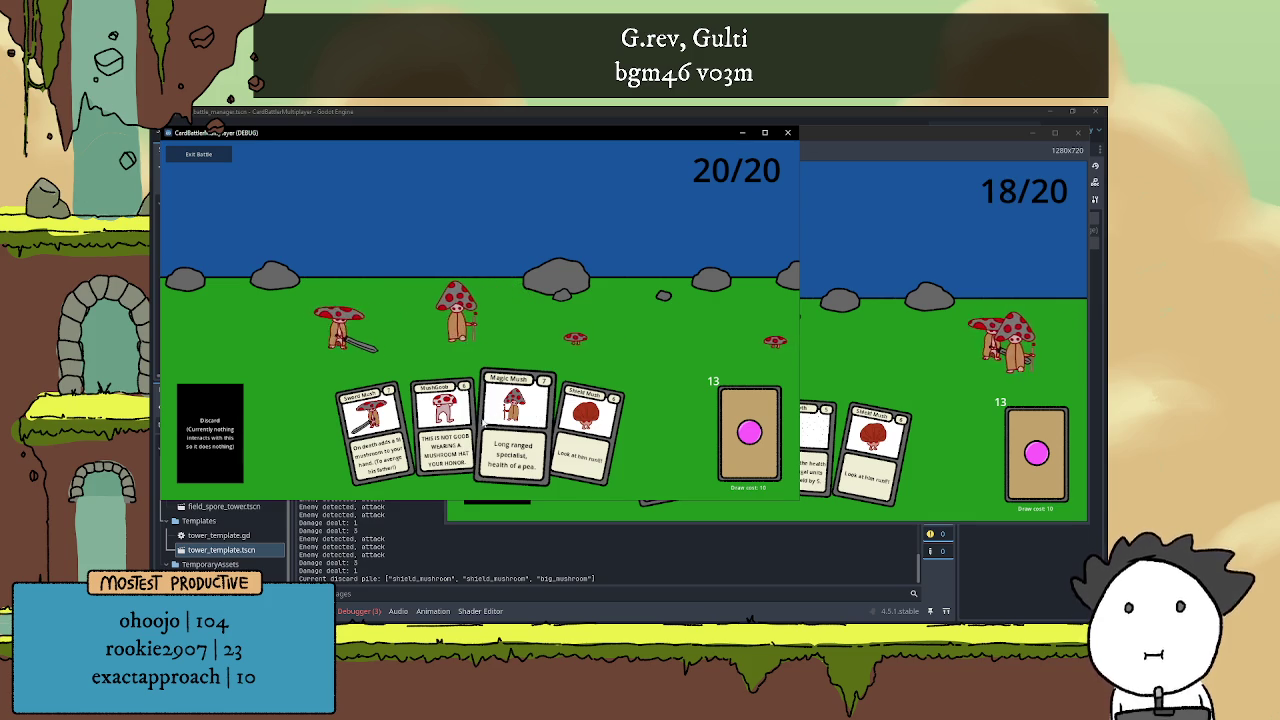
left_click(449, 384)
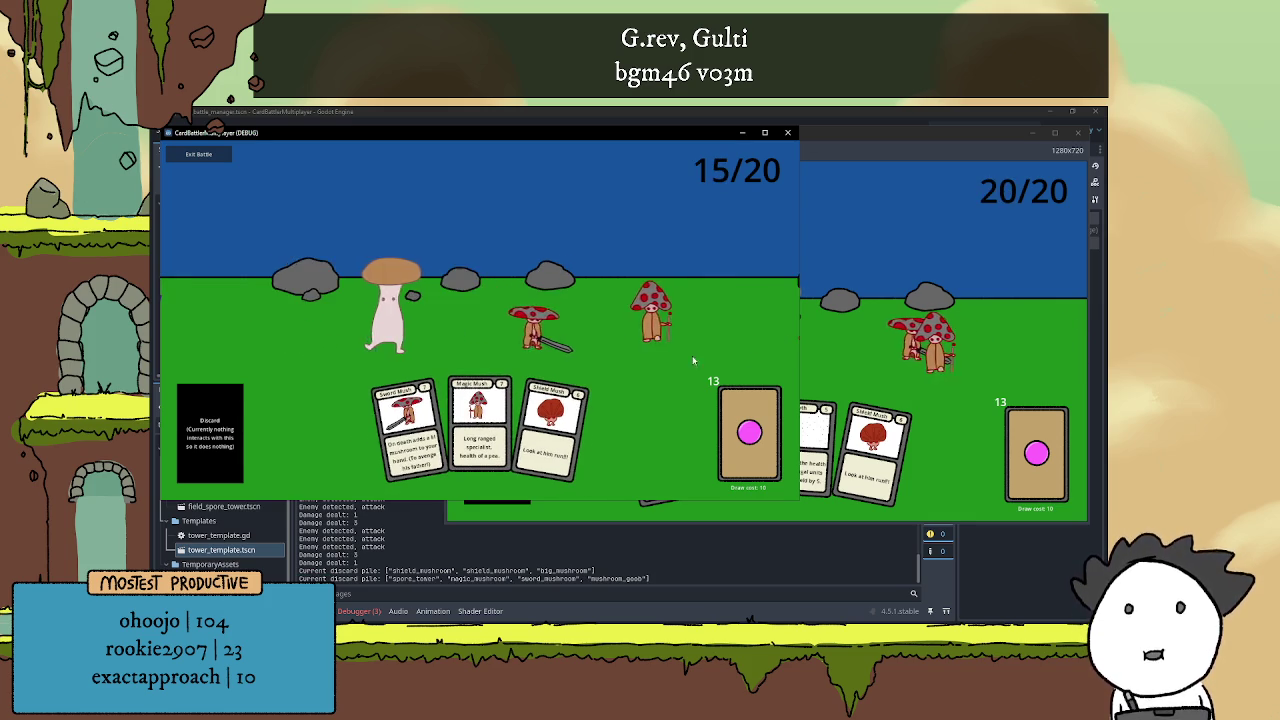
left_click(545, 343)
key("alt+Tab")
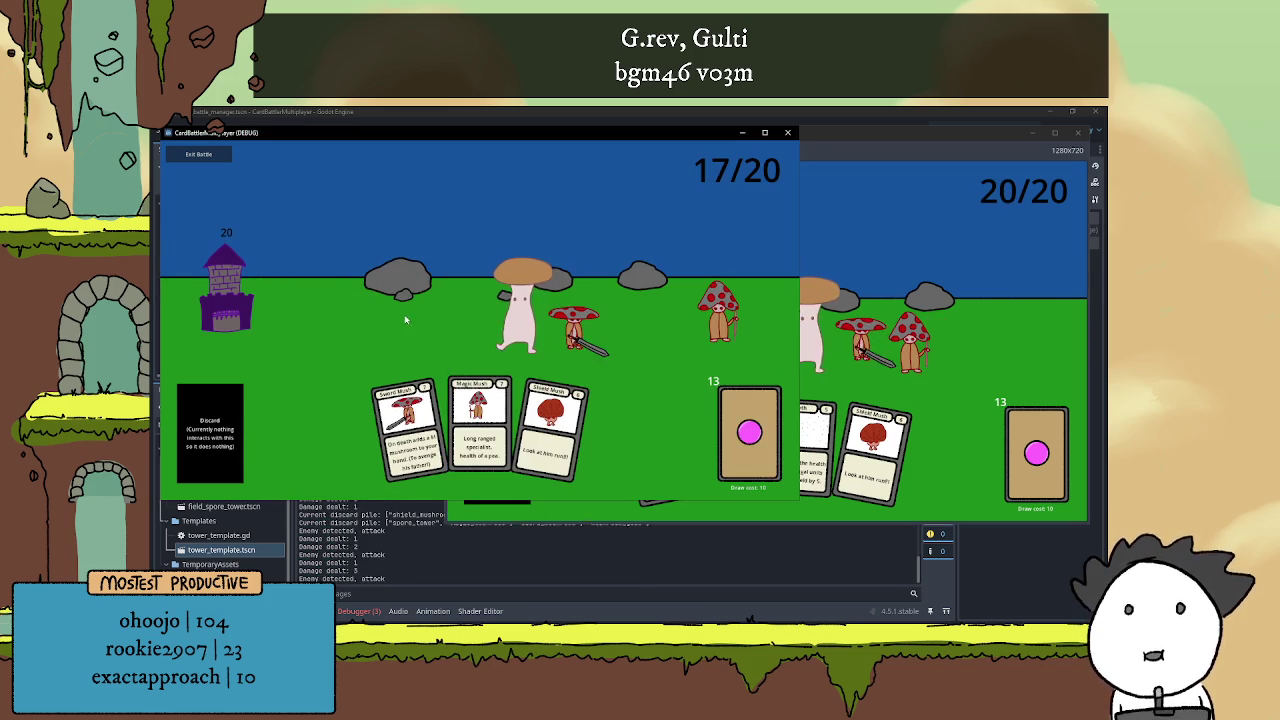
left_click(848, 370)
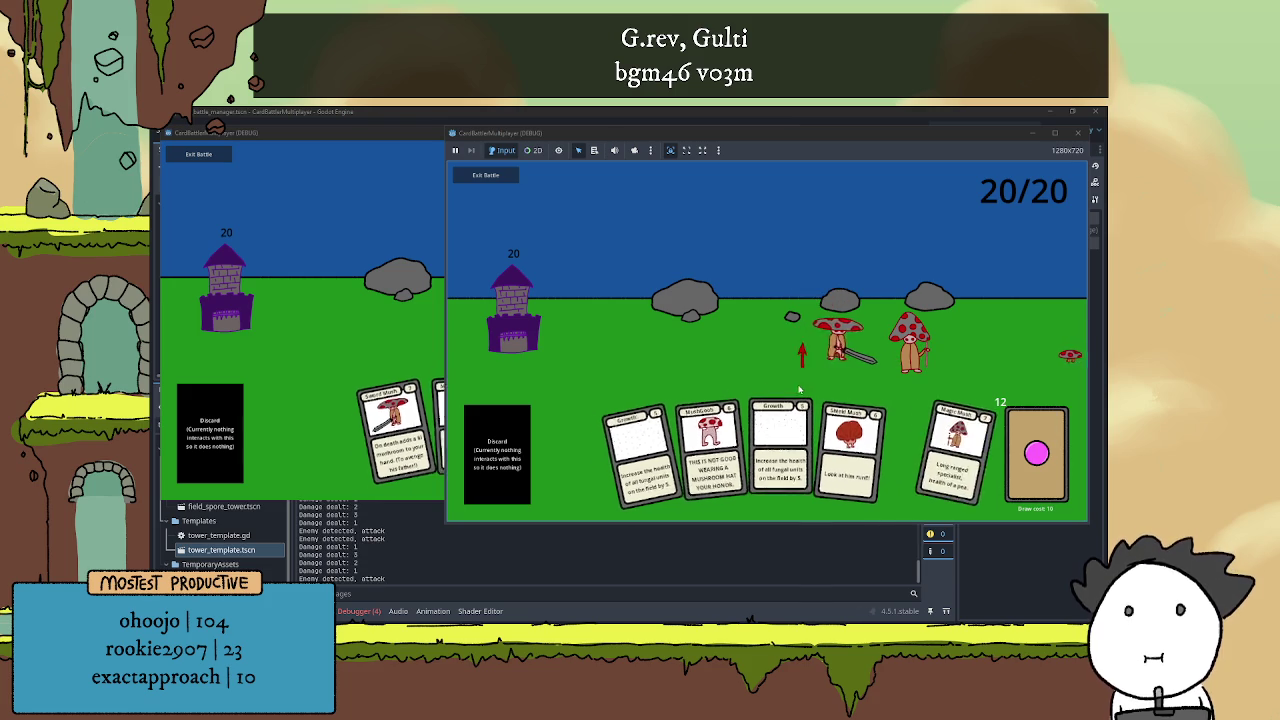
key("alt+Tab")
key("alt+Tab")
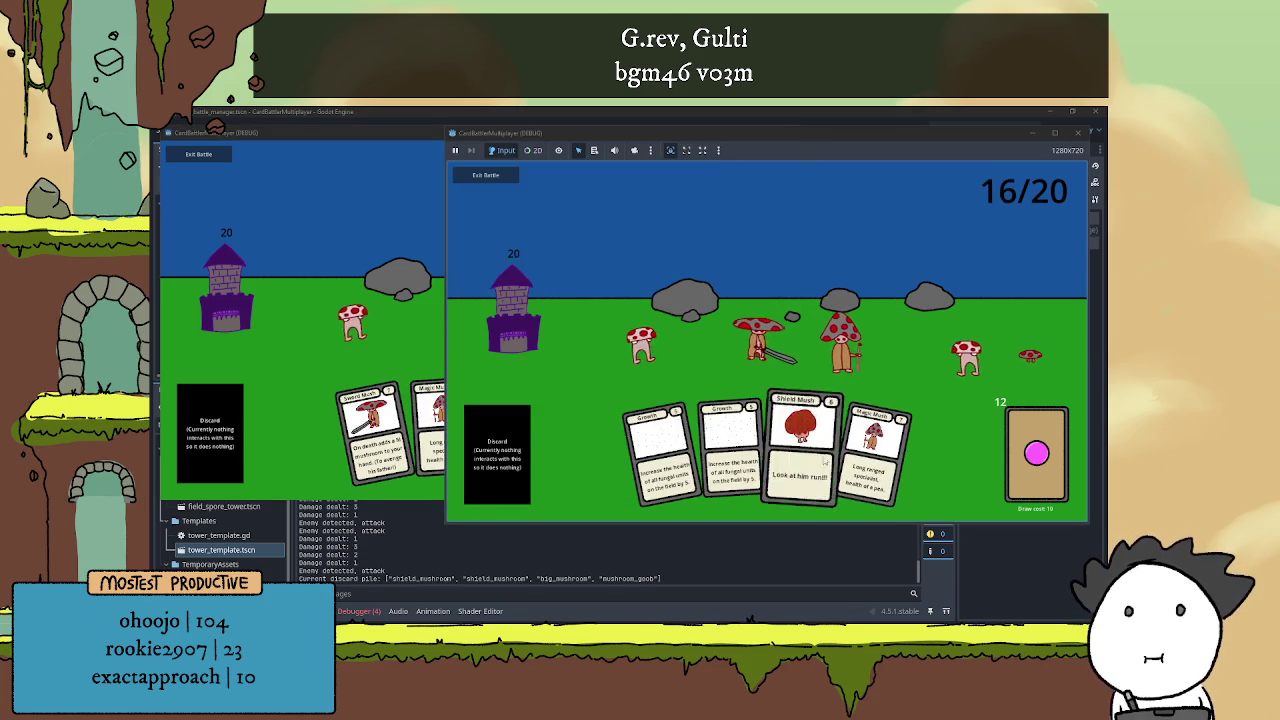
Play Growth, Lil Mush and Sword Mush cards, then return to the editor's Debugger Errors list
left_click(790, 440)
left_click(790, 440)
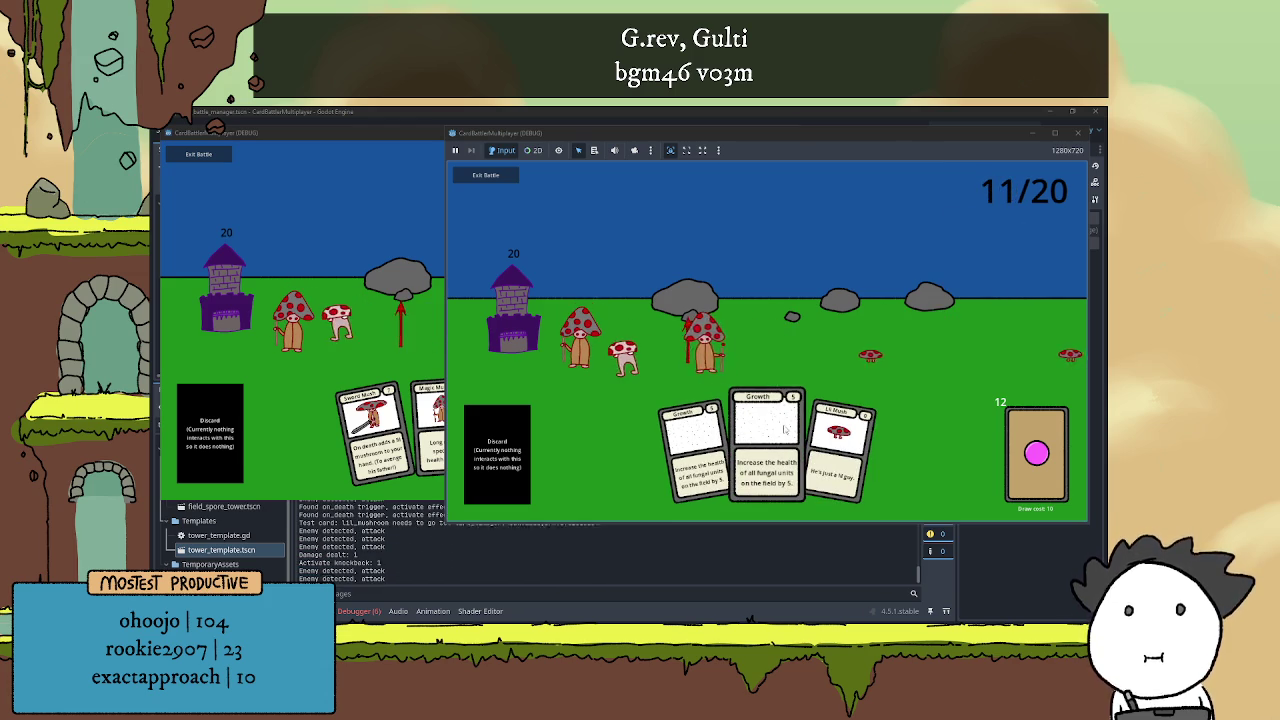
left_click(767, 440)
left_click(838, 445)
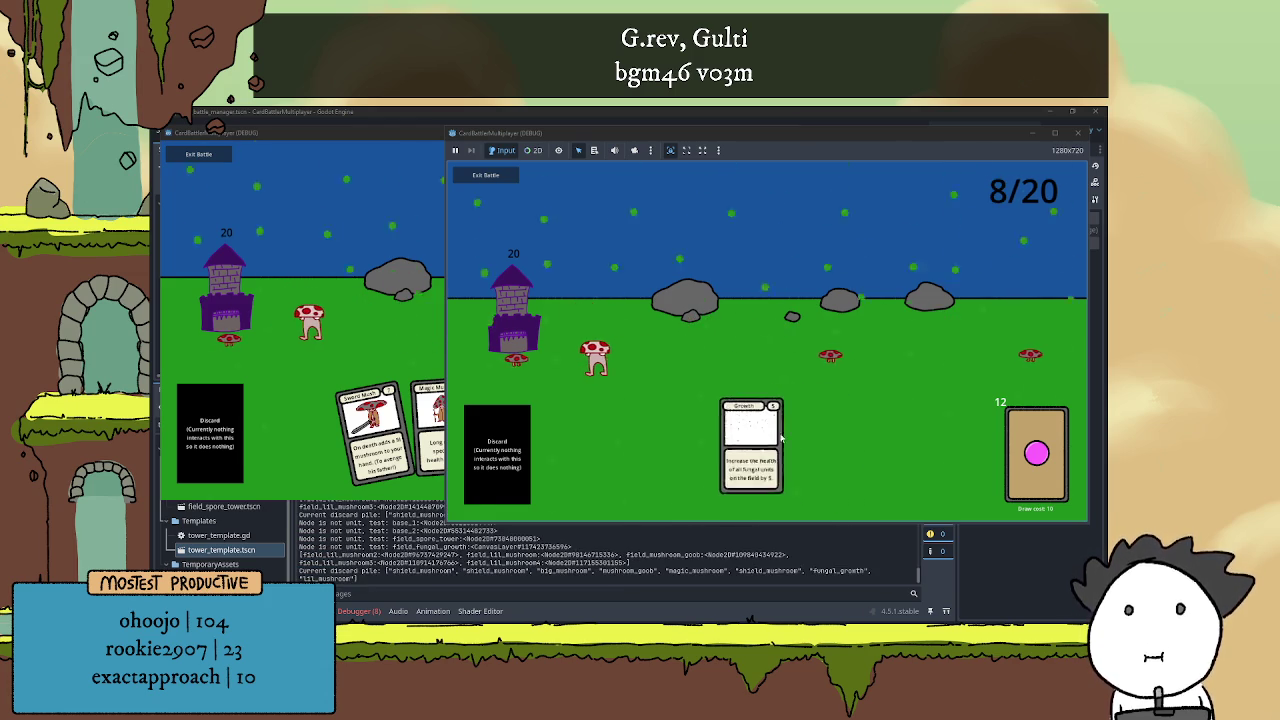
left_click(748, 430)
left_click(375, 430)
left_click(375, 430)
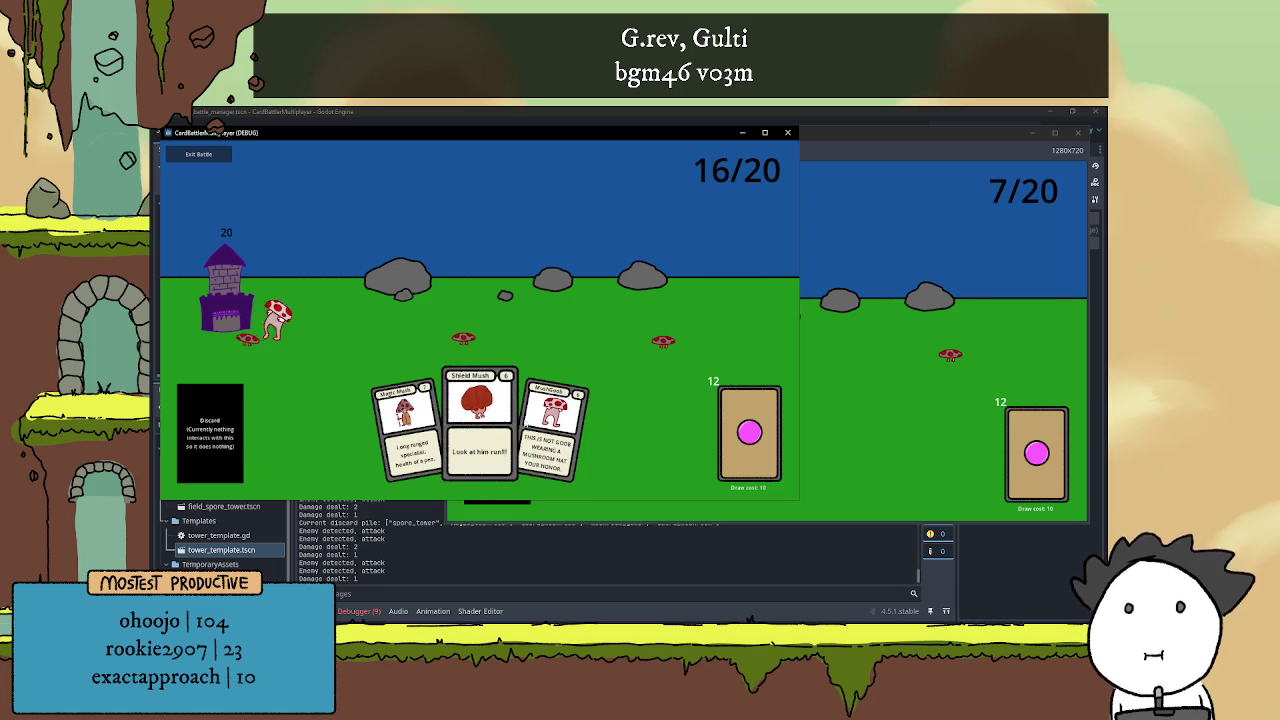
left_click(358, 611)
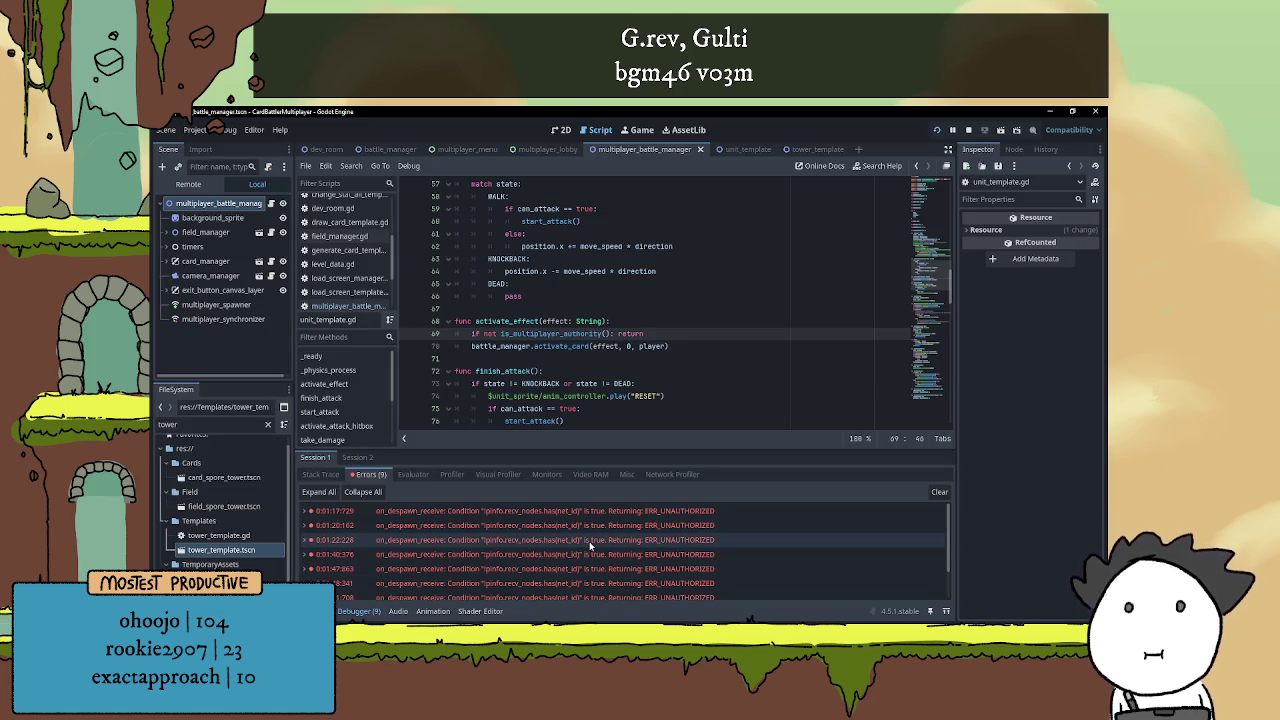
Stop the game with F8, inspect the on_despawn_receive ERR_UNAUTHORIZED errors, then collapse the debugger panel
key("F8")
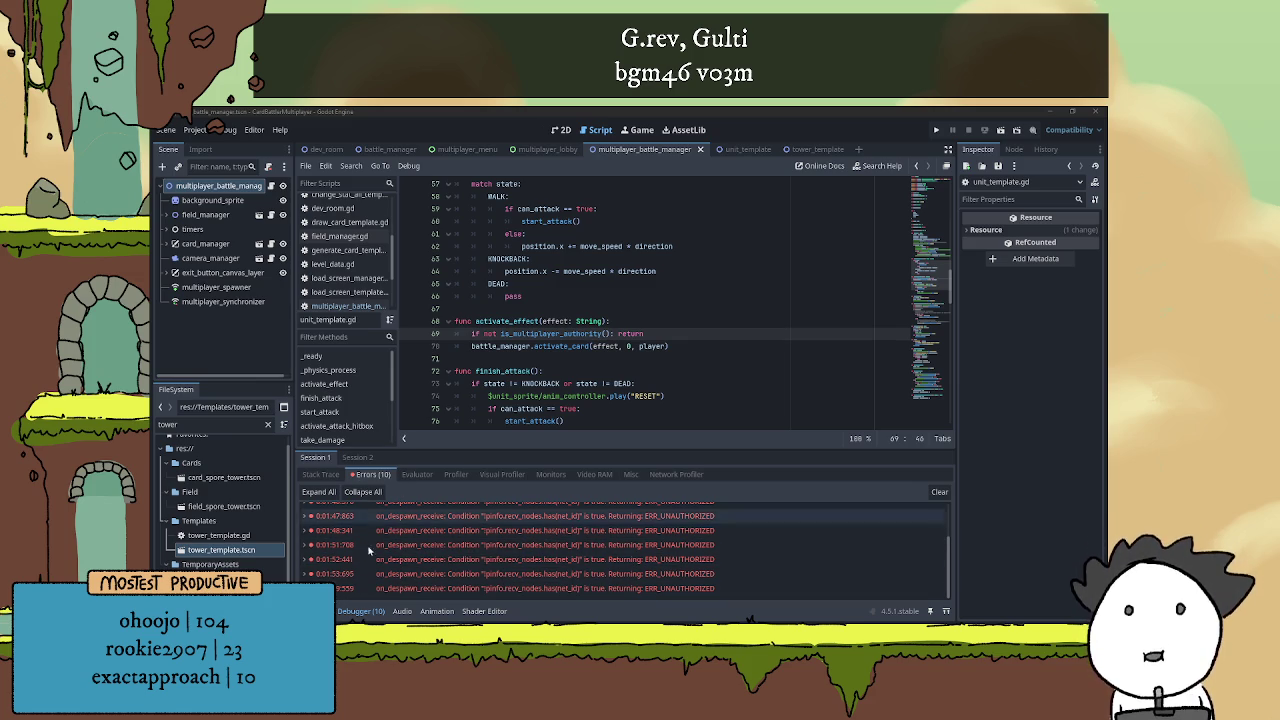
left_click(306, 516)
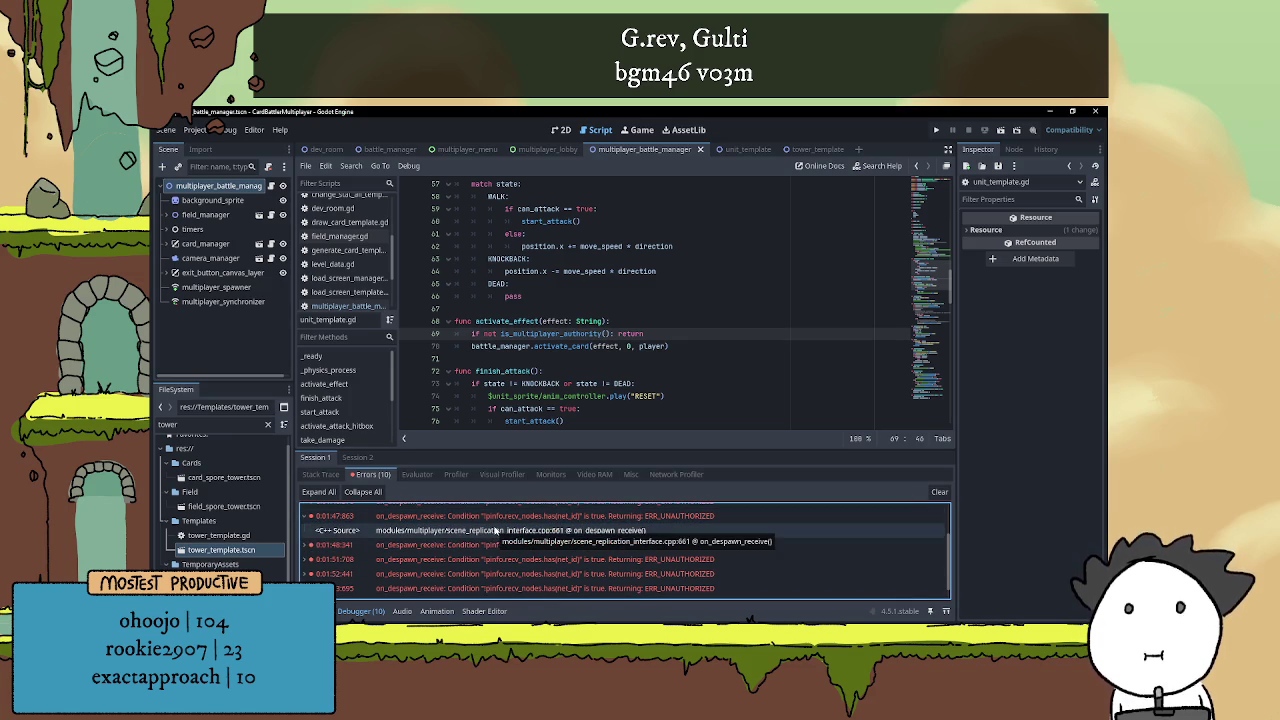
left_click(306, 516)
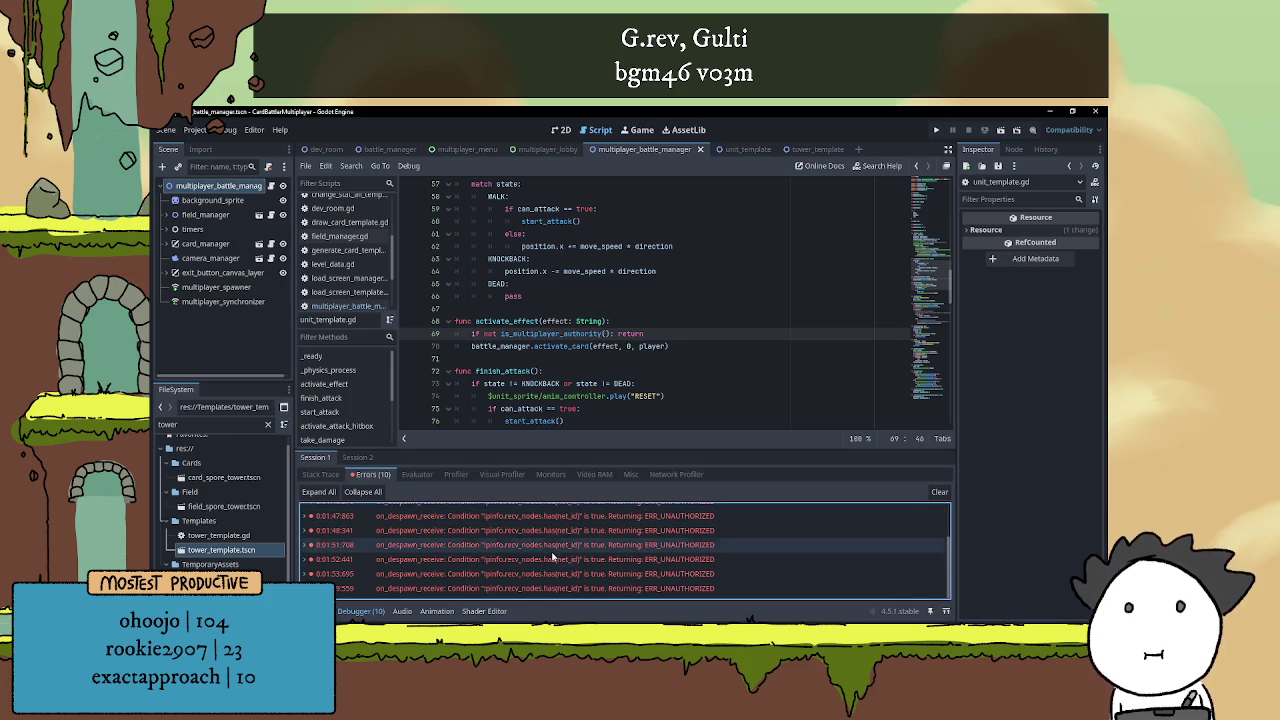
scroll(550, 550, "up", 2)
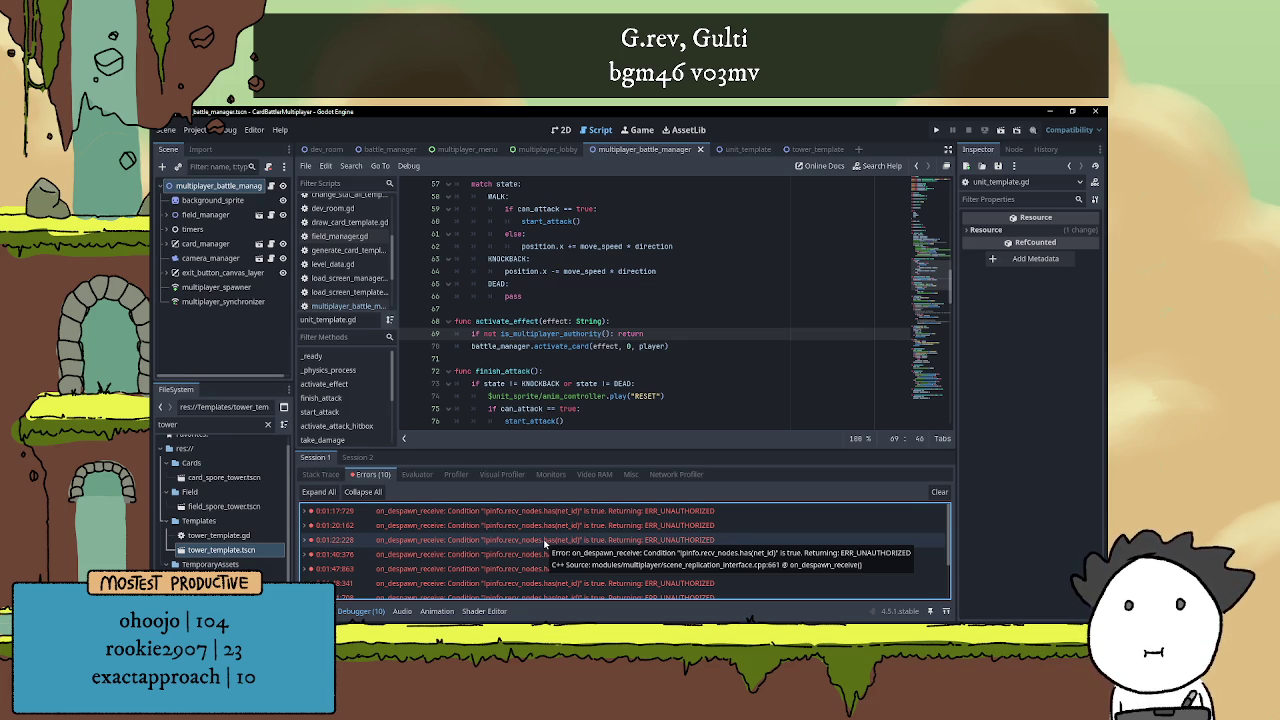
scroll(560, 520, "down", 2)
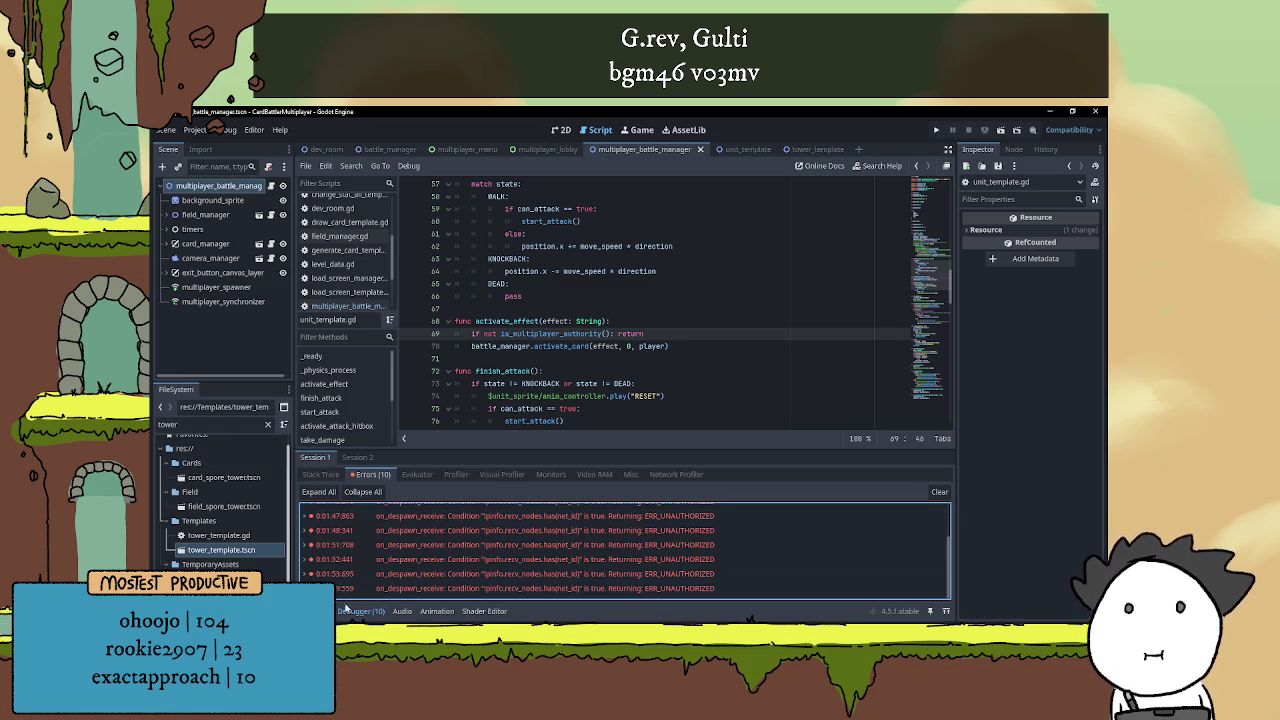
left_click(358, 611)
Comment out the is_multiplayer_authority line in activate_effect with Ctrl+K and save unit_template.gd
scroll(589, 362, "up", 3)
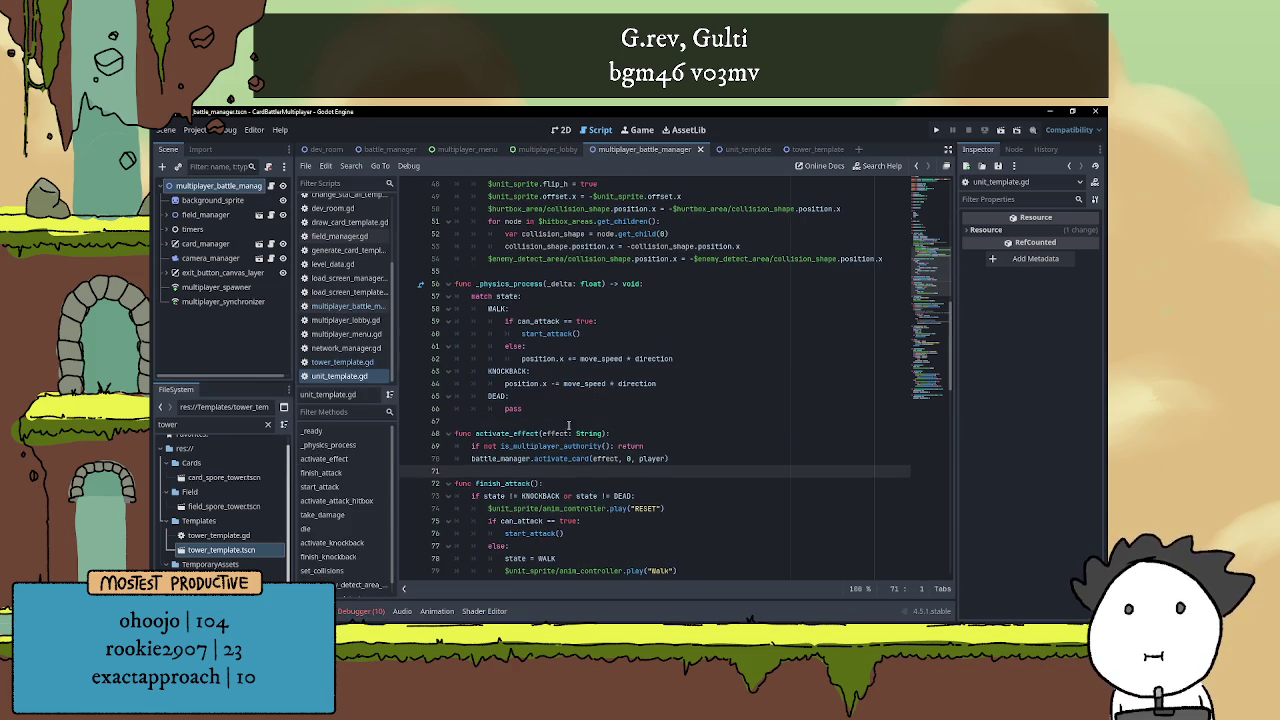
left_click(561, 433)
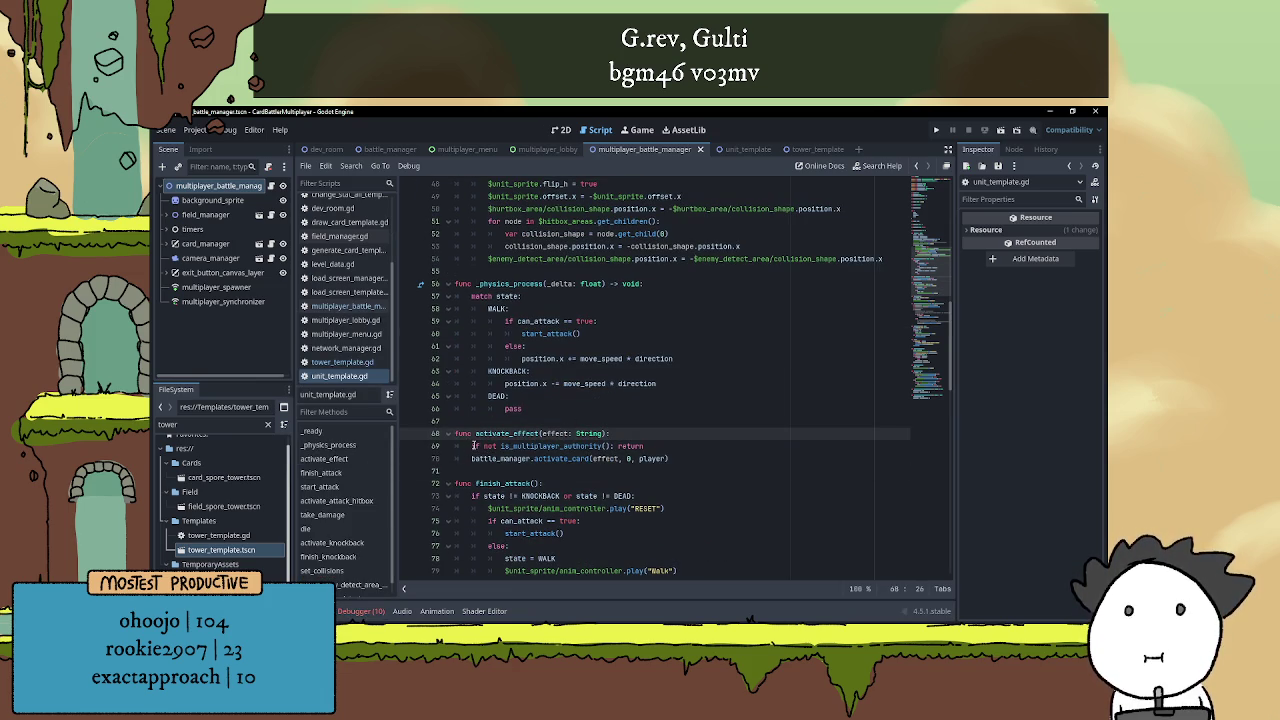
left_click(472, 446)
key("ctrl+k")
left_click(548, 420)
left_click(629, 473)
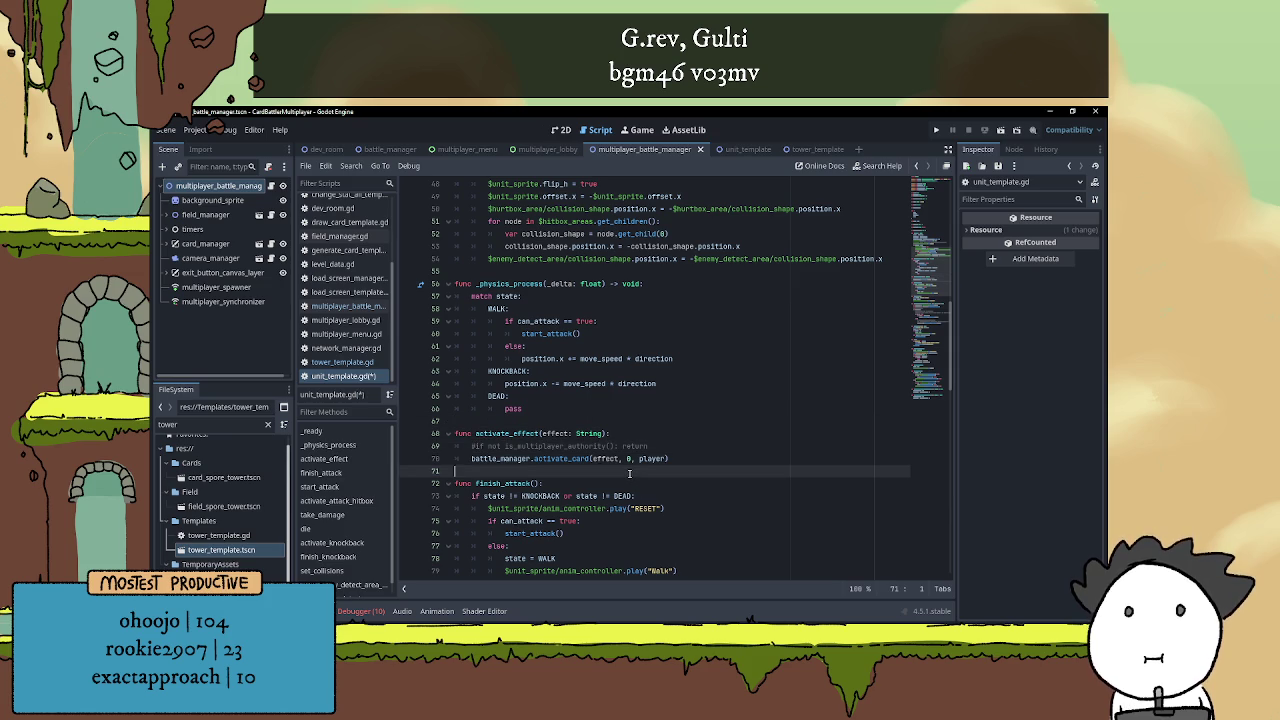
key("ctrl+s")
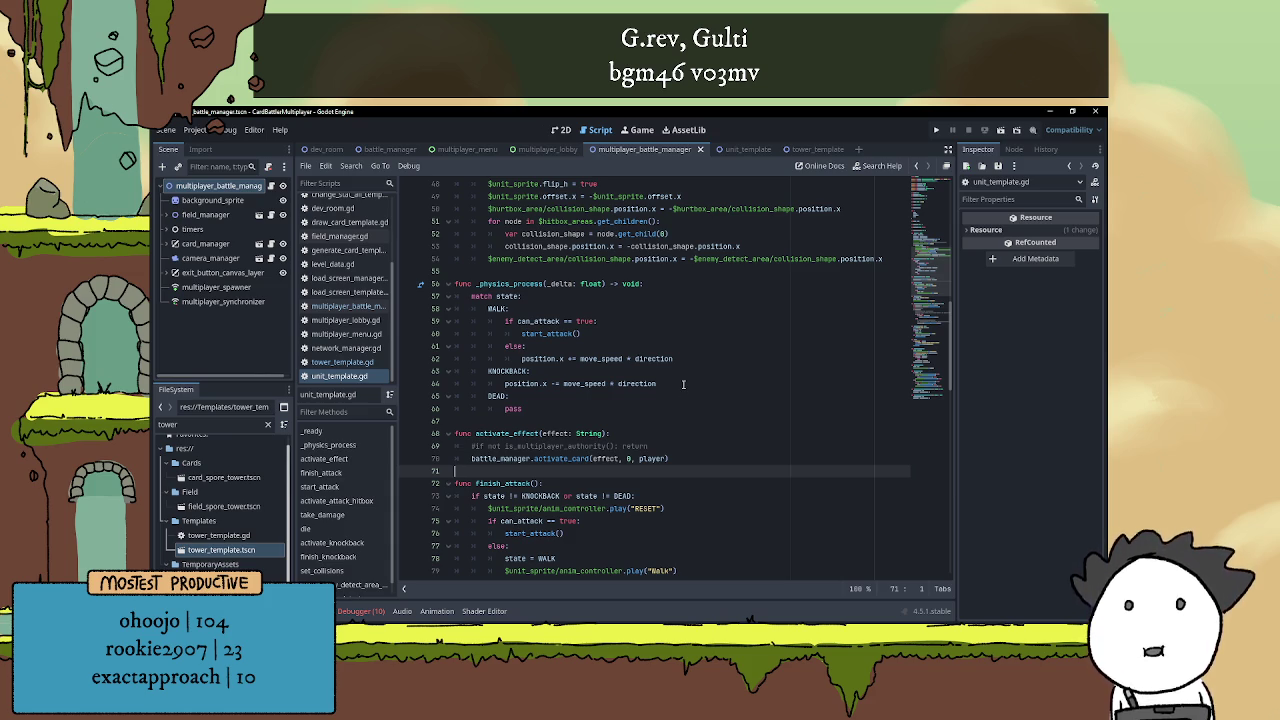
scroll(627, 415, "up", 4)
left_click(615, 414)
left_click(624, 425)
scroll(622, 420, "up", 6)
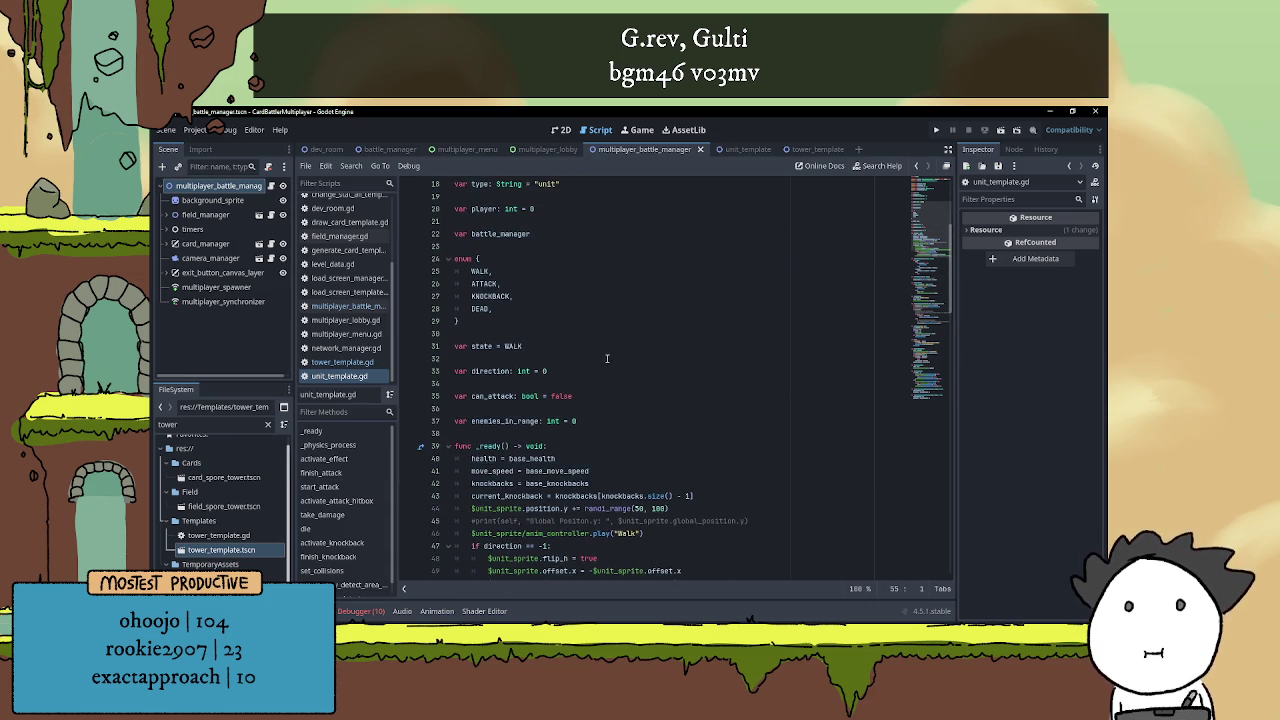
left_click(591, 326)
scroll(594, 360, "up", 5)
scroll(595, 389, "up", 1)
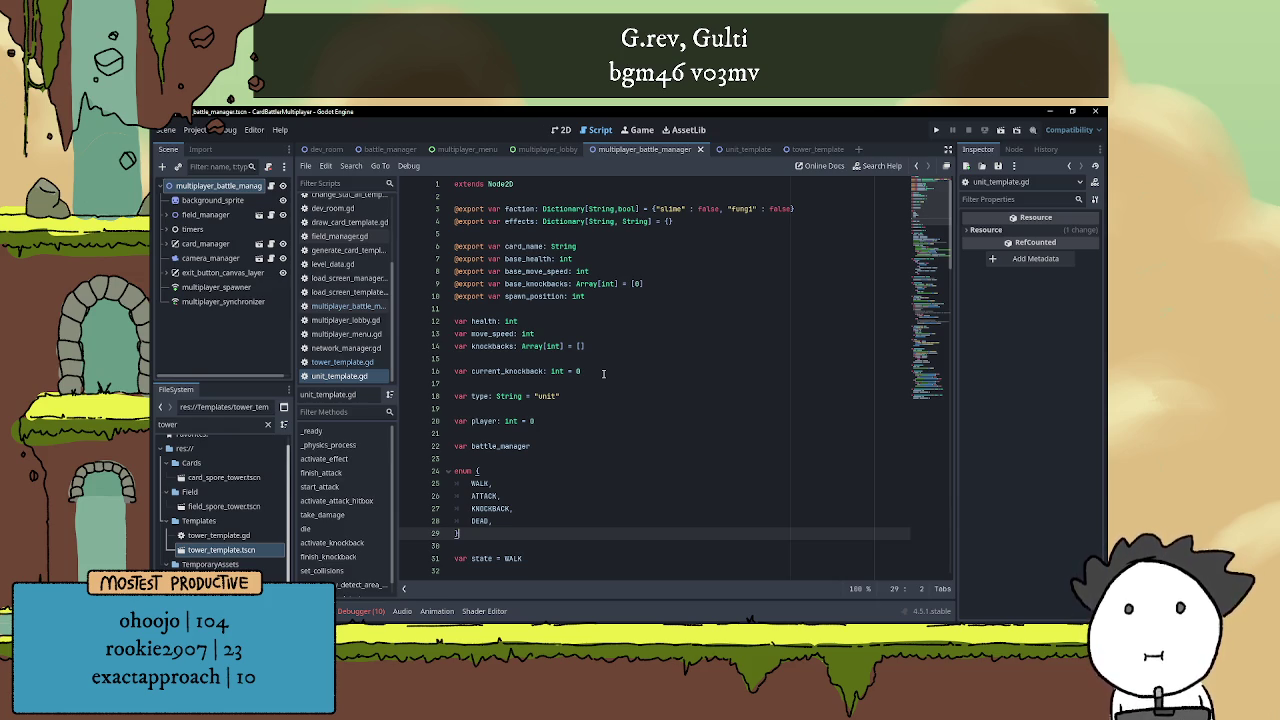
scroll(600, 370, "down", 6)
left_click(561, 323)
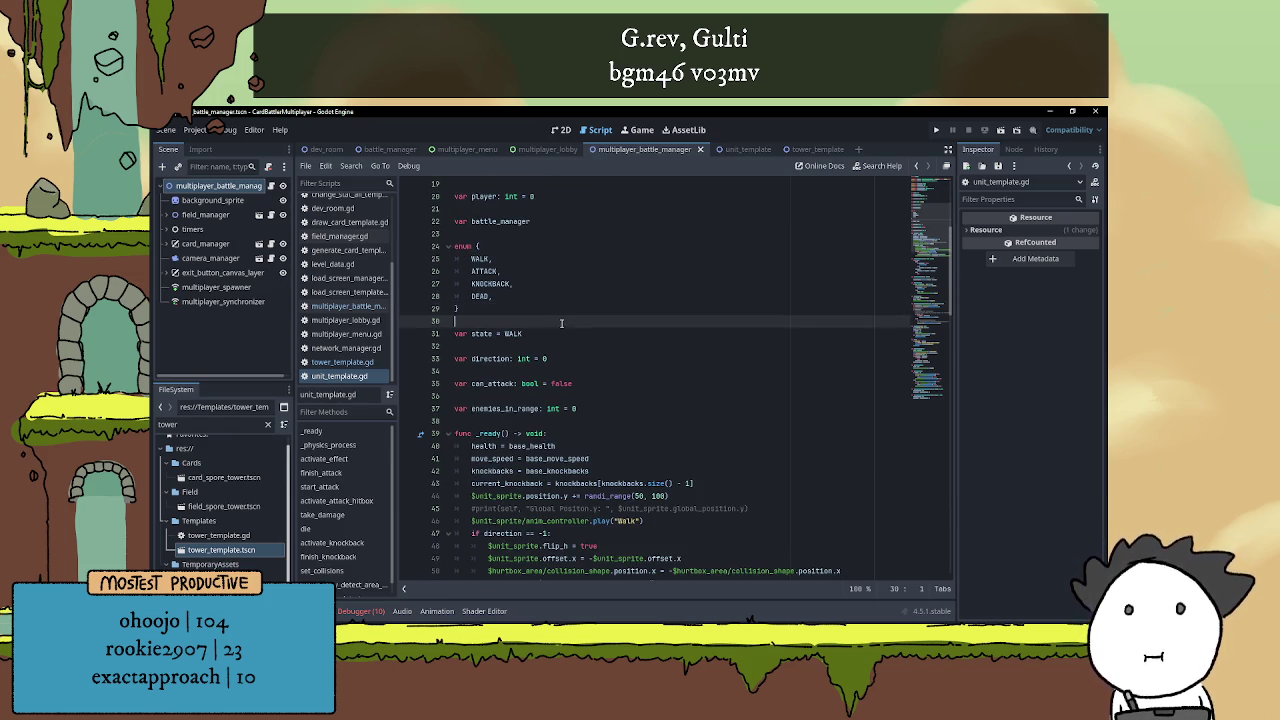
scroll(561, 323, "down", 16)
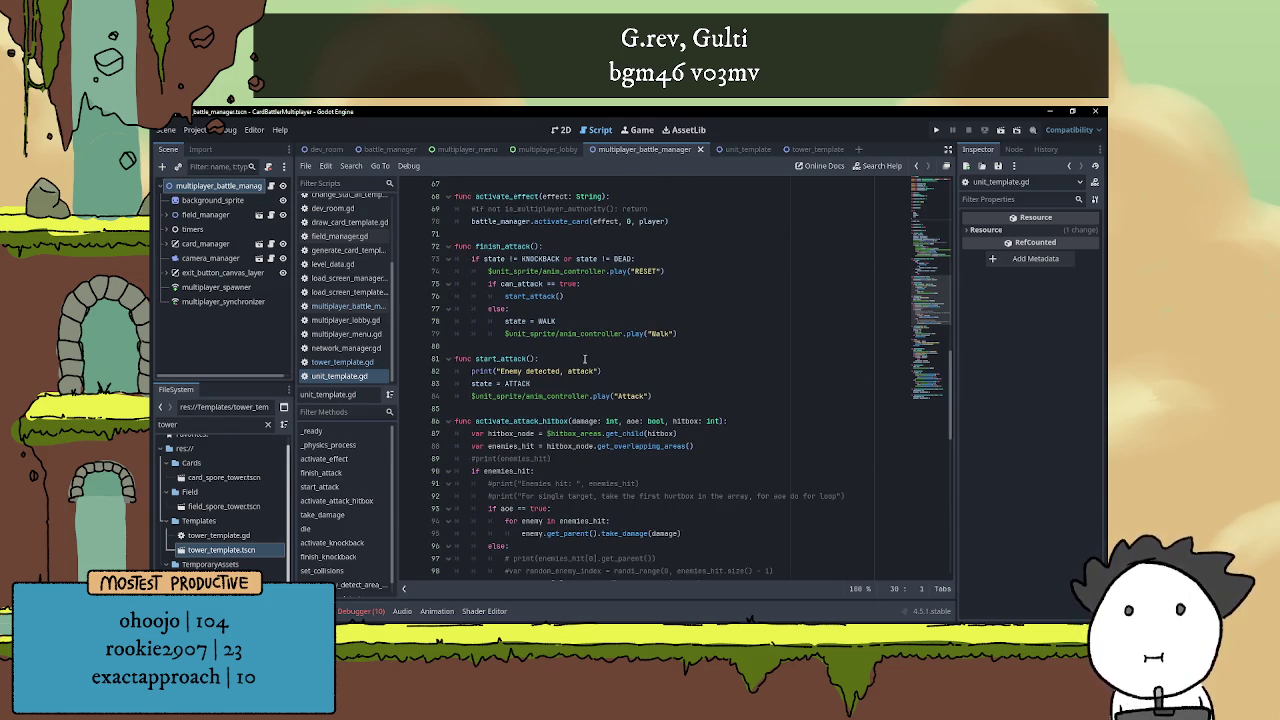
scroll(585, 360, "down", 4)
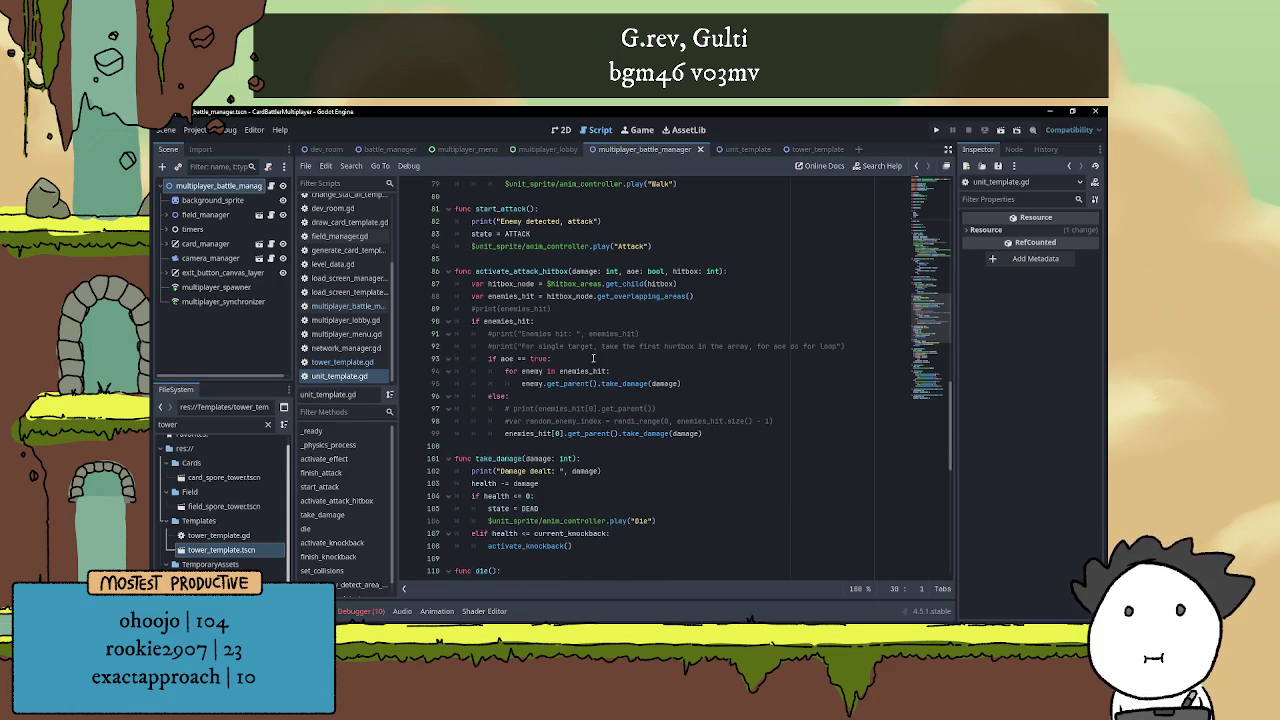
scroll(592, 358, "down", 4)
scroll(590, 355, "down", 4)
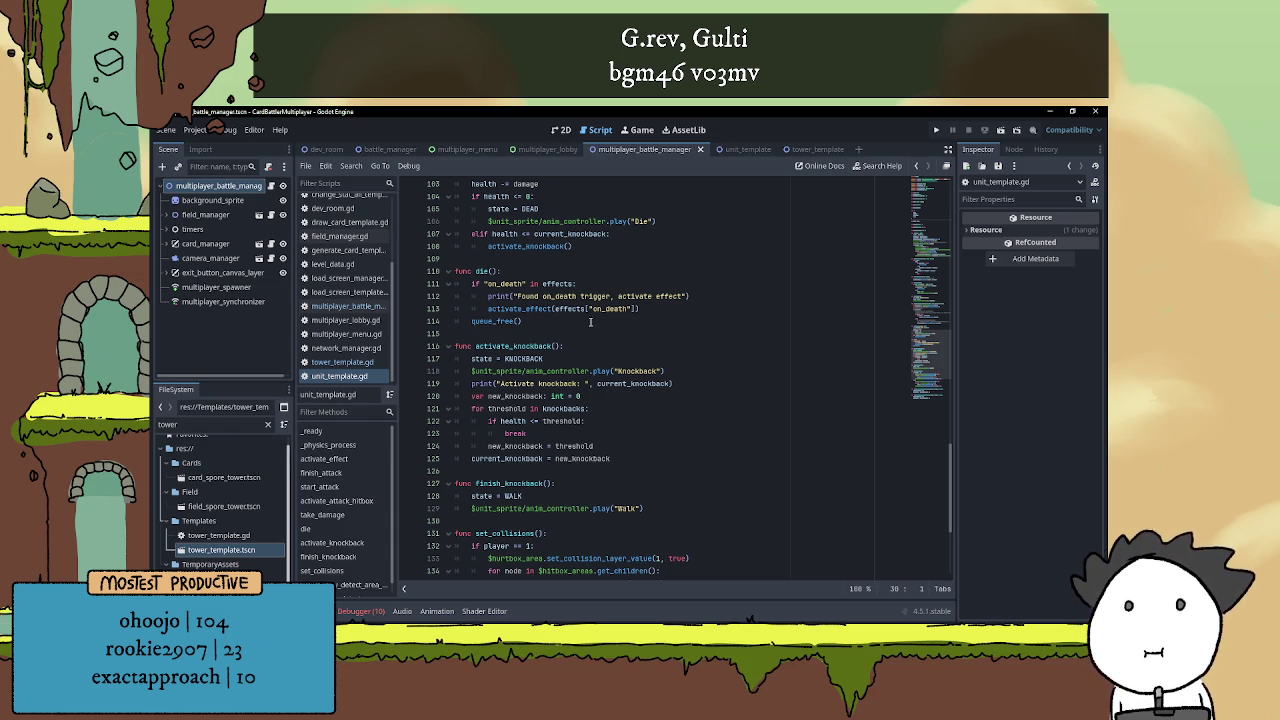
scroll(646, 333, "down", 5)
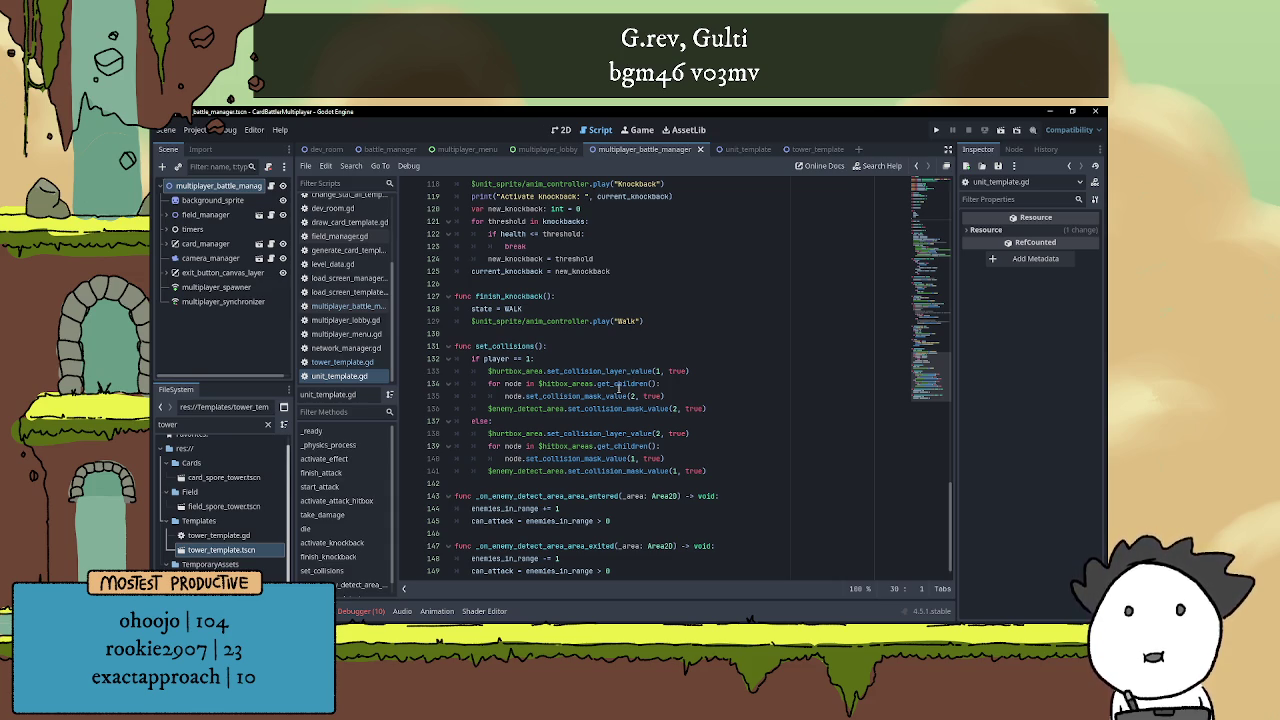
scroll(620, 374, "up", 2)
scroll(622, 373, "down", 2)
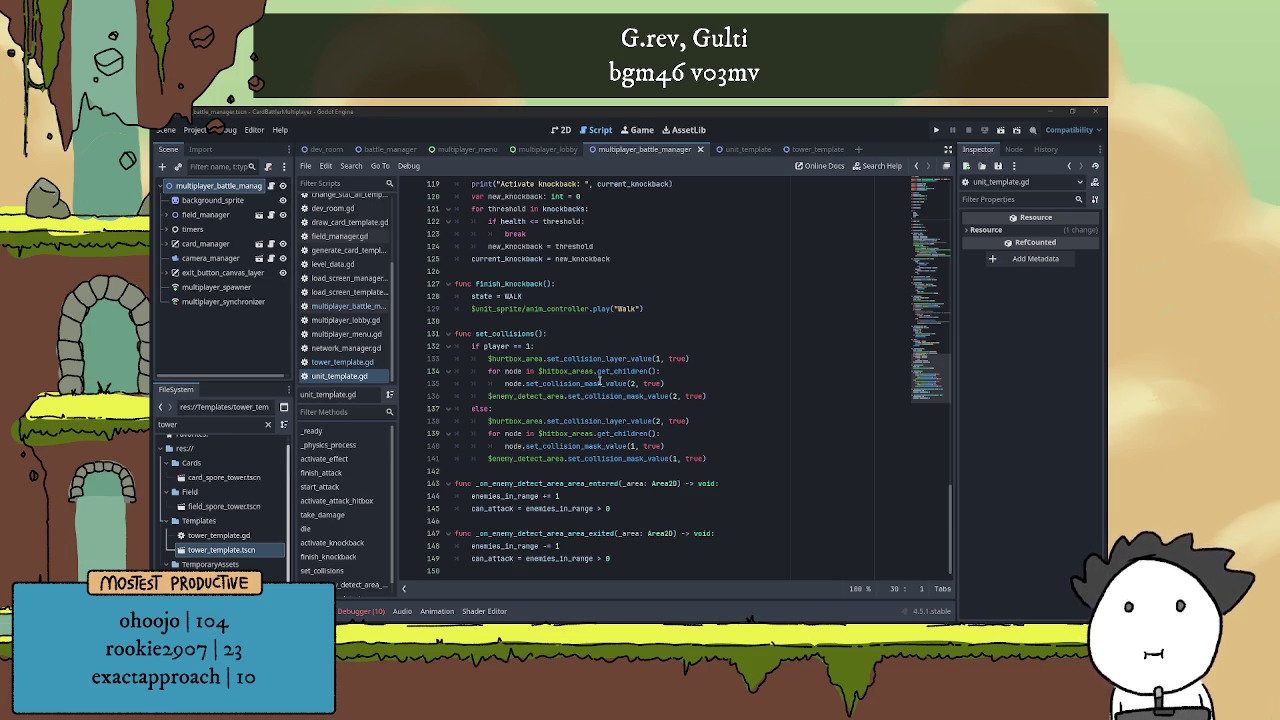
scroll(613, 372, "up", 2)
scroll(613, 362, "down", 2)
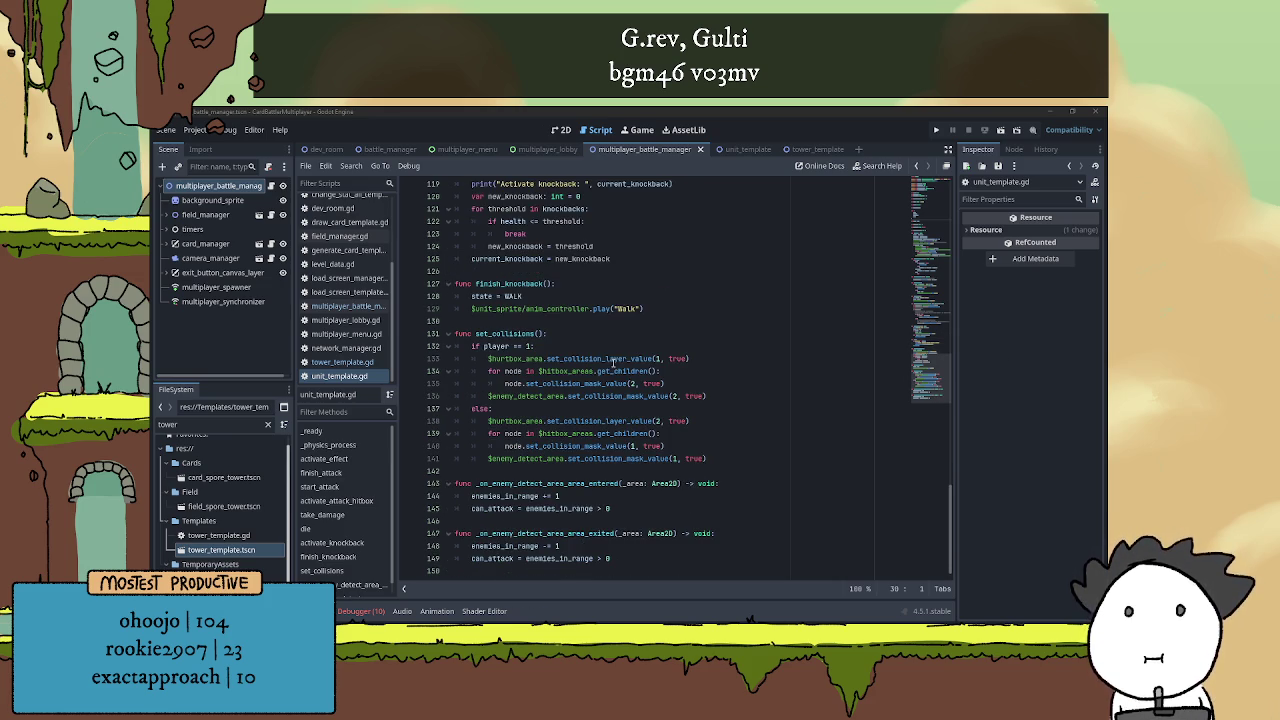
left_click(586, 318)
left_click(632, 294)
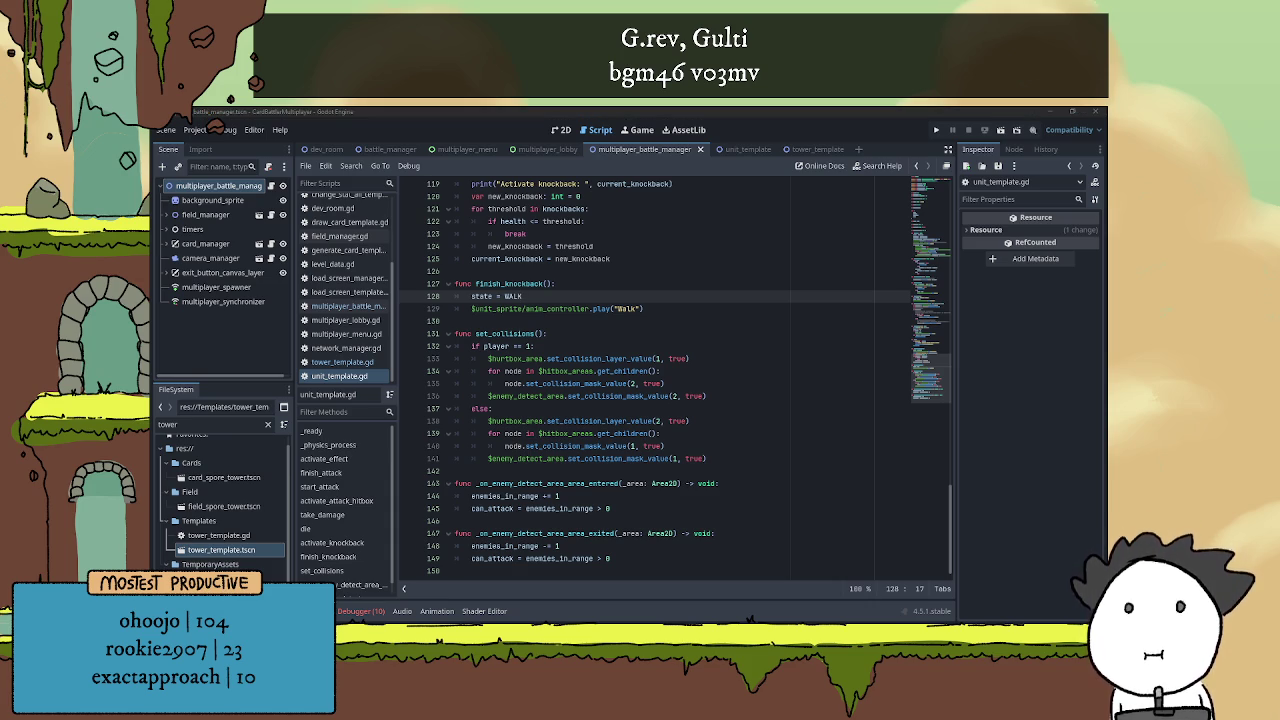
key("alt+Tab")
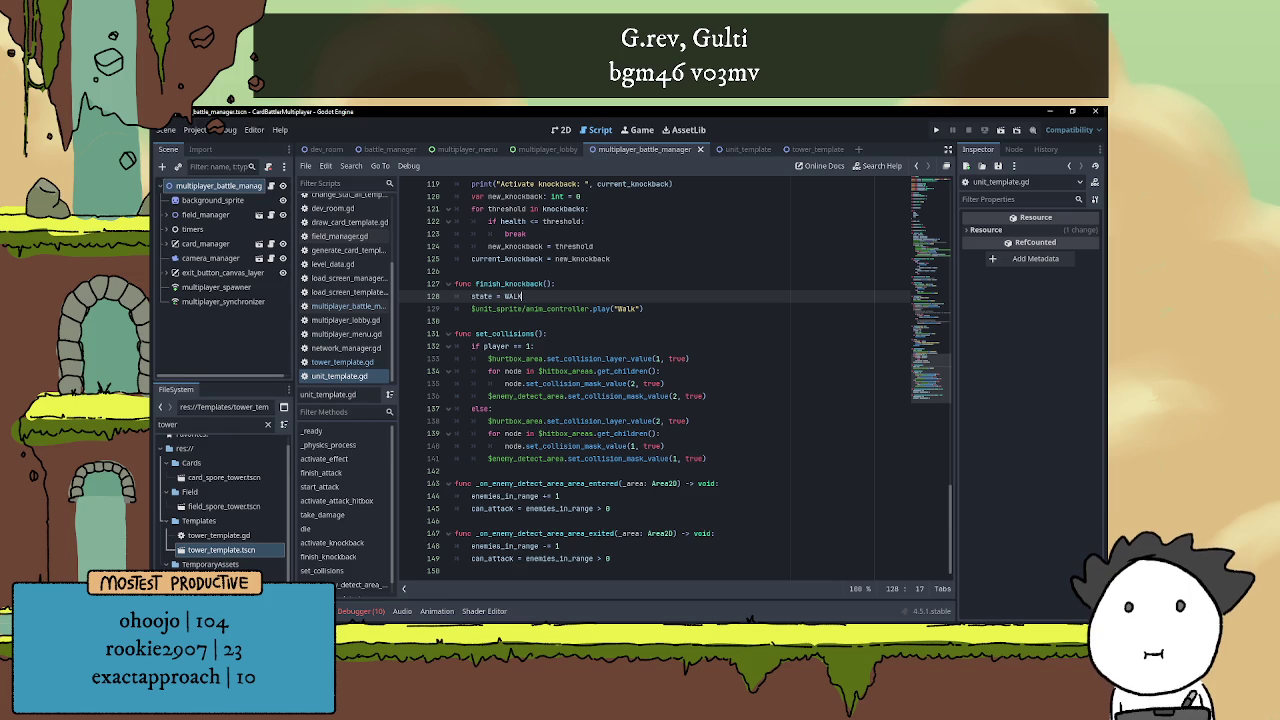
key("alt+Tab")
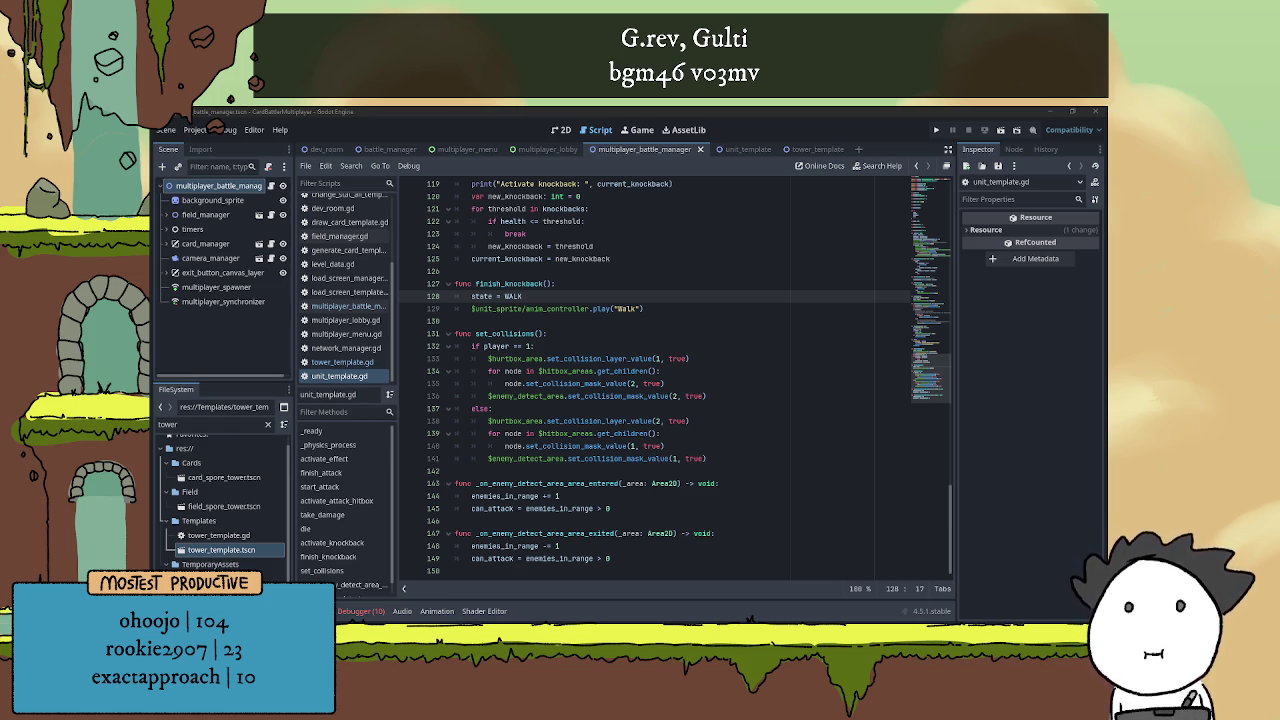
scroll(712, 372, "up", 7)
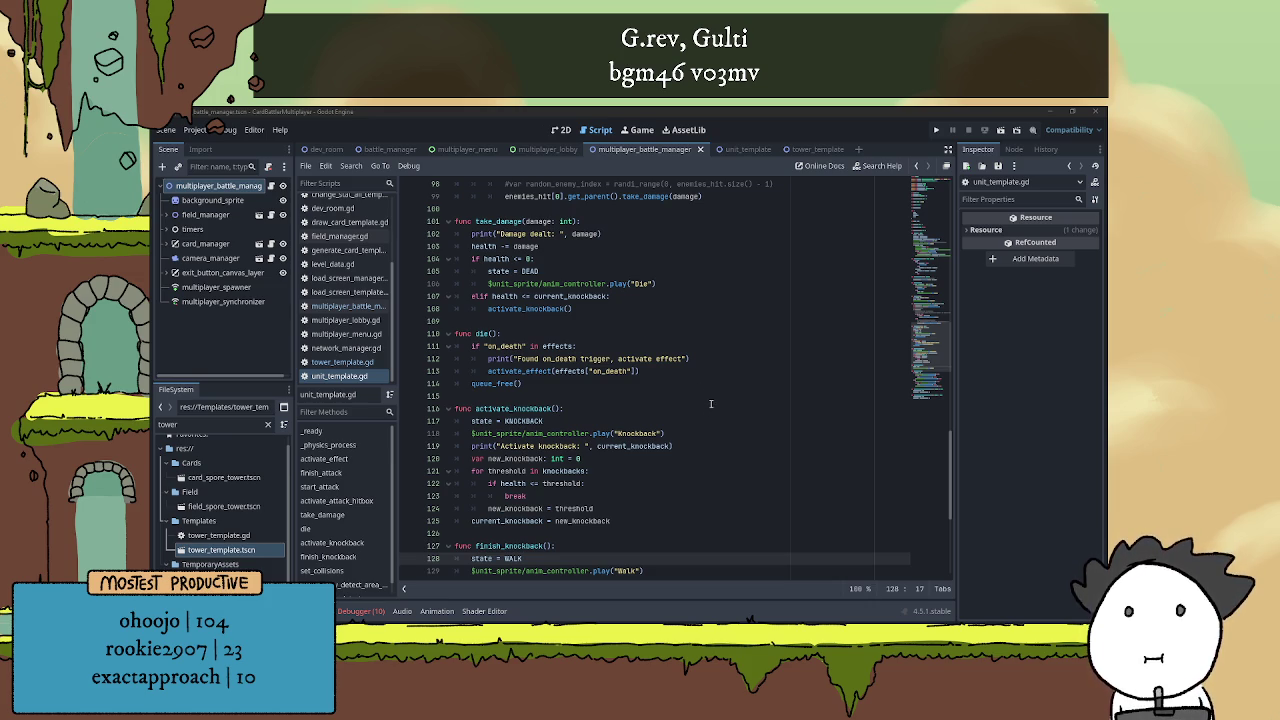
scroll(713, 383, "up", 15)
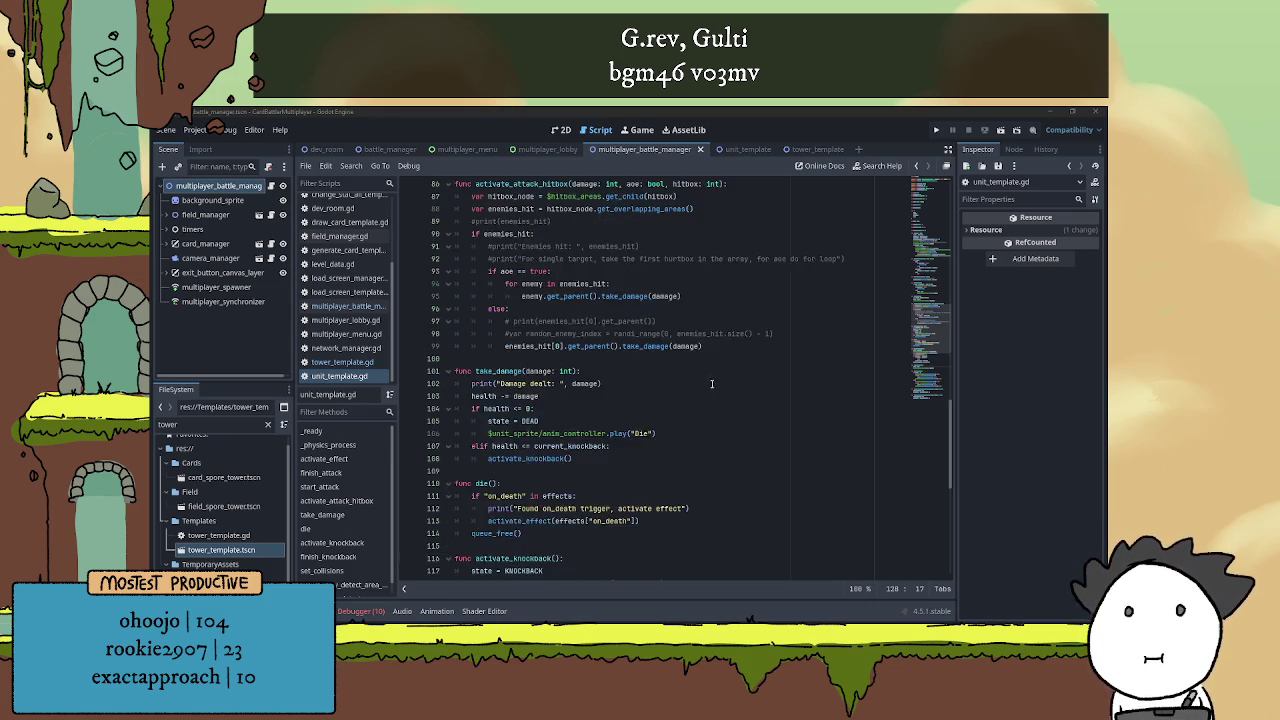
scroll(711, 358, "up", 5)
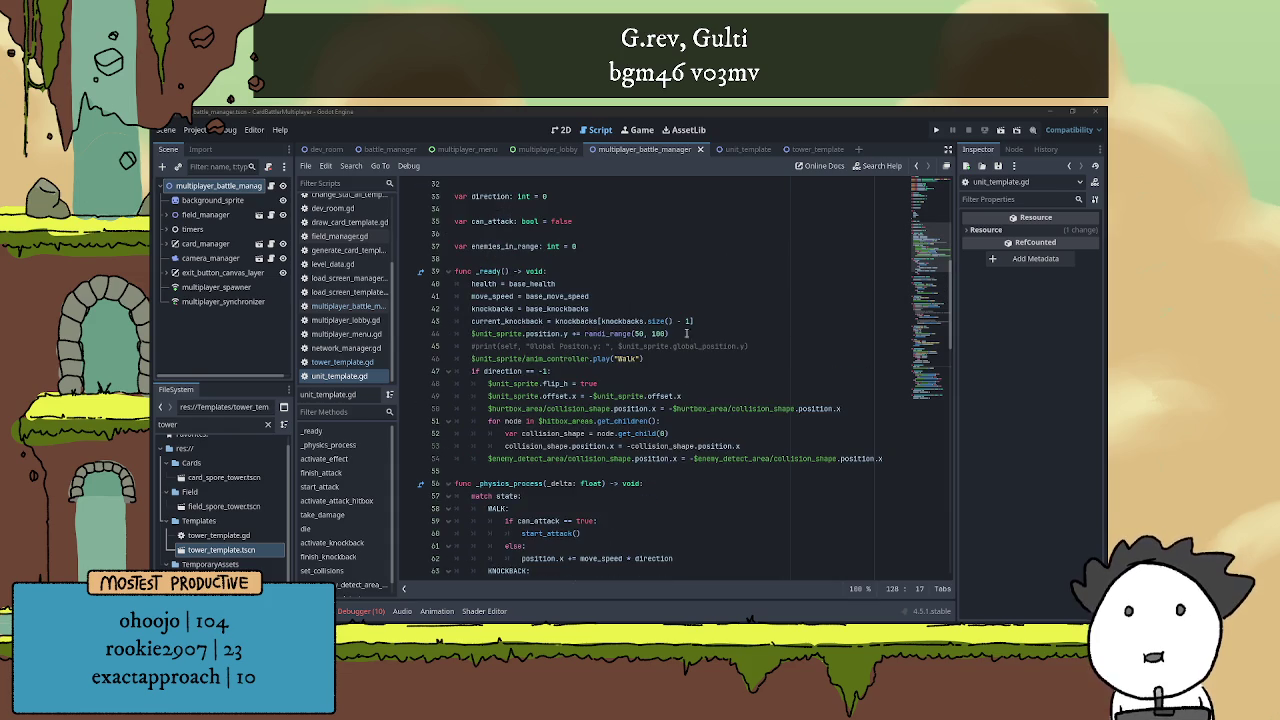
left_click(678, 320)
left_click(666, 284)
left_click(672, 297)
left_click(684, 309)
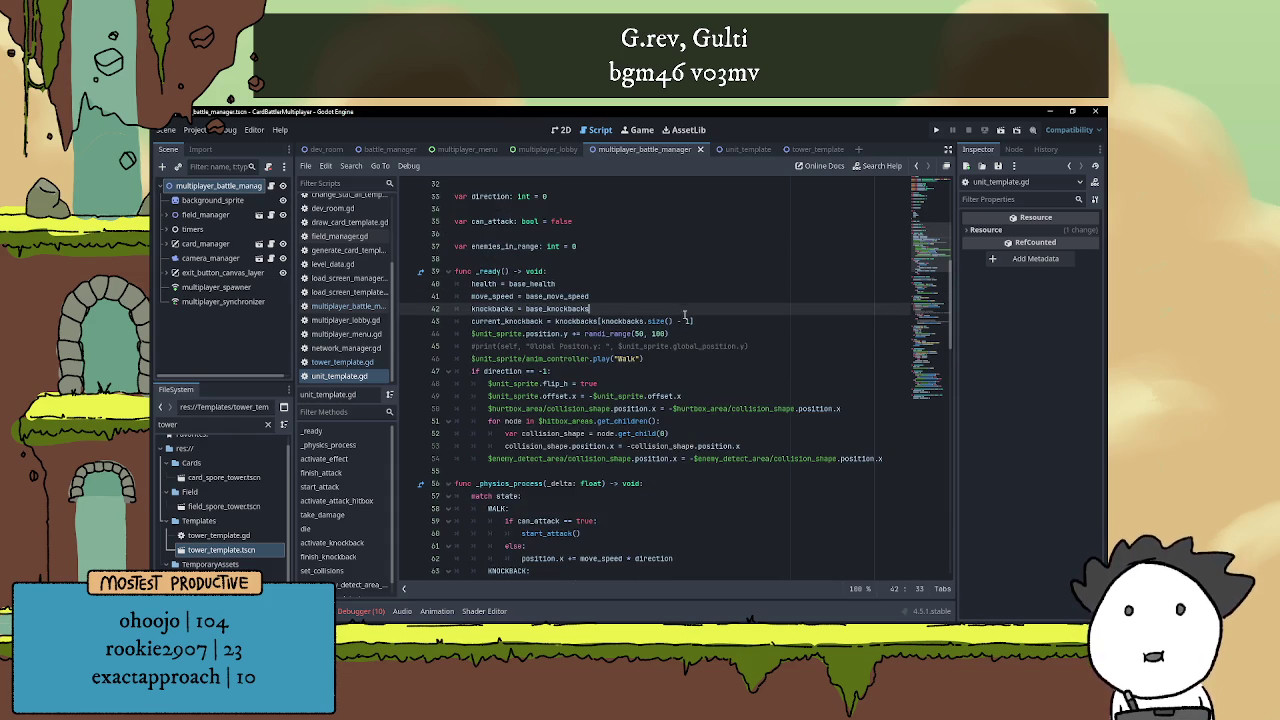
left_click(717, 322)
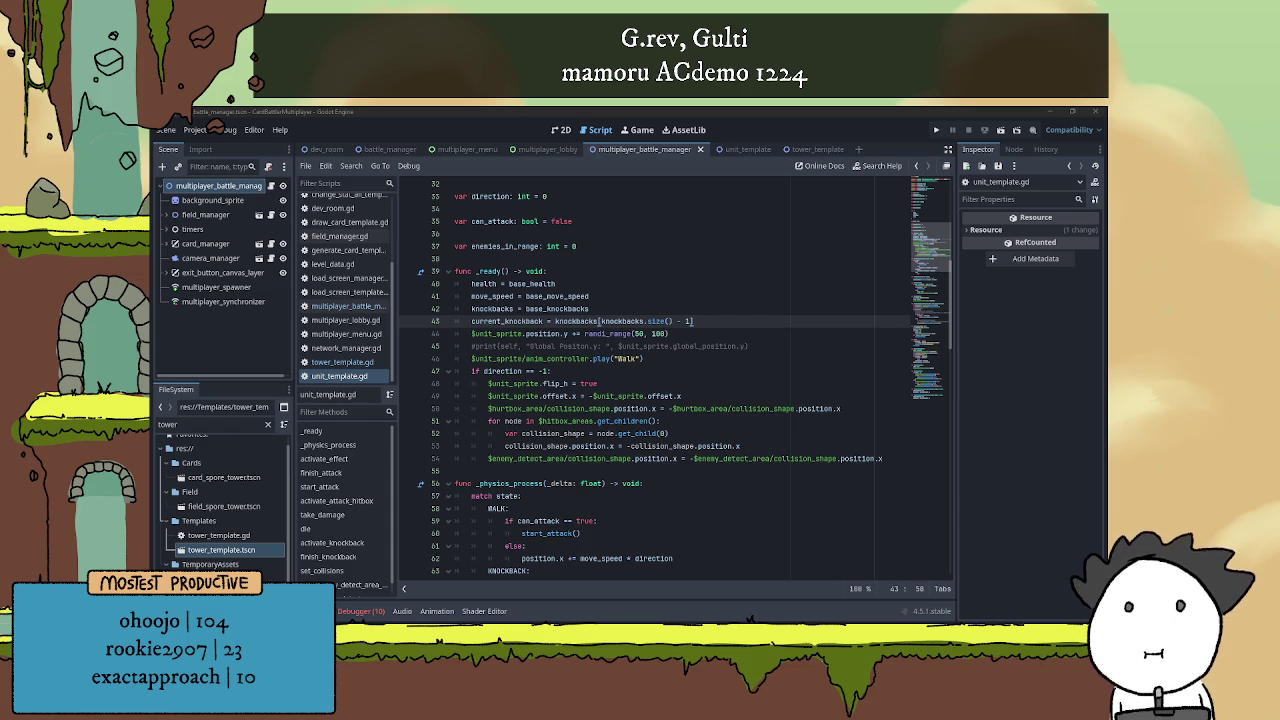
left_click(717, 356)
left_click(718, 322)
scroll(720, 332, "down", 7)
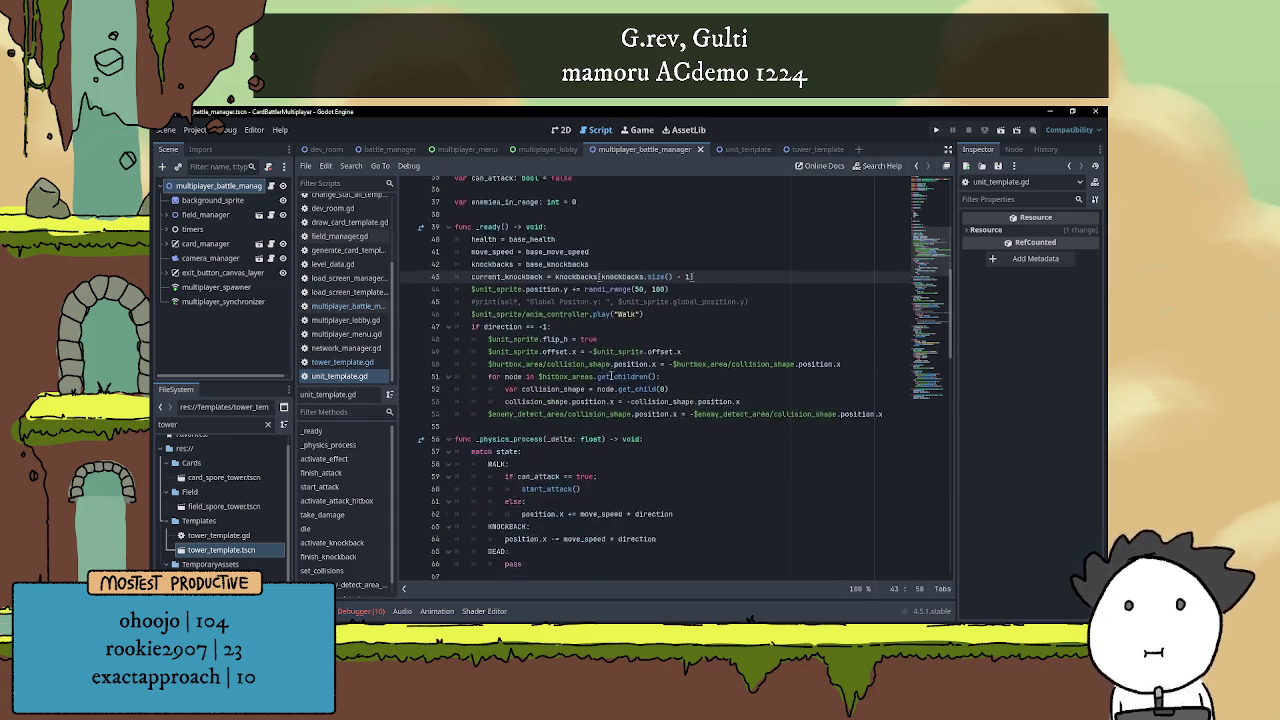
left_click(594, 408)
left_click(667, 375)
scroll(667, 365, "up", 7)
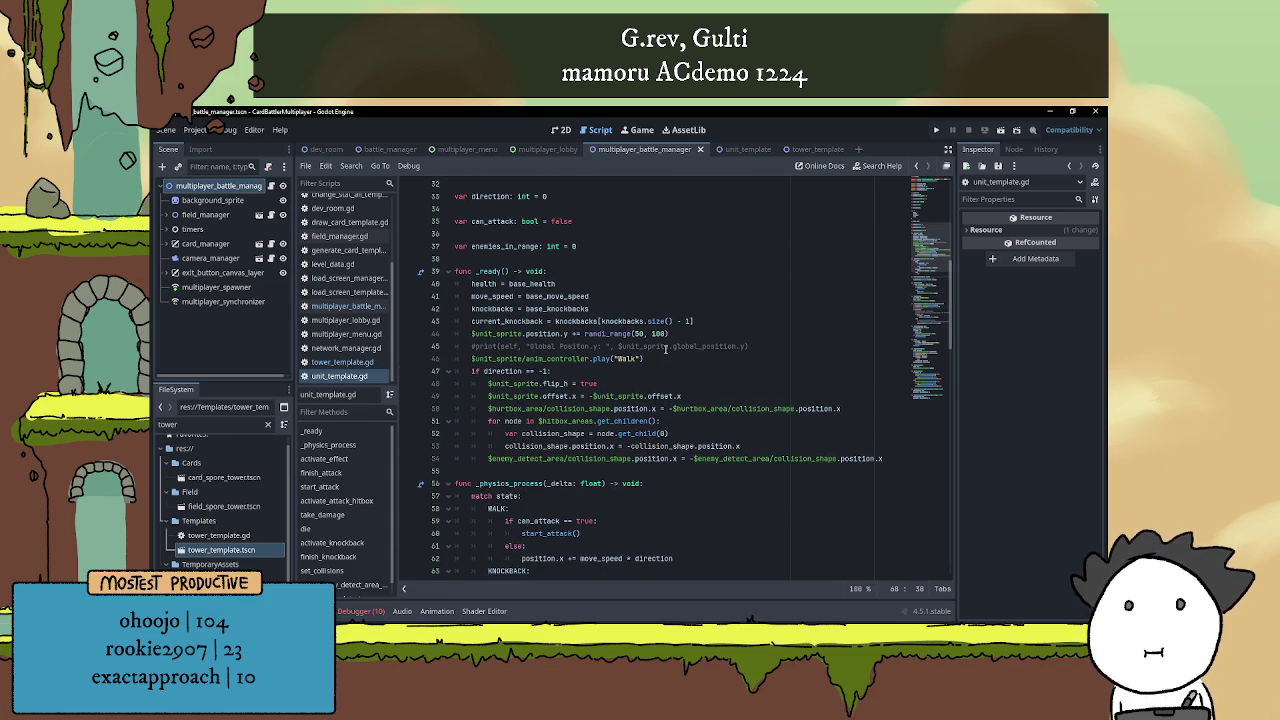
scroll(667, 350, "down", 3)
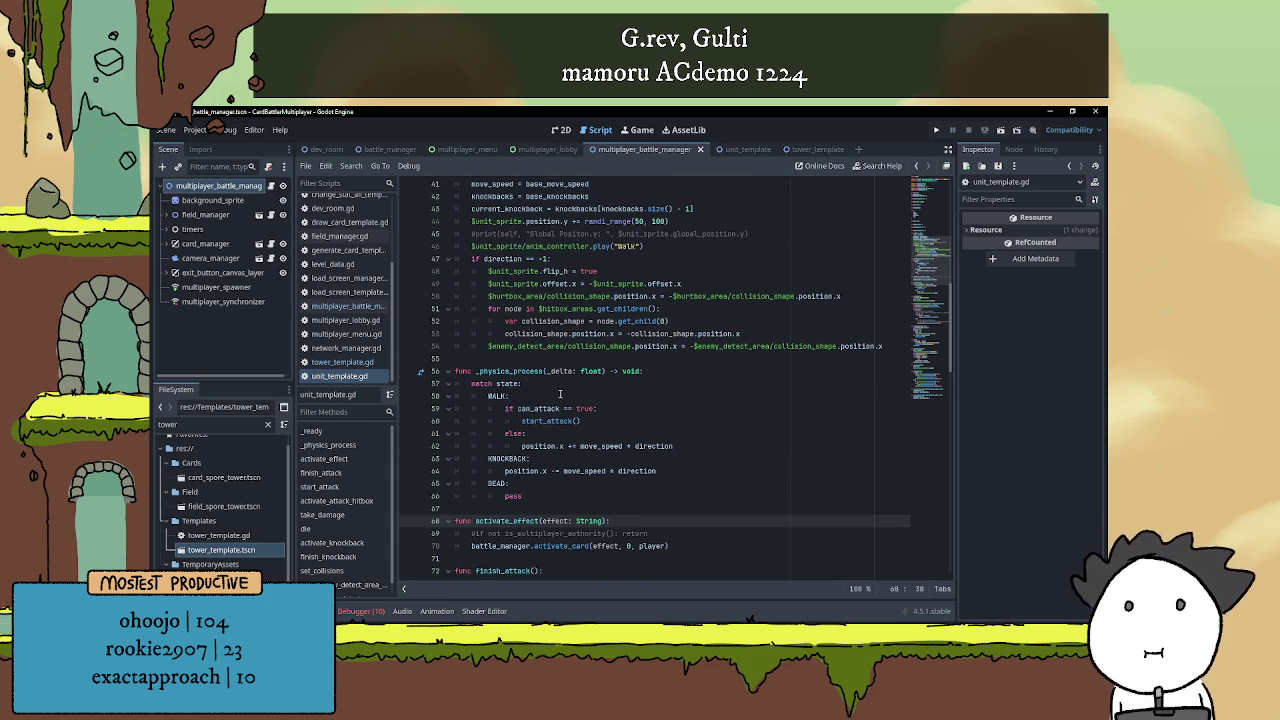
scroll(558, 397, "down", 2)
scroll(562, 388, "down", 3)
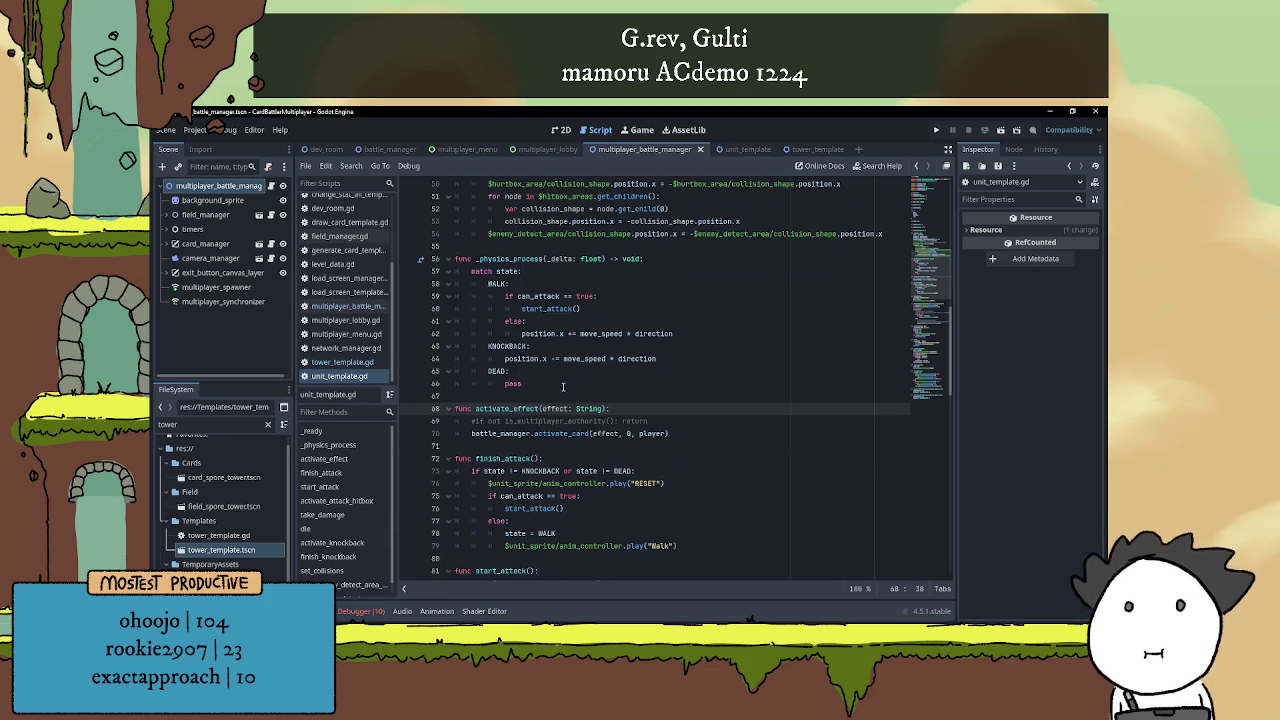
Delete the commented-out authority check line from activate_effect
left_click_drag(474, 346, 650, 346)
key("BackSpace")
key("BackSpace")
key("BackSpace")
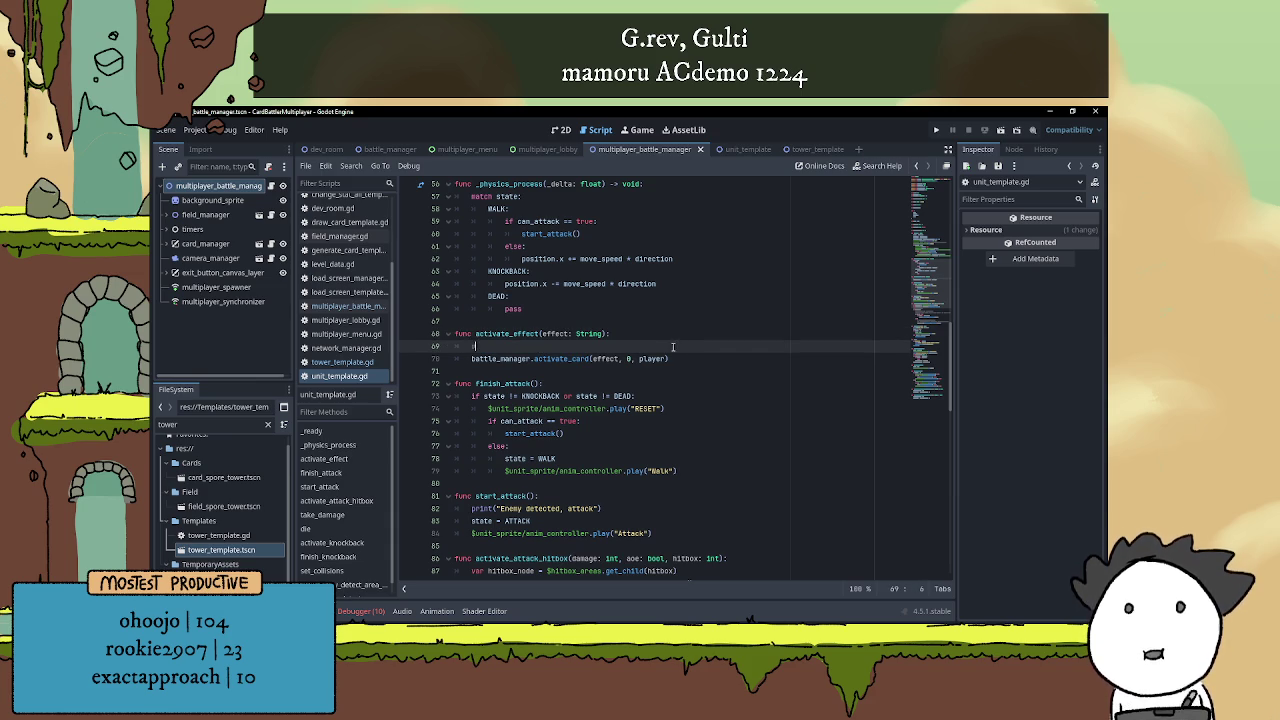
scroll(617, 397, "up", 3)
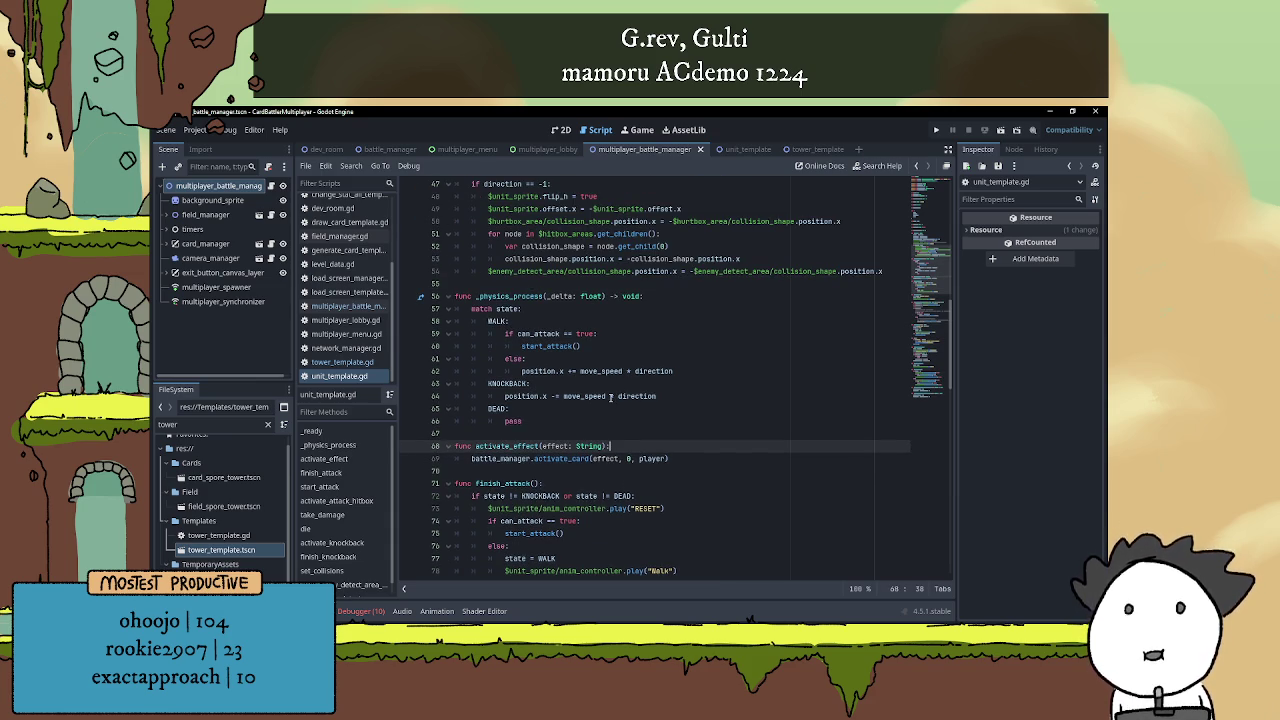
scroll(617, 397, "up", 1)
scroll(624, 373, "up", 3)
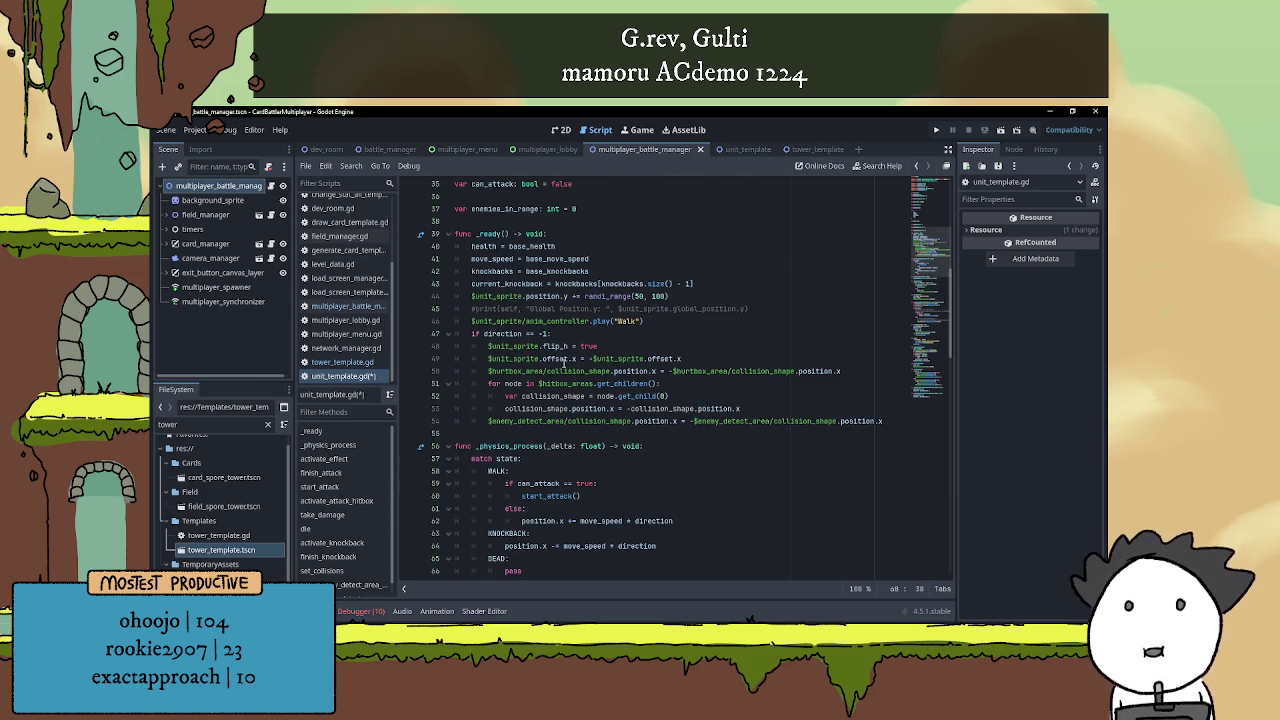
Open a new first line inside func die() and launch the project in two instances
scroll(578, 356, "down", 2)
scroll(580, 363, "down", 7)
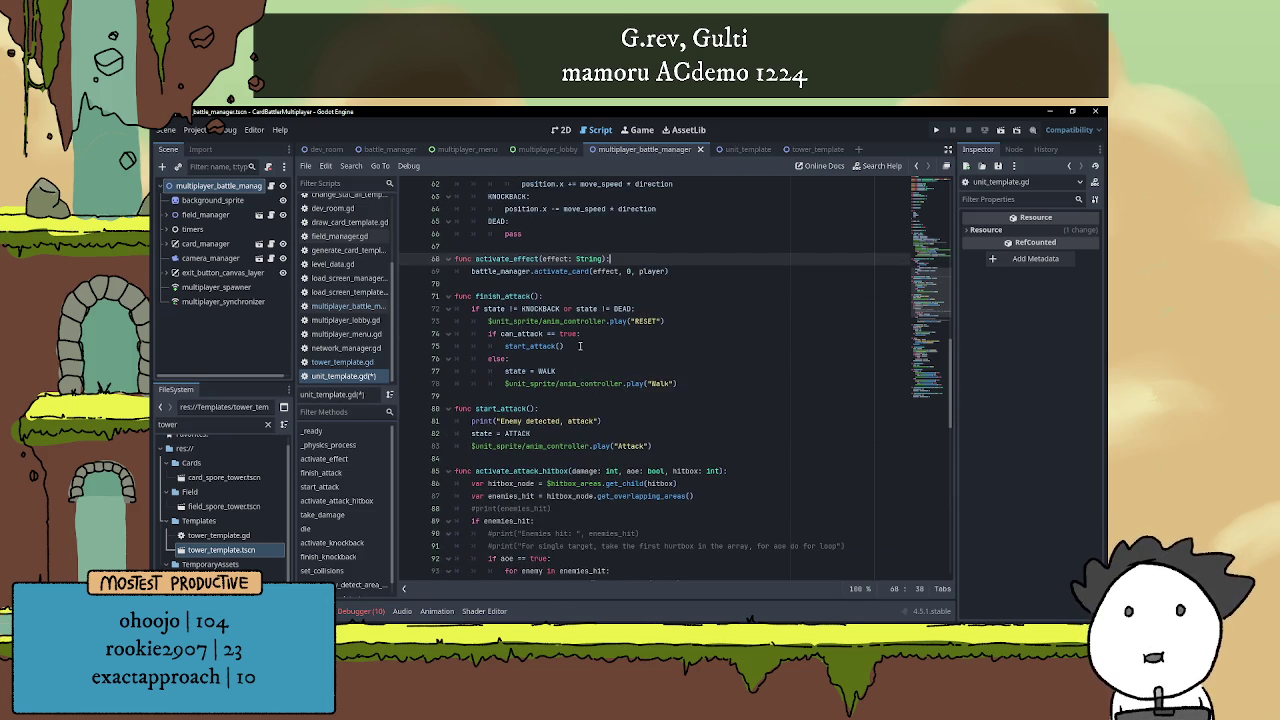
scroll(590, 380, "down", 2)
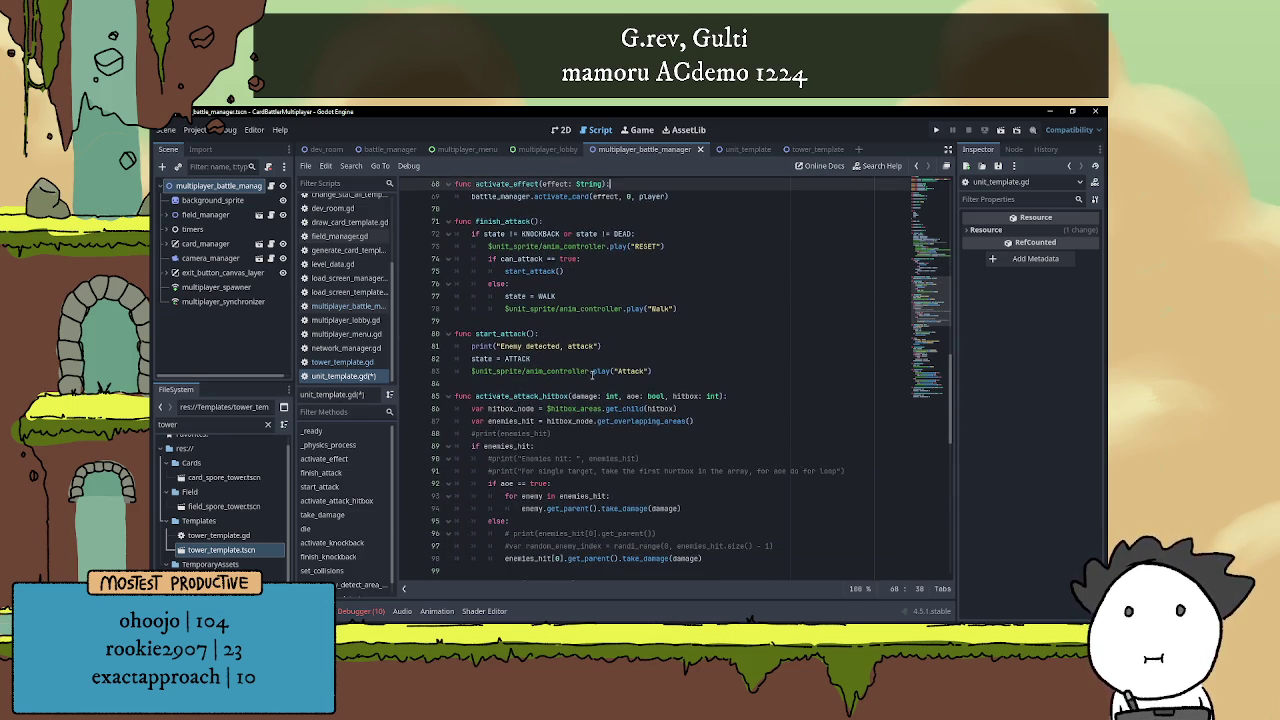
scroll(590, 376, "down", 9)
scroll(596, 383, "down", 1)
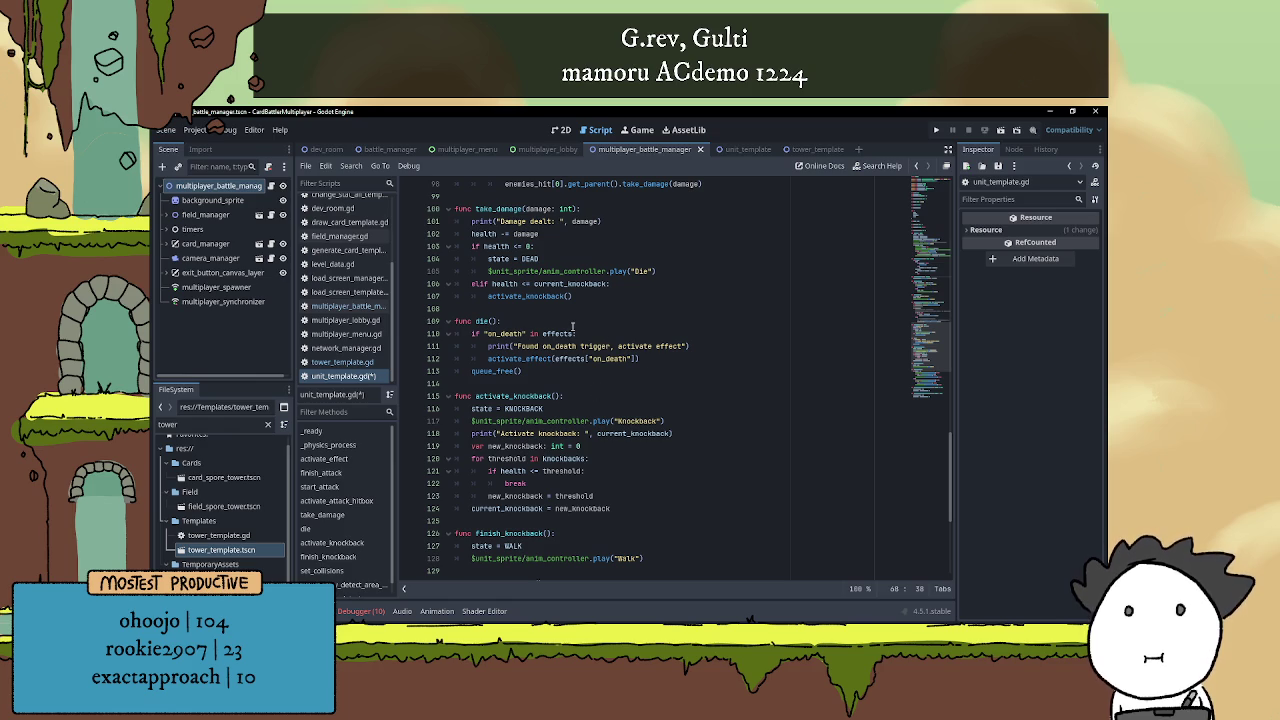
left_click(574, 322)
key("Return")
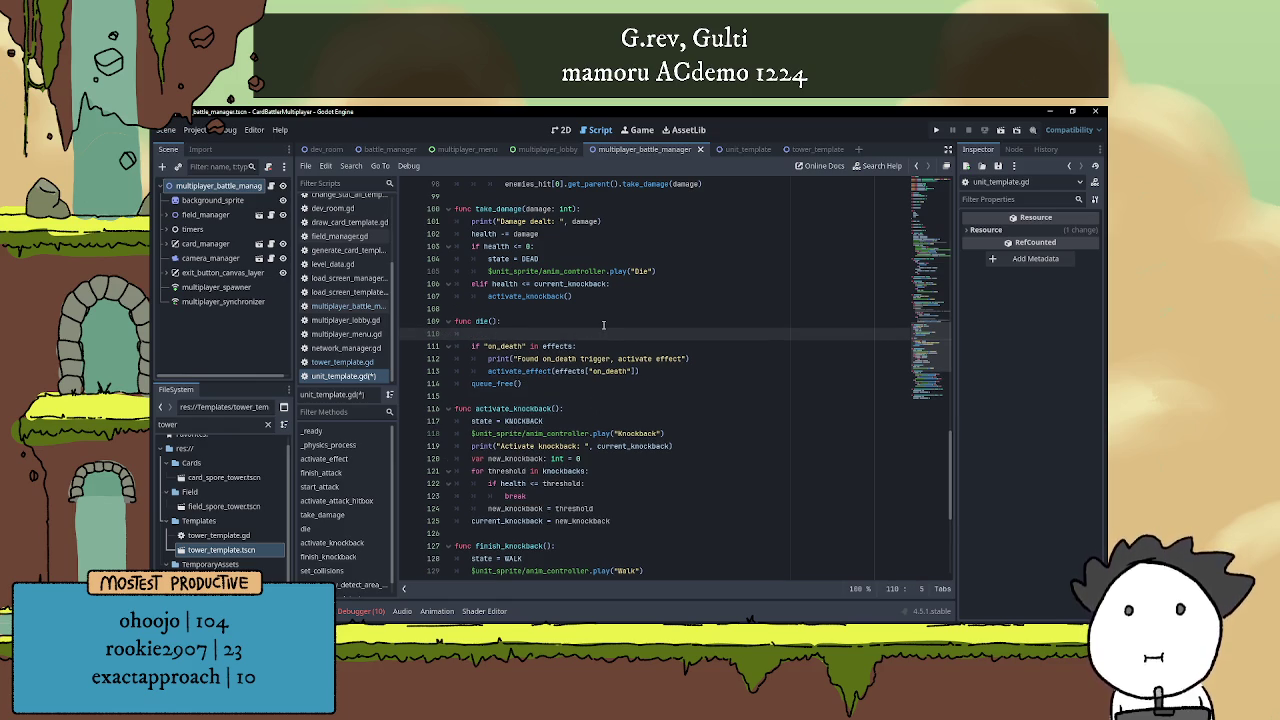
type("i")
left_click(936, 130)
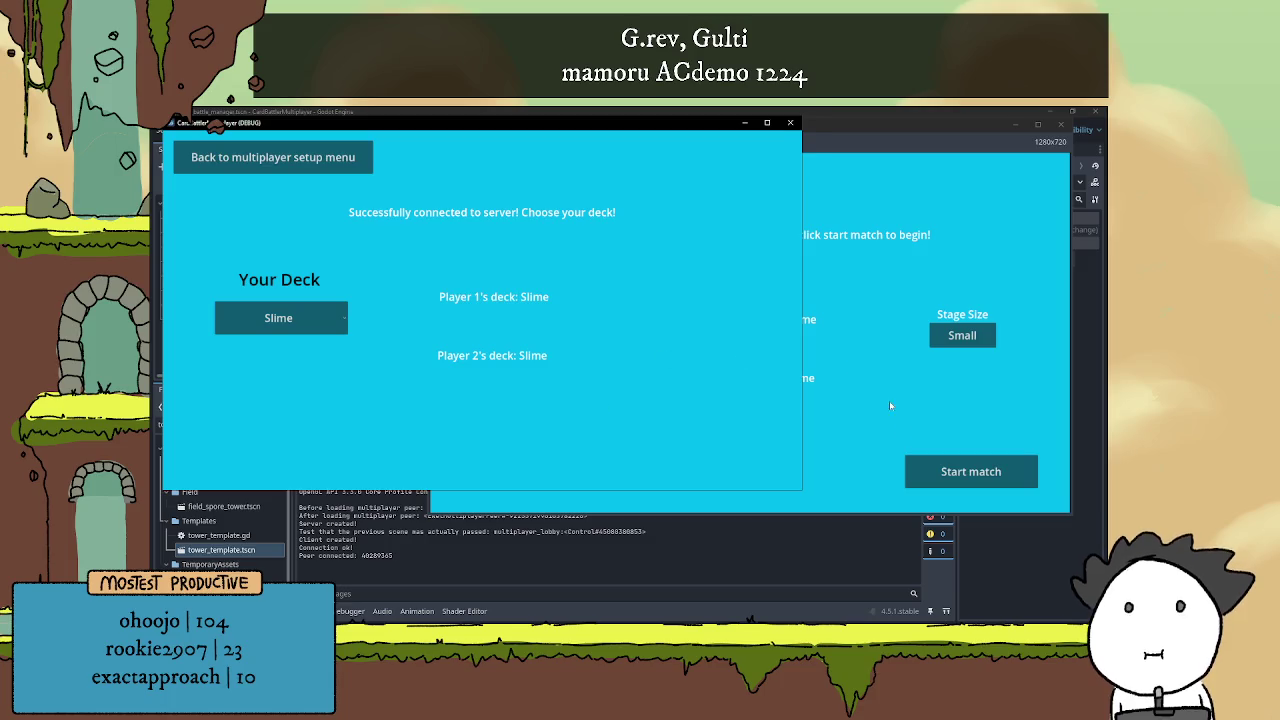
Choose the Fungi deck for both players and start the multiplayer match
left_click(546, 340)
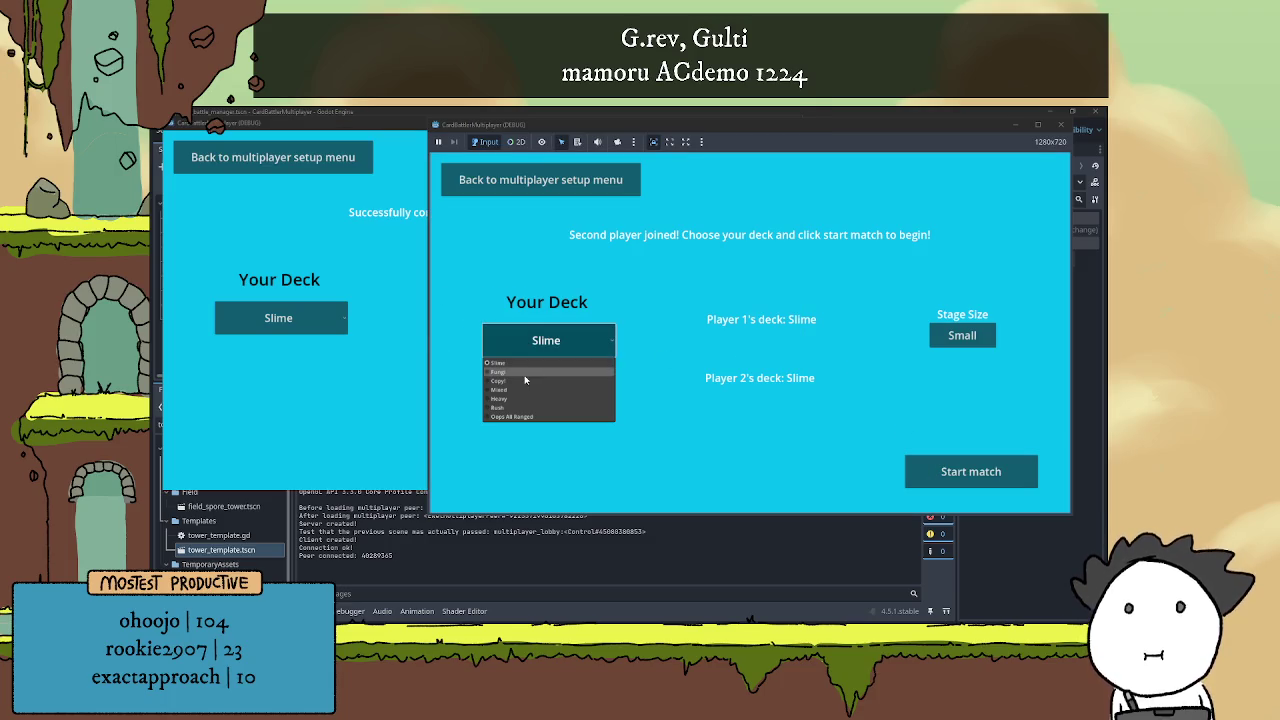
left_click(530, 376)
left_click(286, 318)
left_click(283, 349)
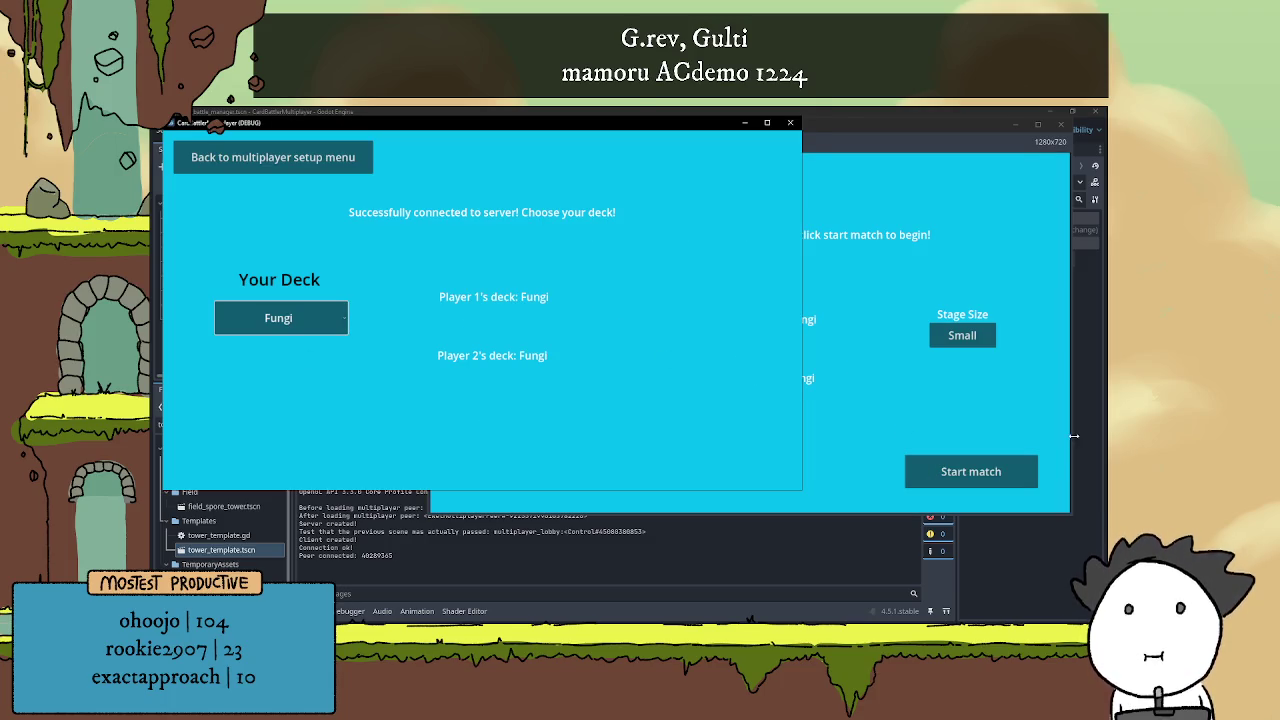
left_click(997, 478)
left_click(997, 478)
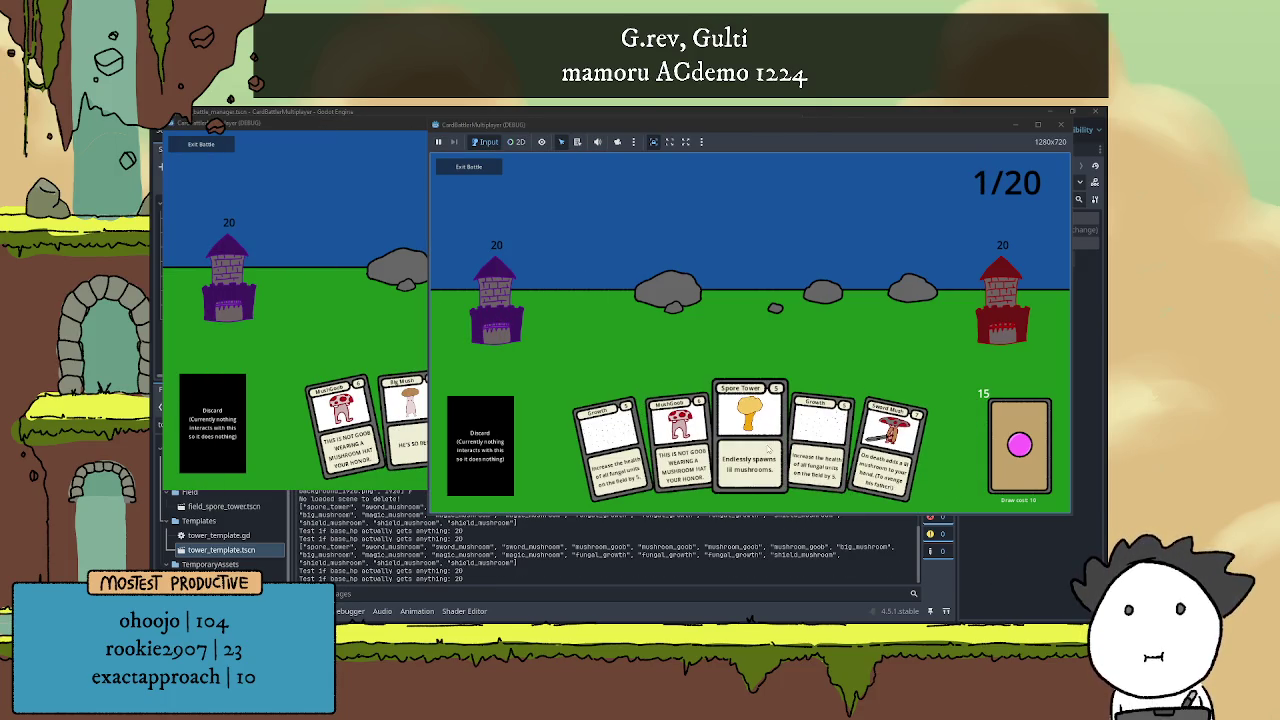
Play the Sword Mush card in one window and a mushroom card in the other
left_click(312, 321)
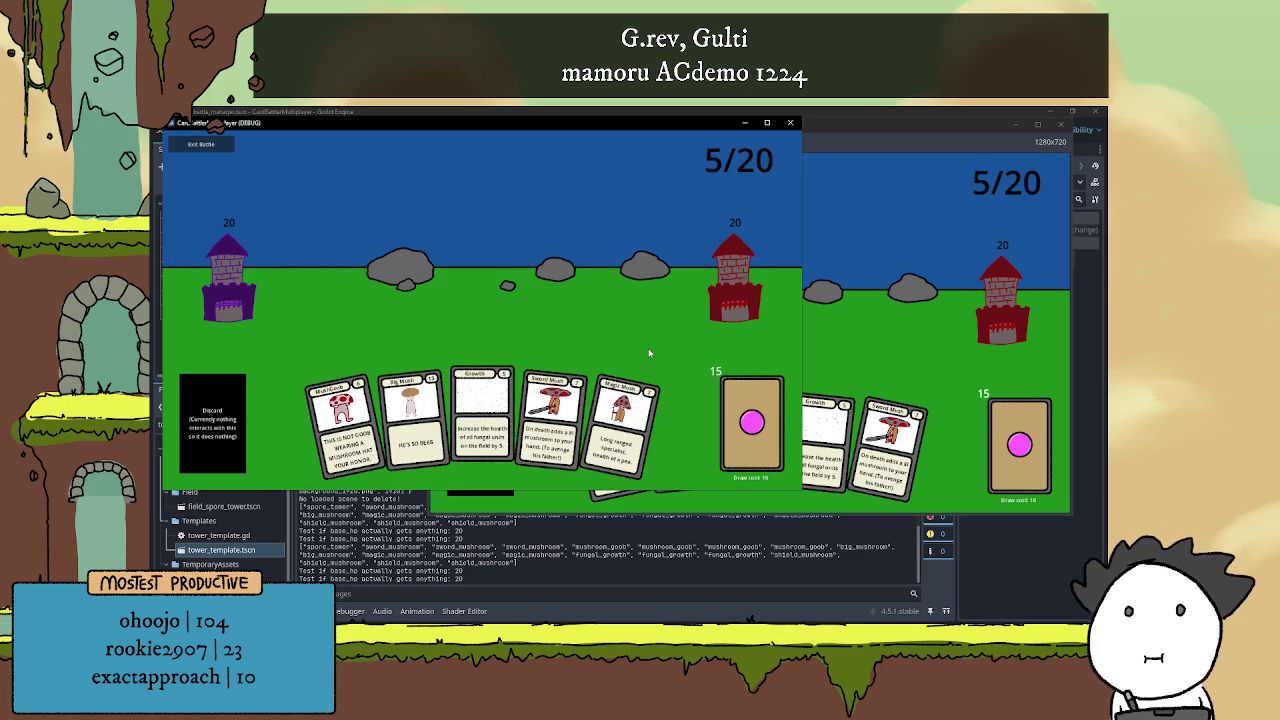
left_click(551, 410)
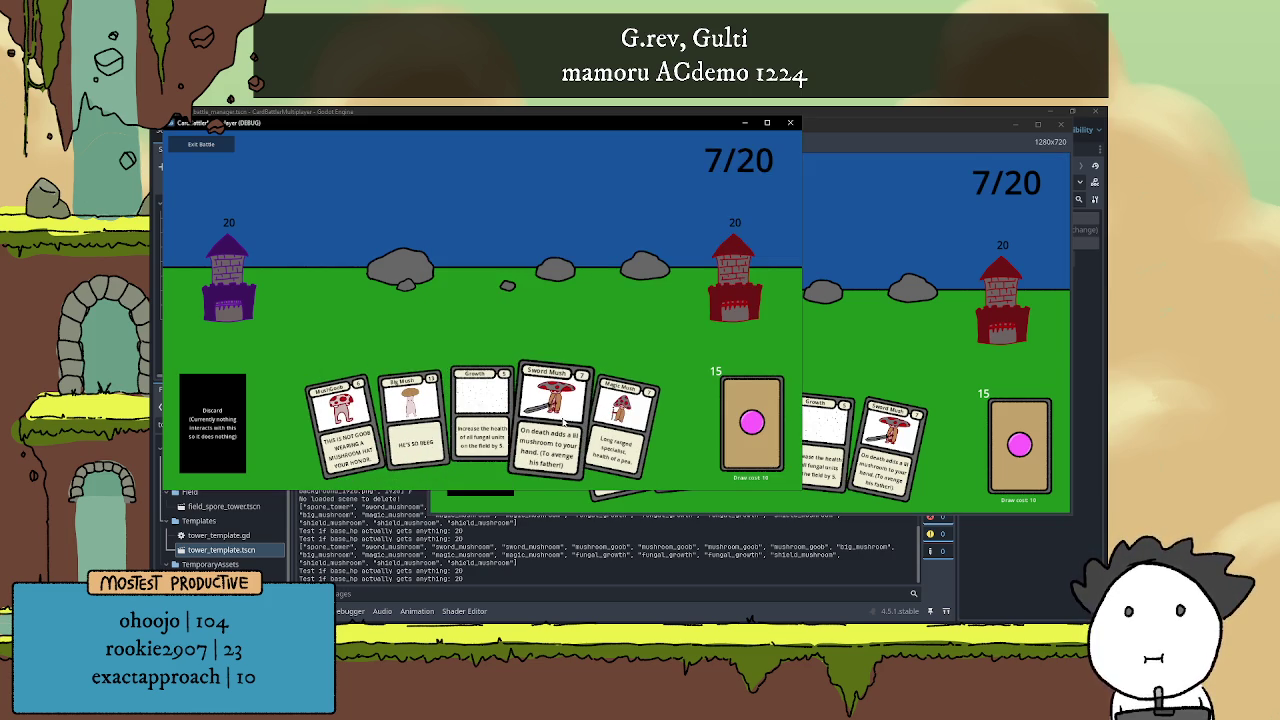
left_click(716, 417)
left_click(850, 320)
left_click(820, 440)
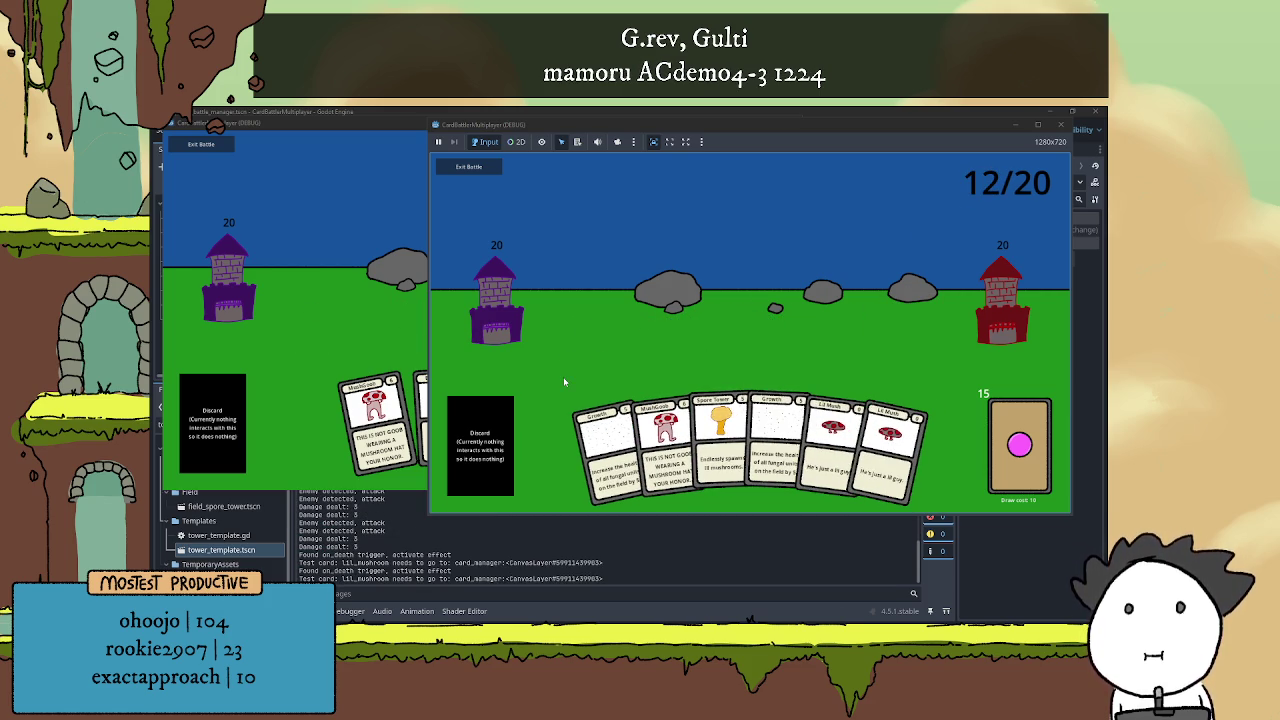
Check both game windows, then close the running game with F8
key("alt+Tab")
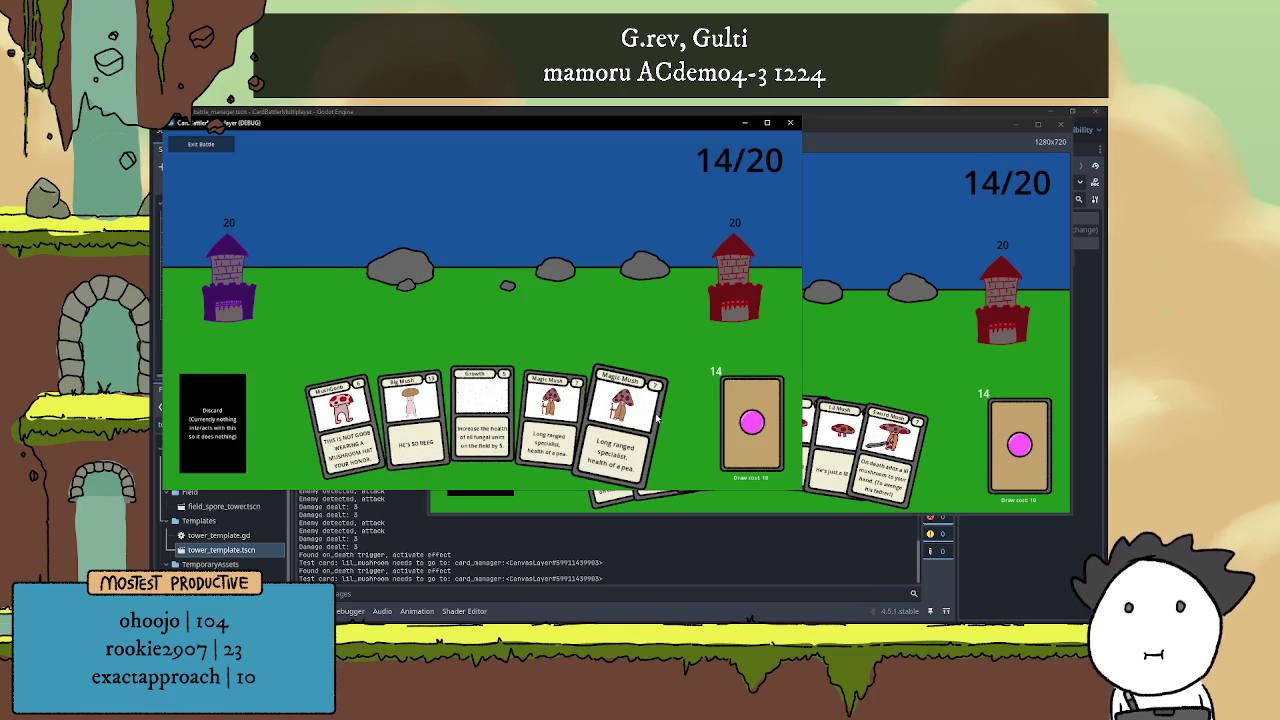
key("alt+Tab")
key("alt+Tab")
key("alt+Tab")
key("F8")
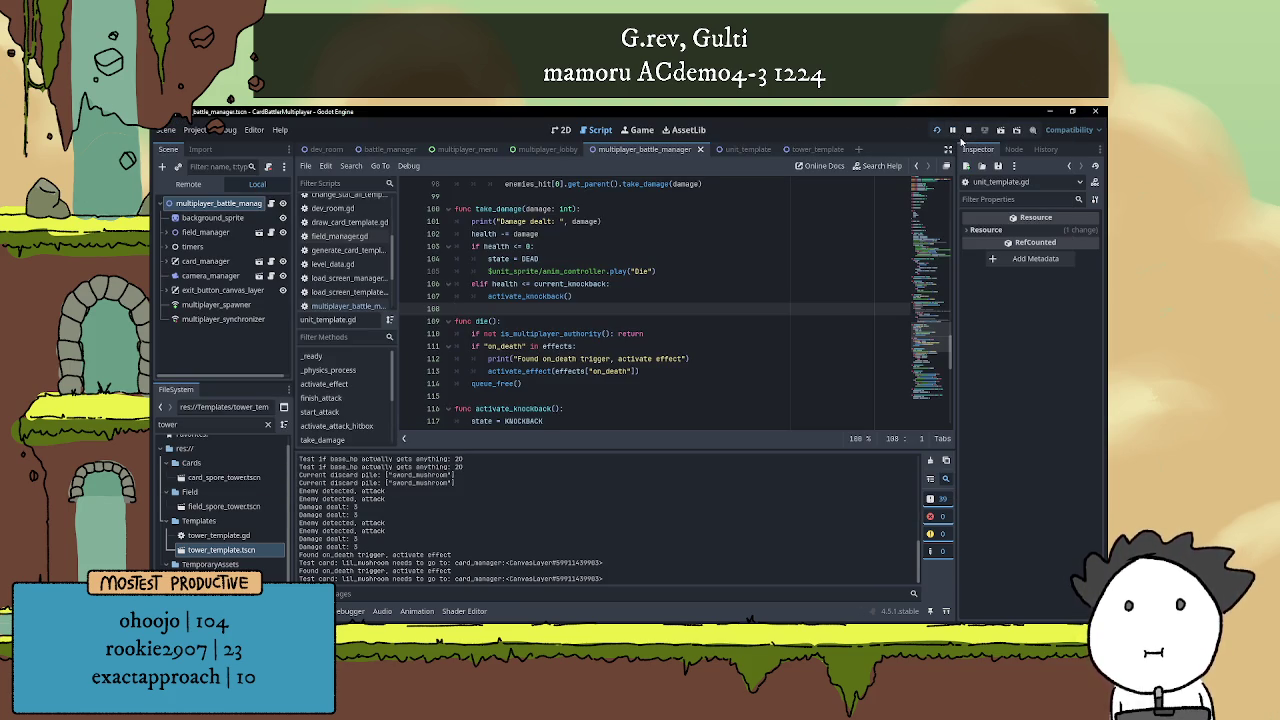
Stop the debug run, hide the output log with Ctrl+J, and run the project again
left_click(968, 130)
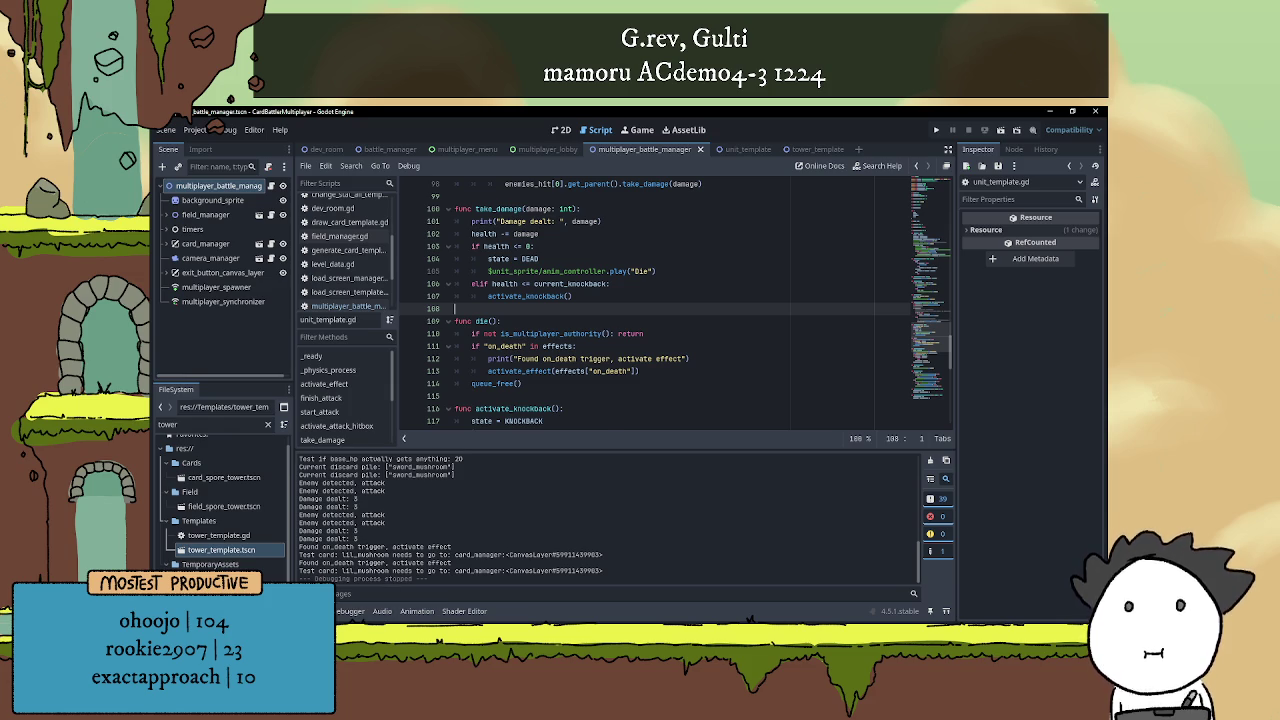
key("ctrl+j")
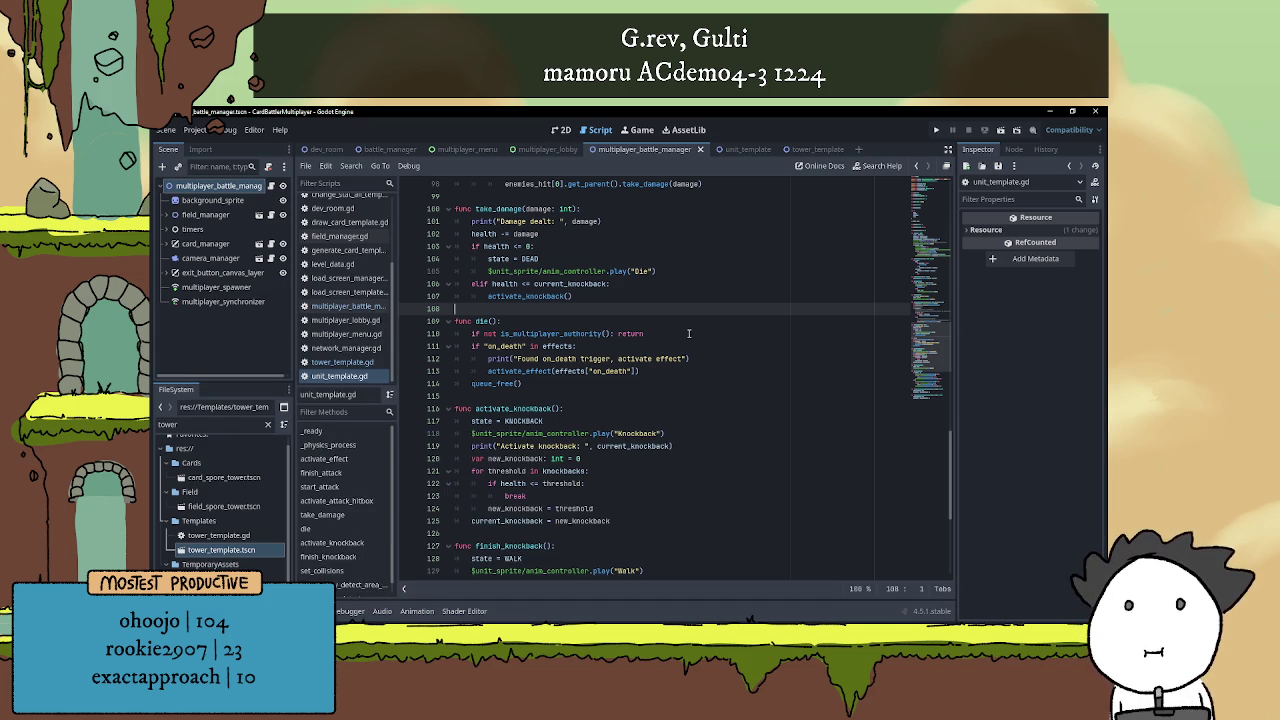
left_click(936, 130)
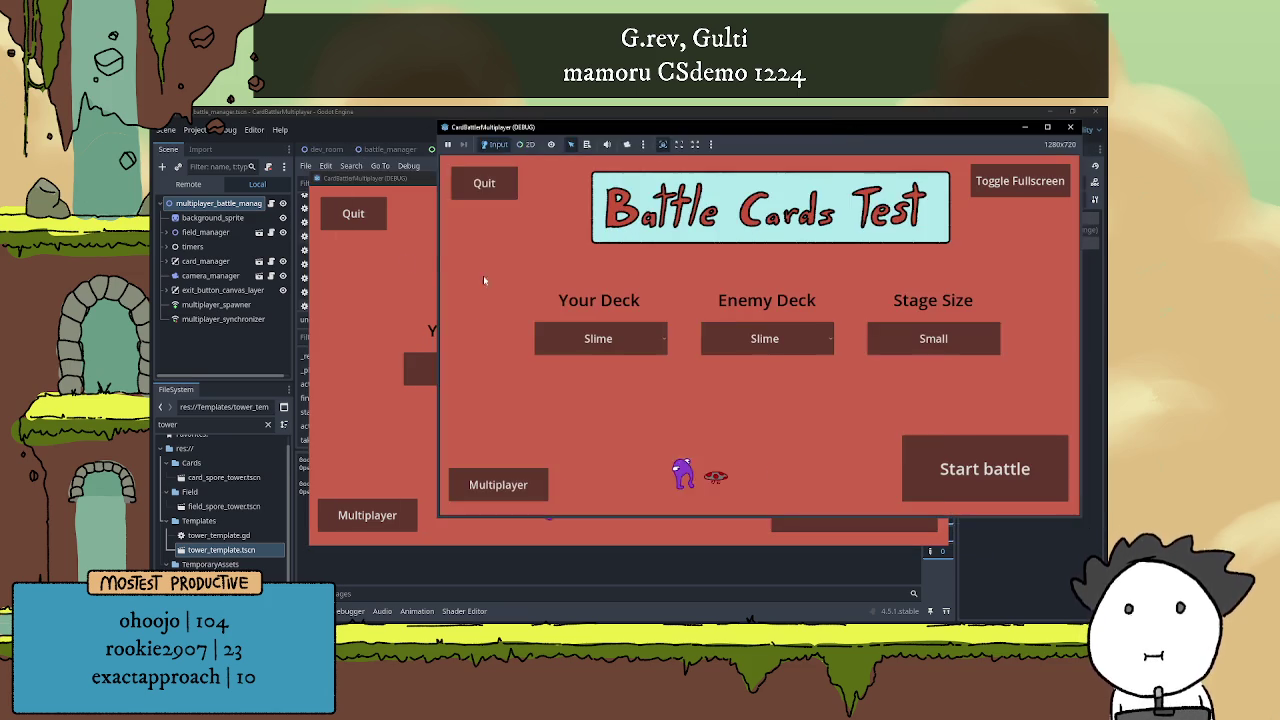
Host a battle from one game instance and join it at localhost from the other
mouse_move(427, 178)
left_mouse_down()
mouse_move(311, 120)
mouse_move(284, 129)
left_mouse_up()
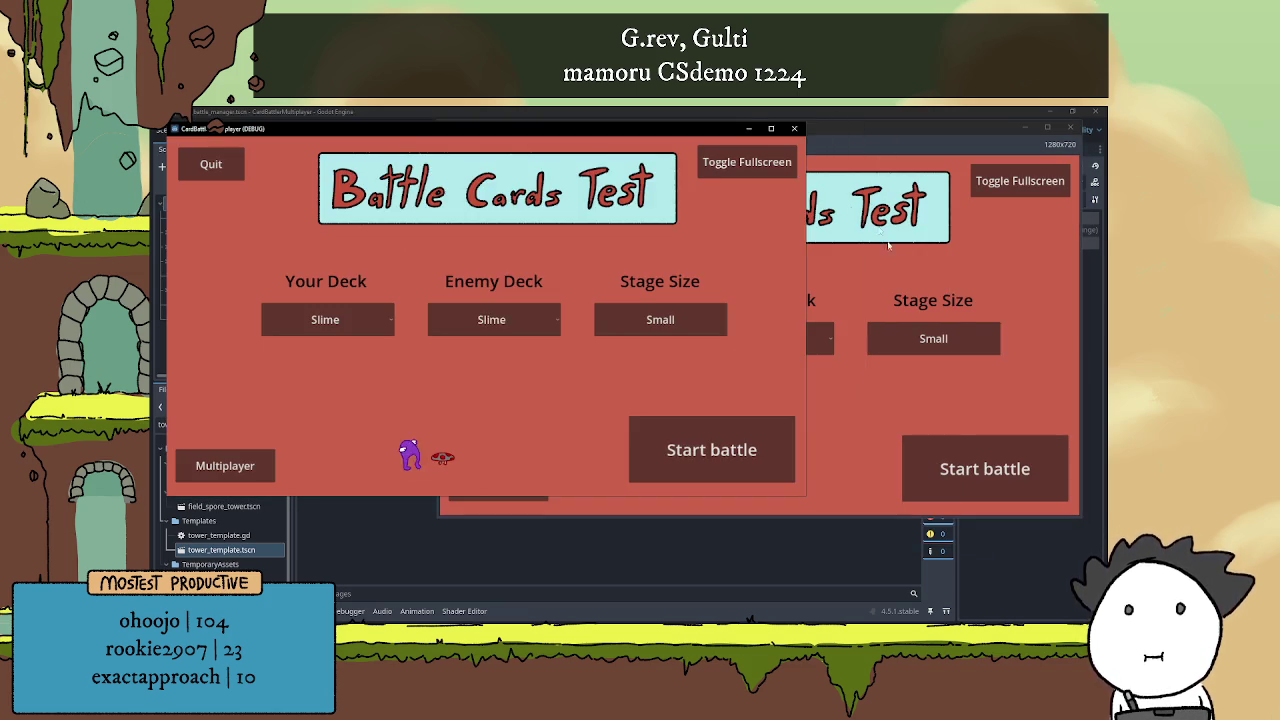
left_click(824, 357)
left_click(498, 484)
left_click(225, 465)
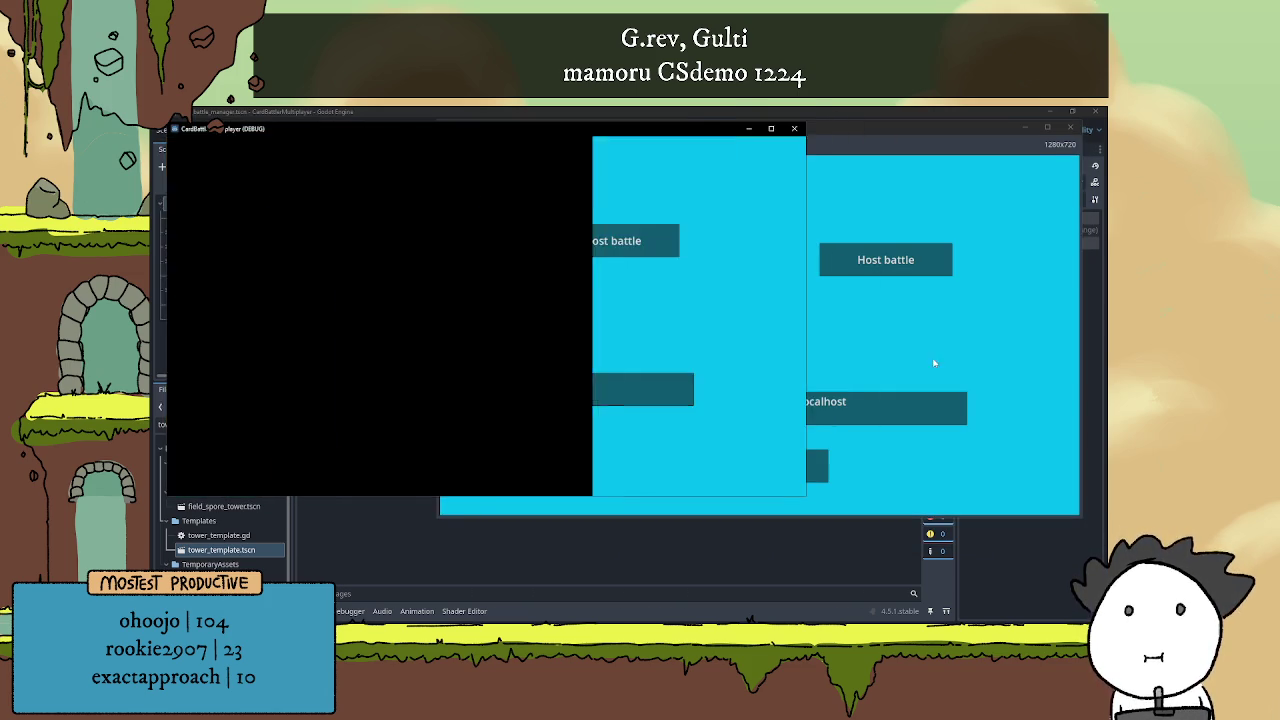
left_click(913, 264)
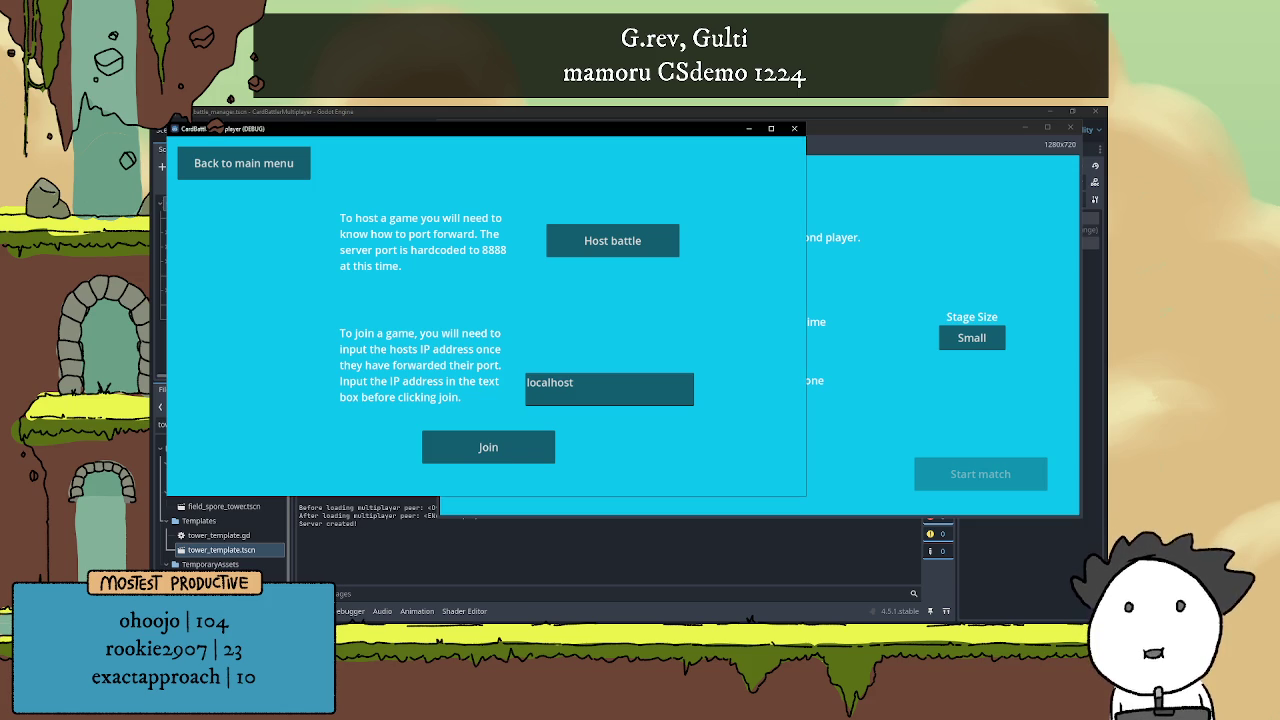
left_click(474, 447)
Select the Fungi deck for player 2 and player 1, then start the match
left_click_drag(867, 143, 875, 137)
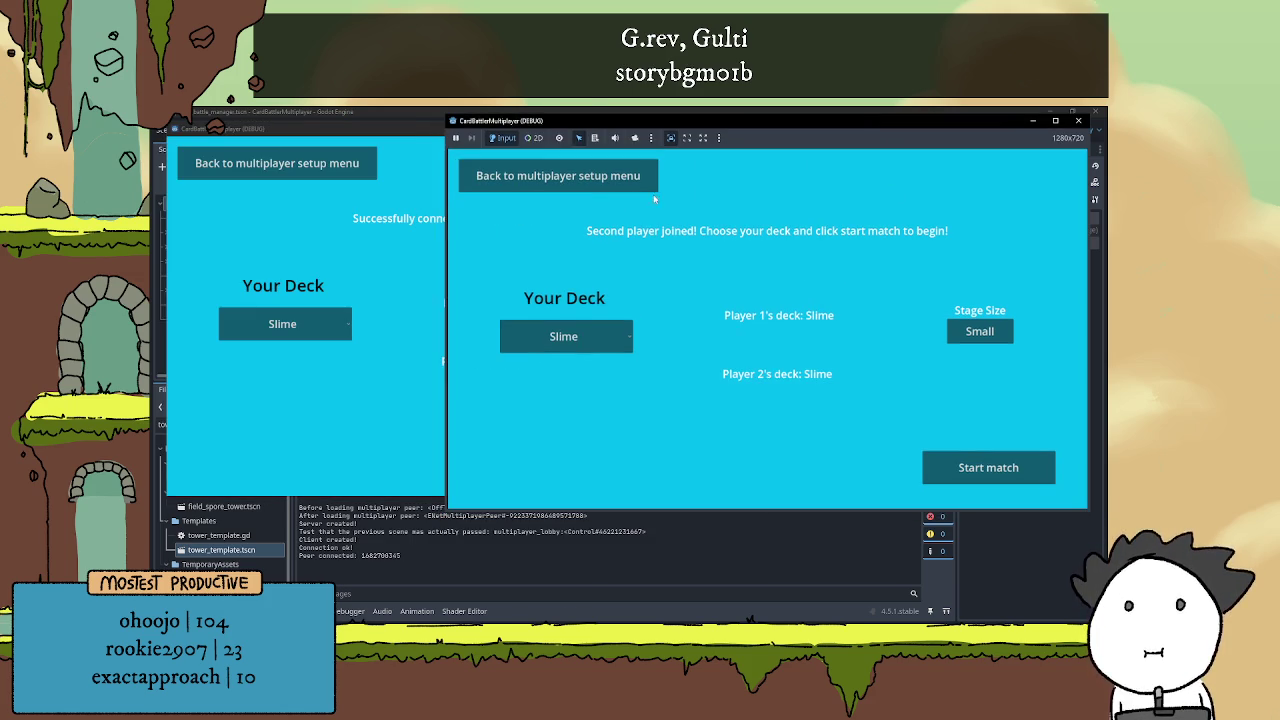
left_click(429, 235)
left_click(300, 323)
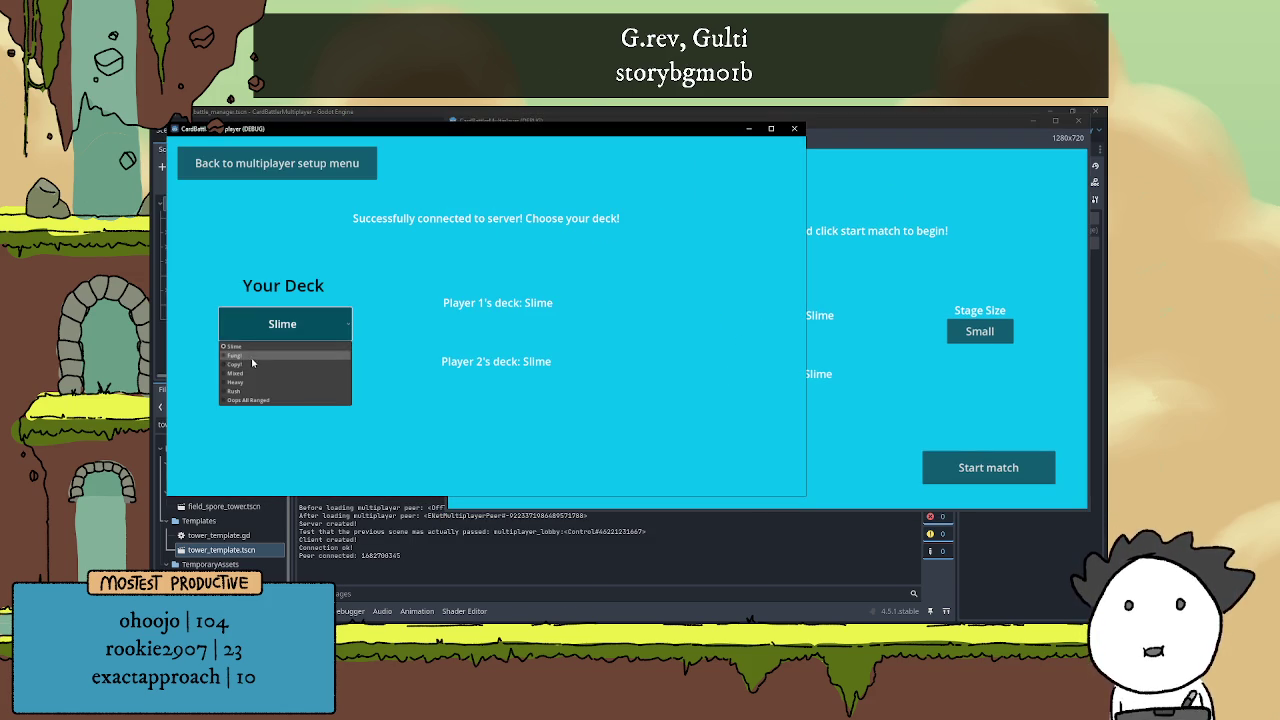
left_click(270, 360)
left_click(847, 348)
left_click(563, 336)
left_click(545, 372)
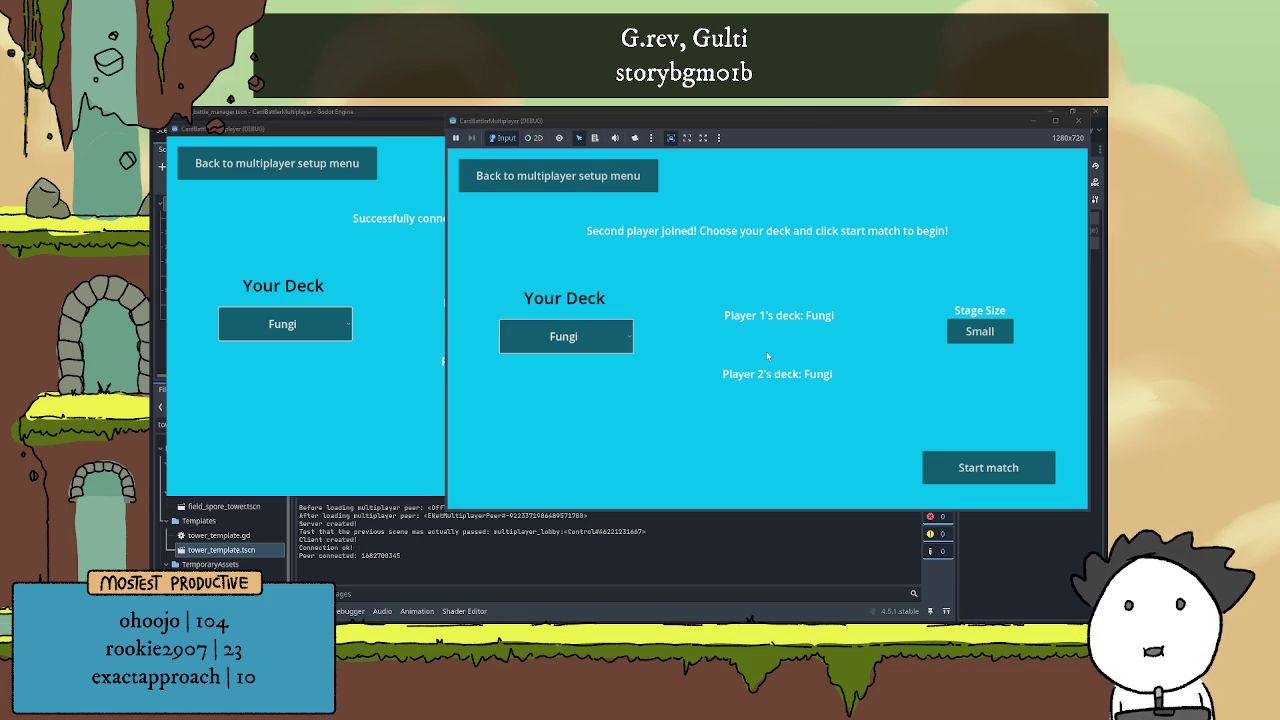
left_click(991, 473)
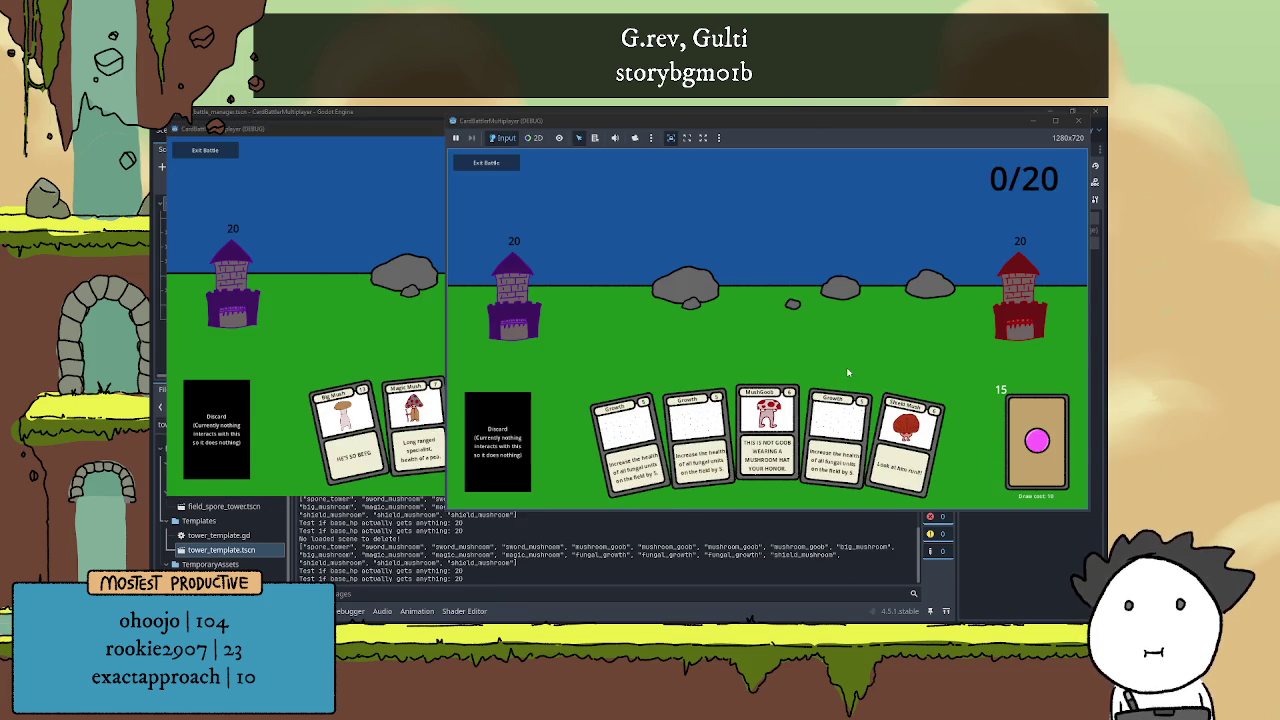
Play the Growth card, draw a Magic Mush card, then view Session 2's debugger errors
left_click(430, 430)
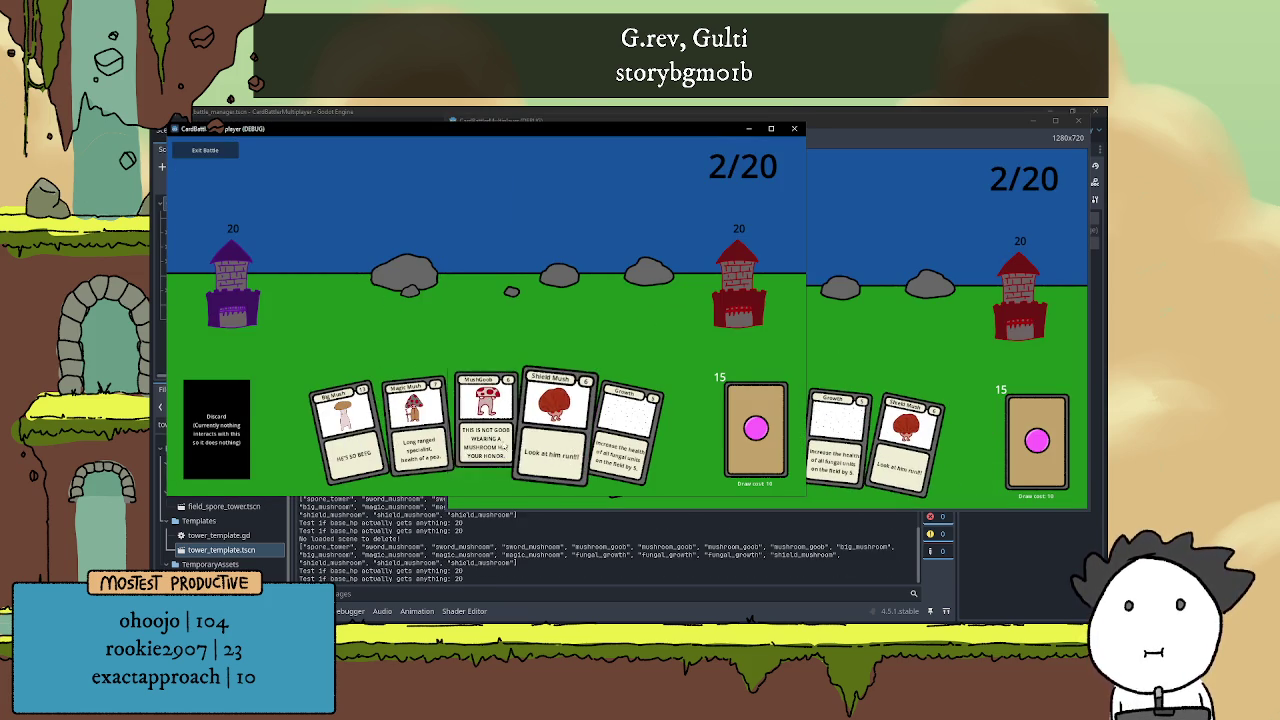
left_click(890, 336)
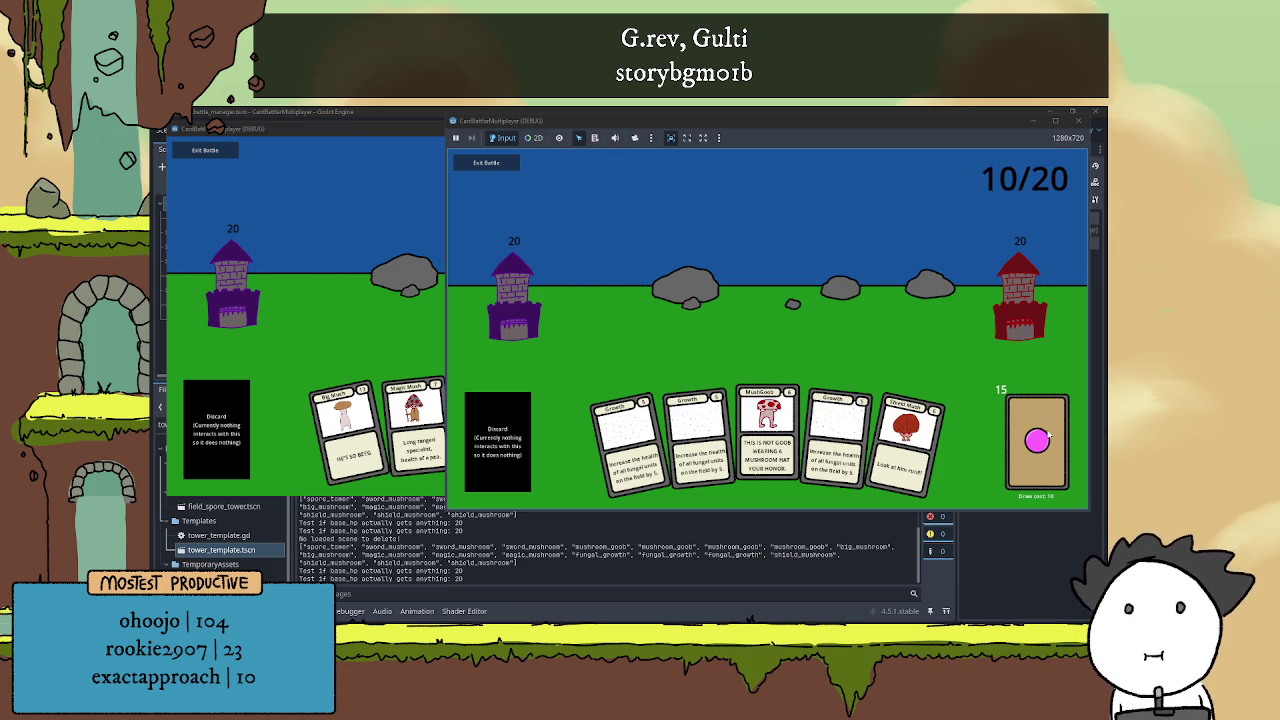
left_click(419, 307)
left_click(624, 430)
left_click(745, 428)
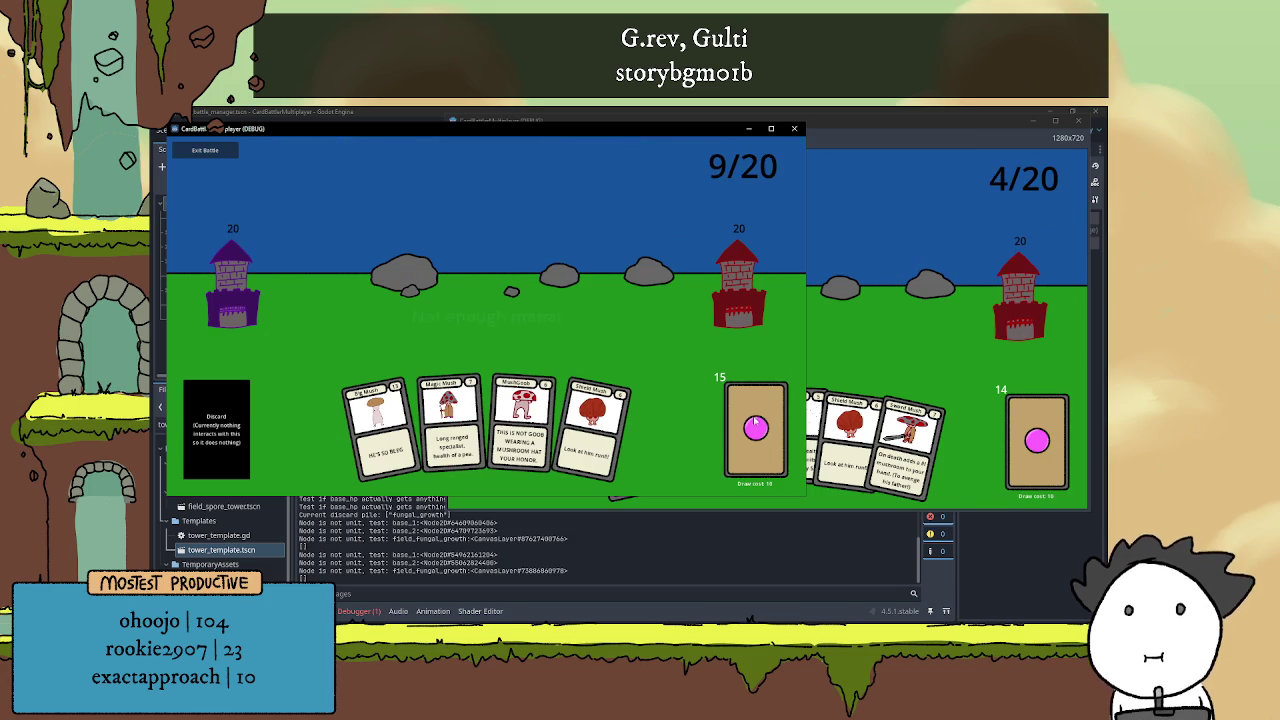
left_click(745, 428)
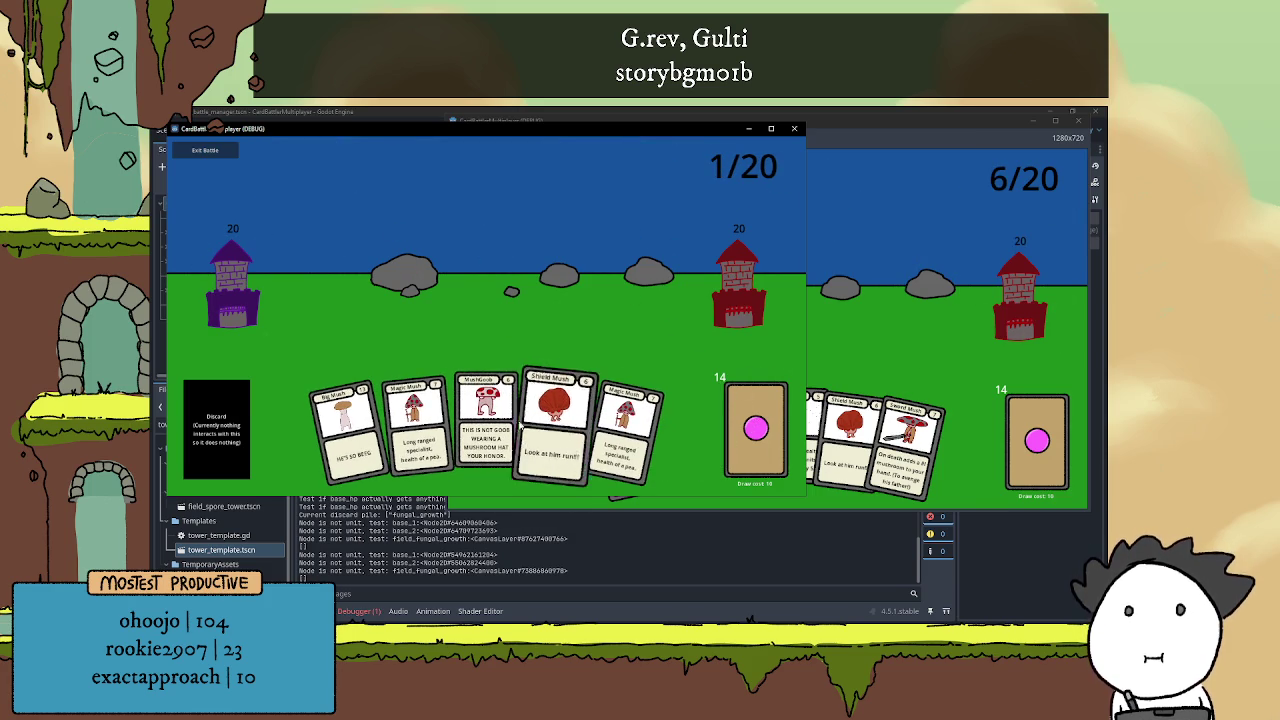
left_click(360, 611)
left_click(362, 462)
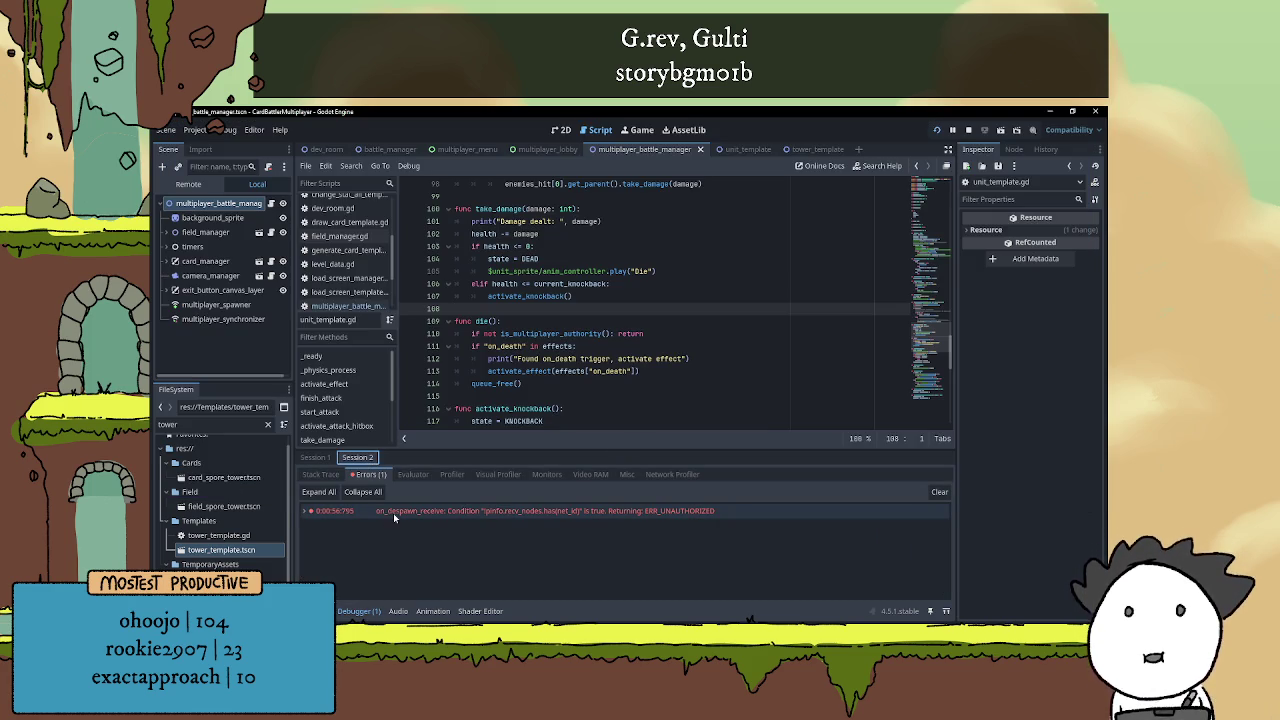
Inspect the on_despawn_receive error by expanding and collapsing its details
left_click(421, 515)
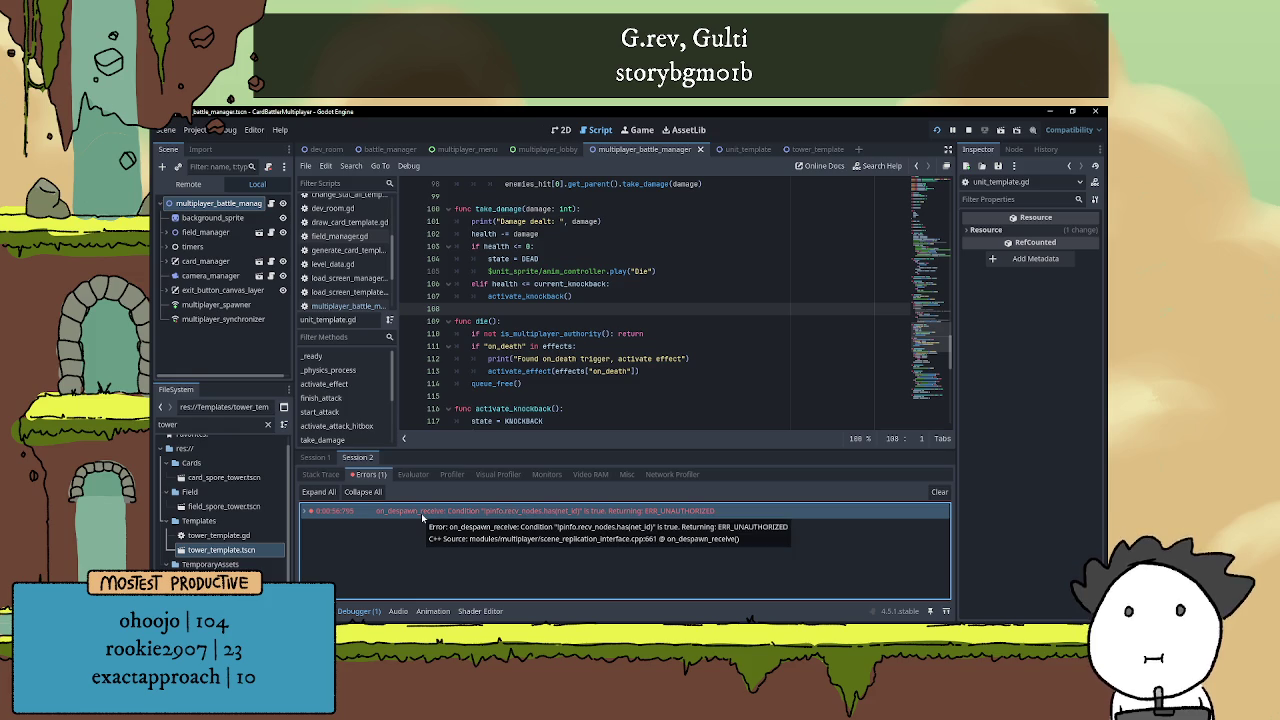
double_click(327, 514)
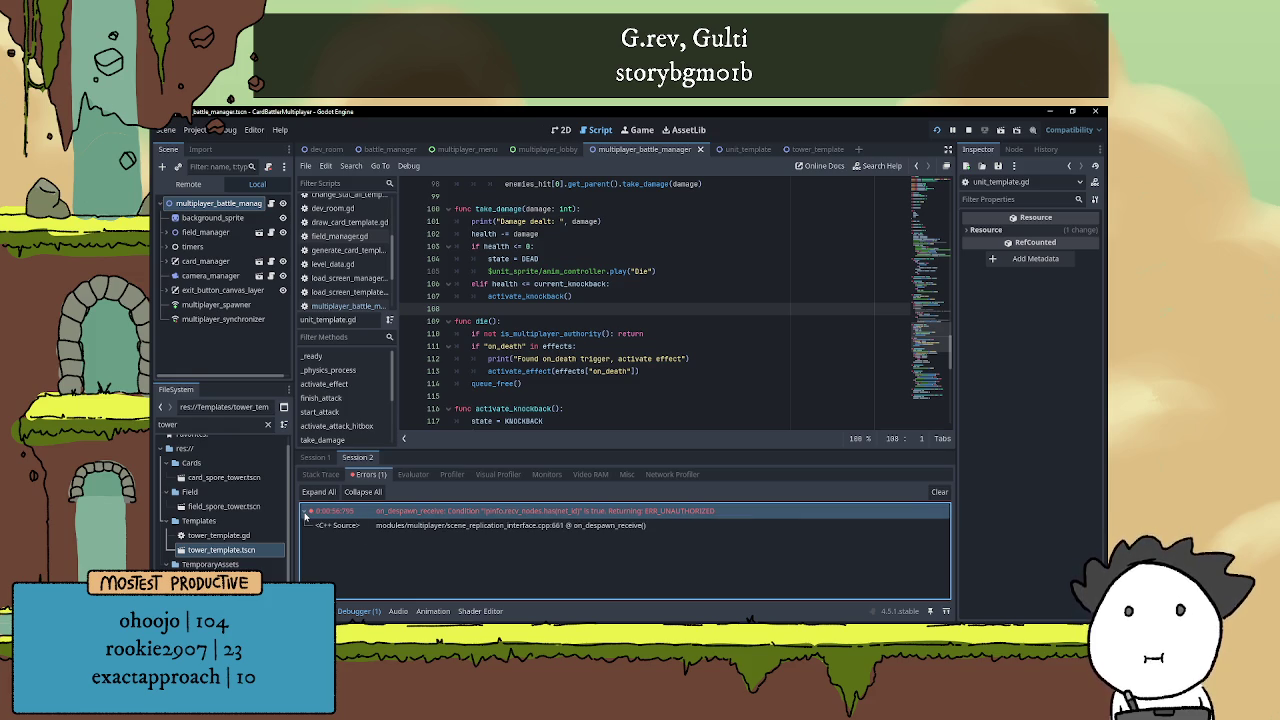
double_click(559, 513)
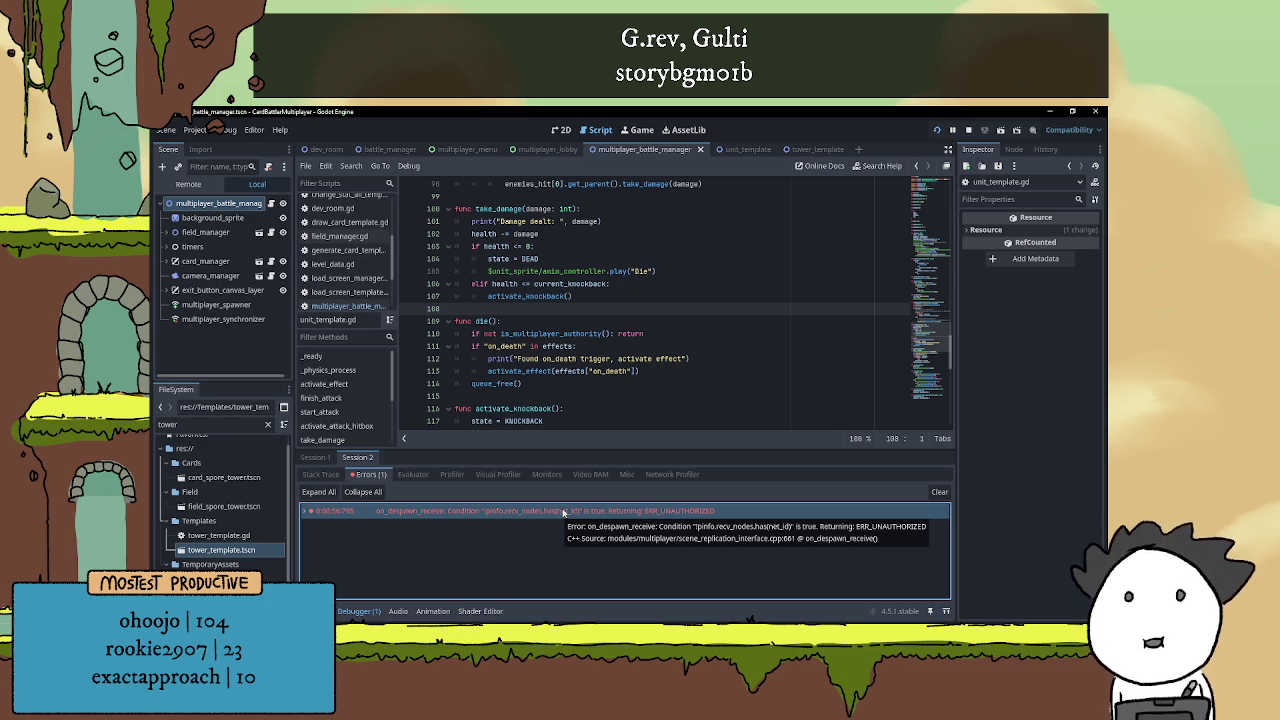
Clear the tower file filter, stop the game, collapse the debugger and minimize Godot
left_click(267, 424)
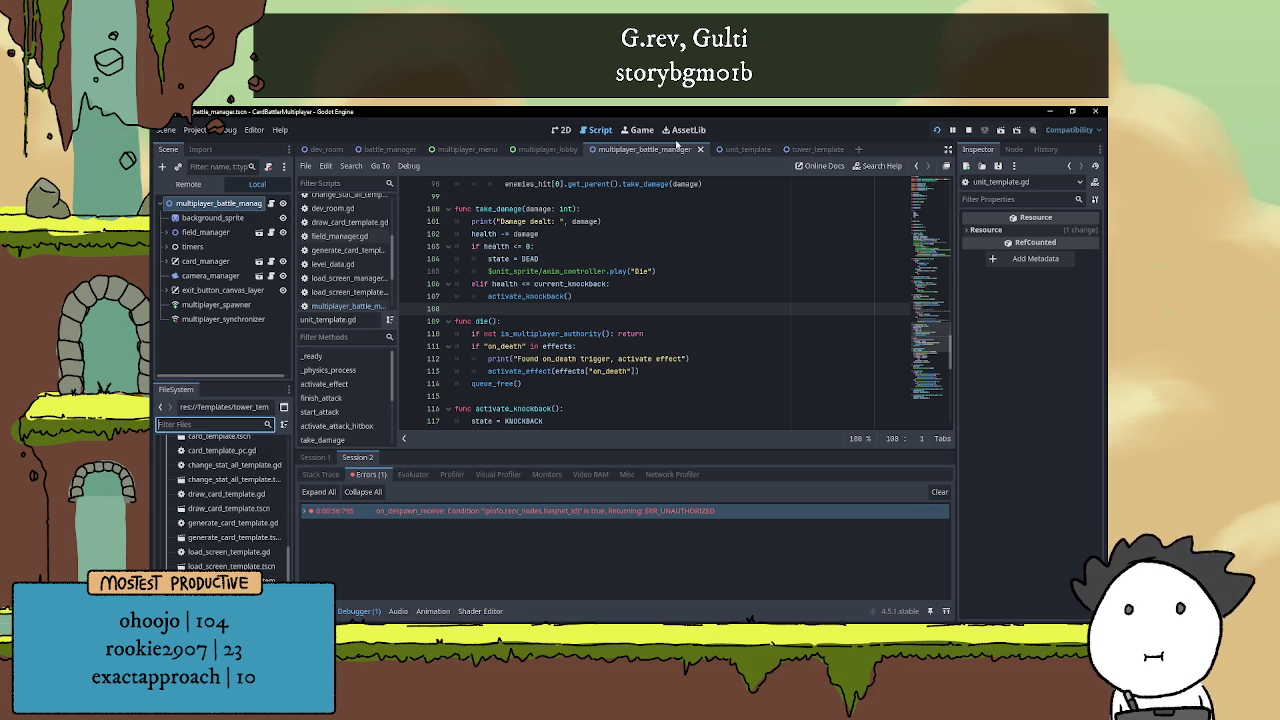
left_click(966, 133)
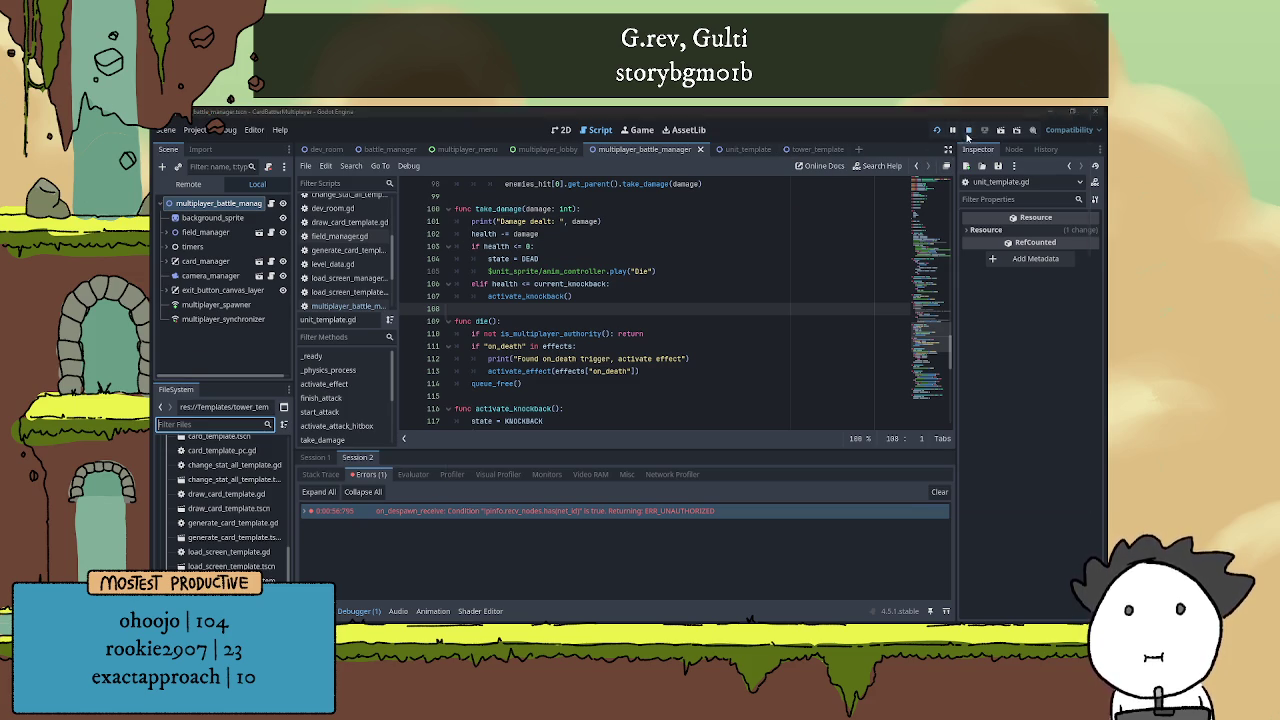
left_click(358, 612)
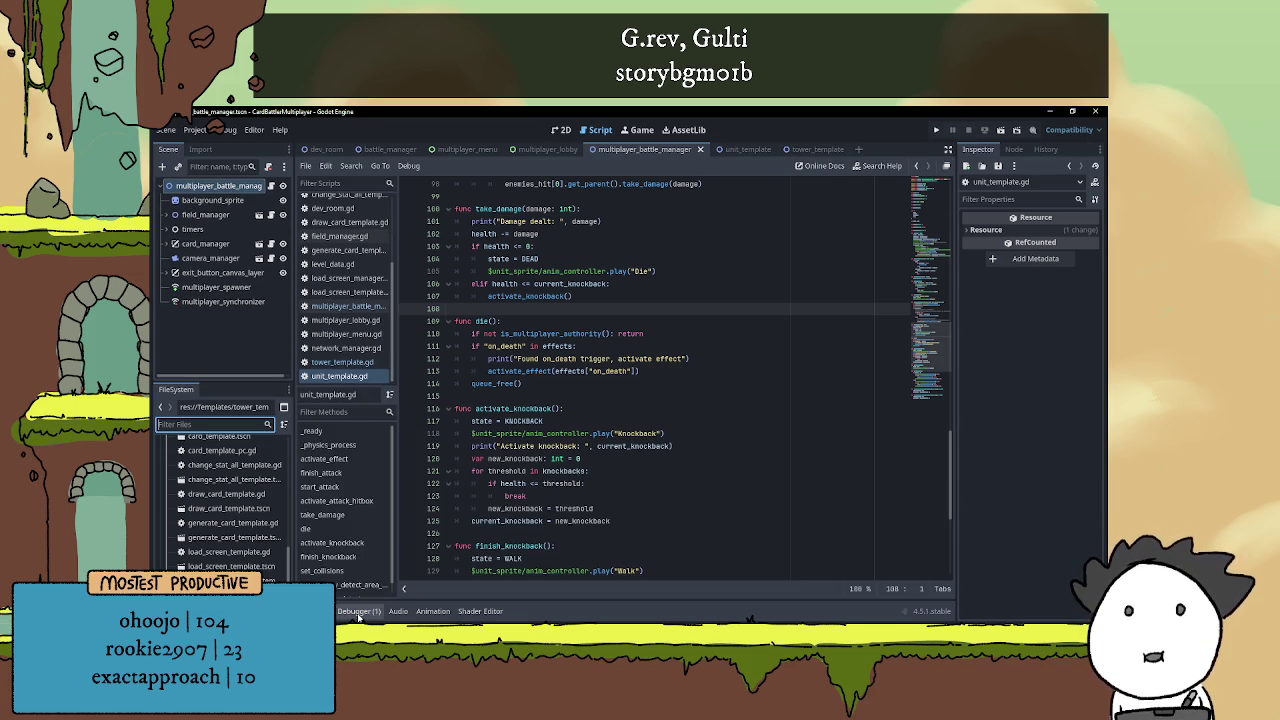
left_click(260, 628)
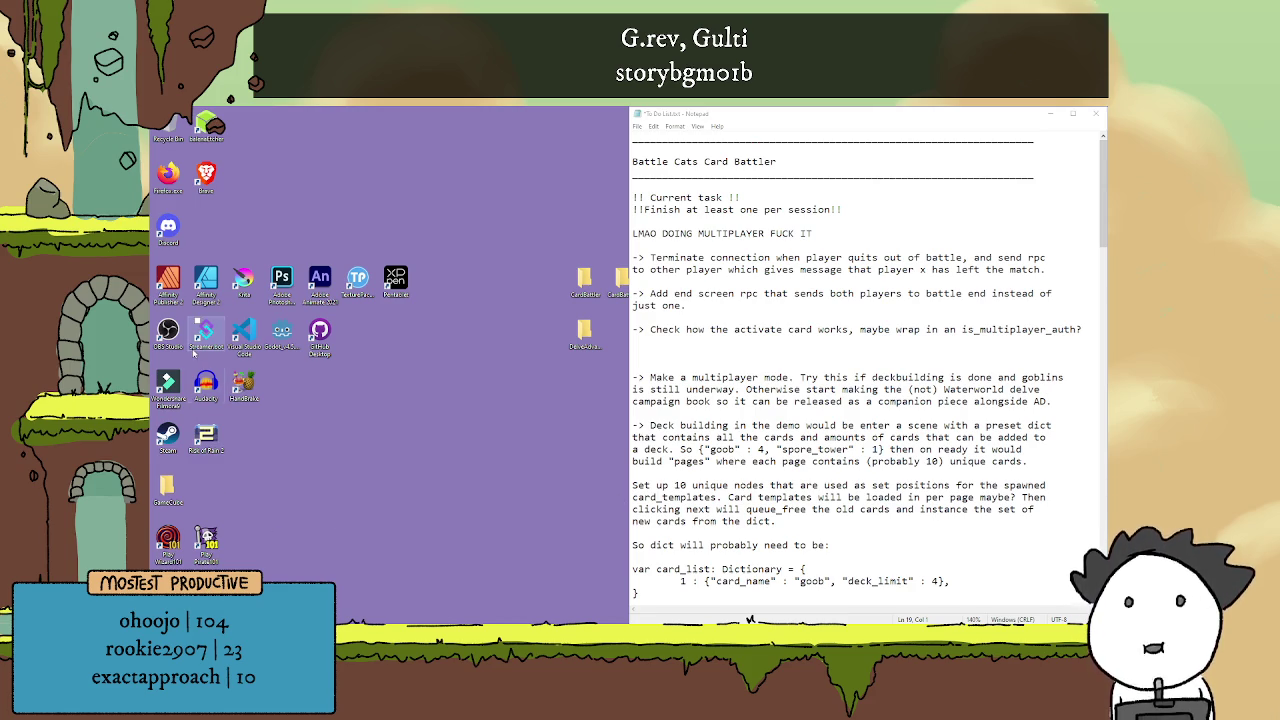
Switch to the VS Code window showing server.py
key("alt+Tab")
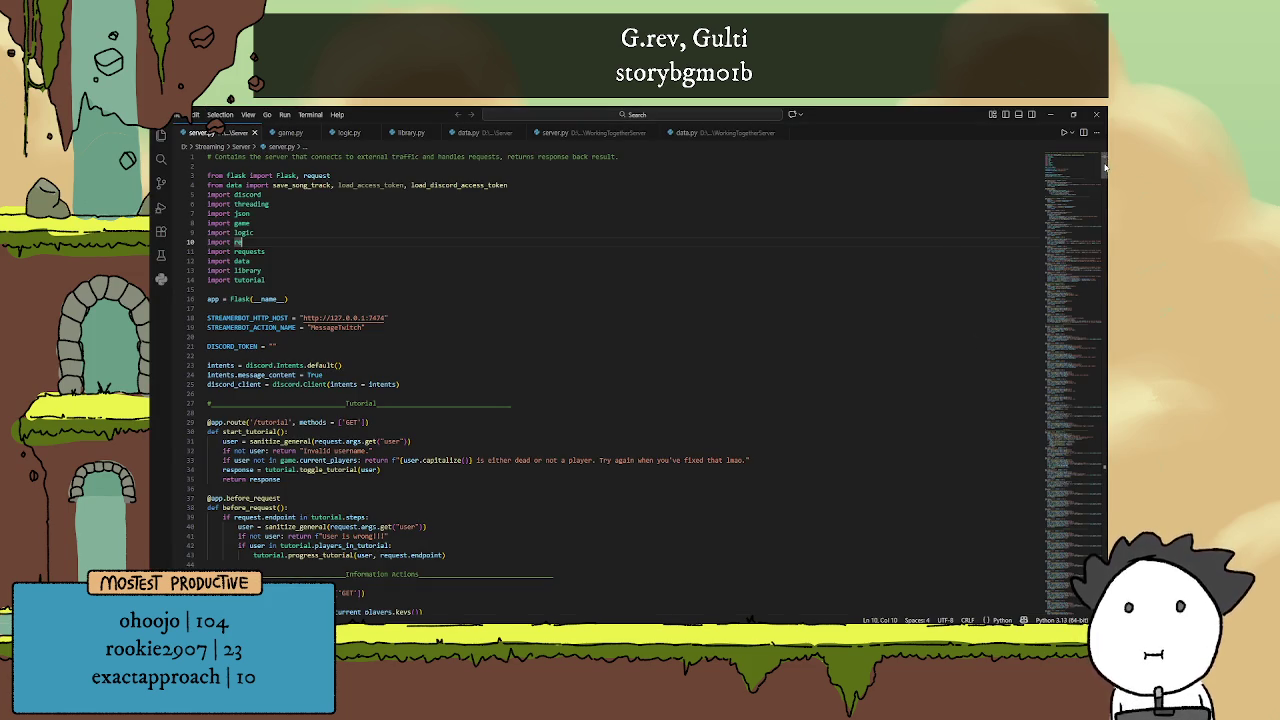
Review the longform writing, writing excerpt and poem entries in PROJECT_TYPES
scroll(640, 380, "down", 20)
scroll(732, 402, "up", 4)
left_click(731, 403)
double_click(311, 384)
key("Up")
key("End")
key("Down")
key("Down")
key("shift+Up")
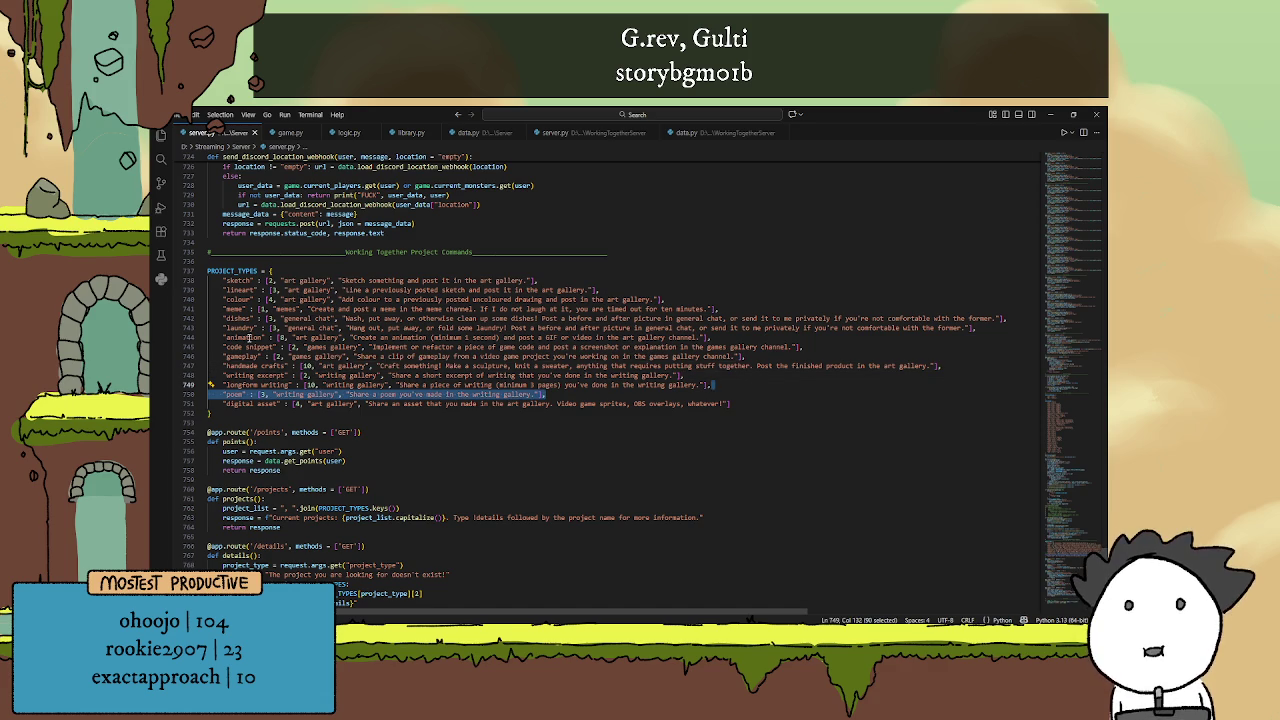
Change the animation entry's point value from 1 to 8
double_click(281, 338)
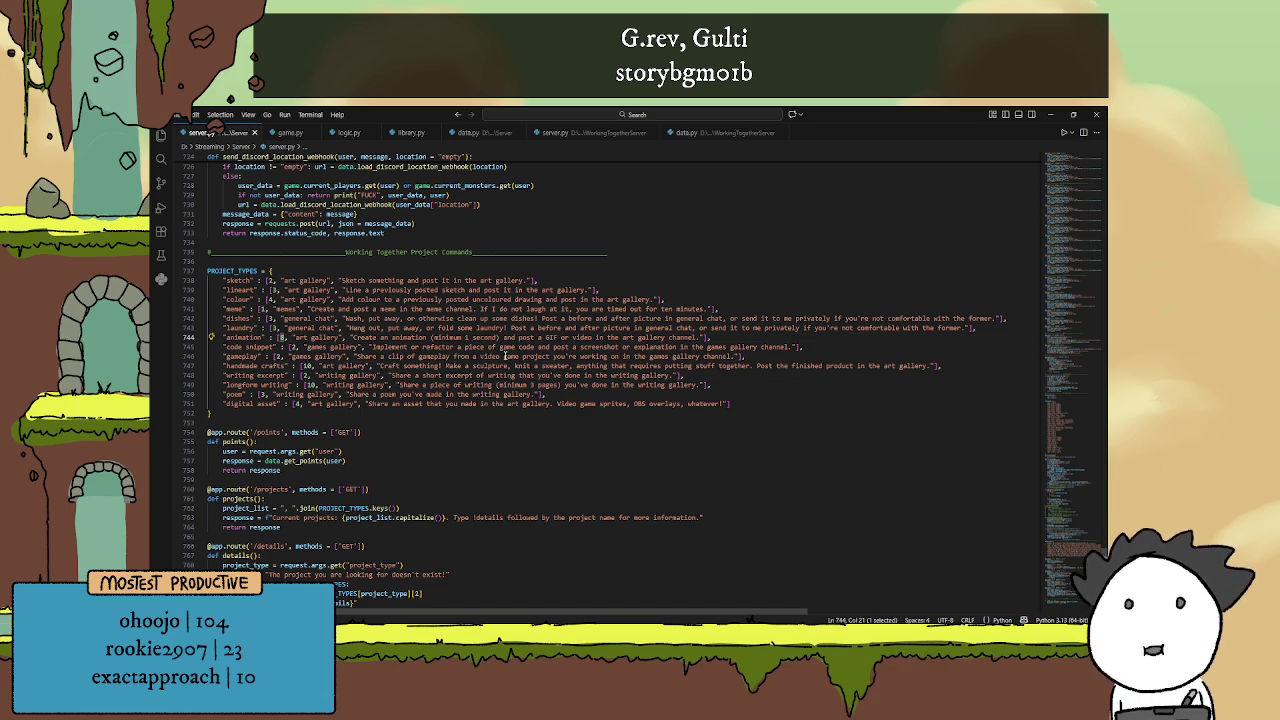
type("8")
left_click(737, 375)
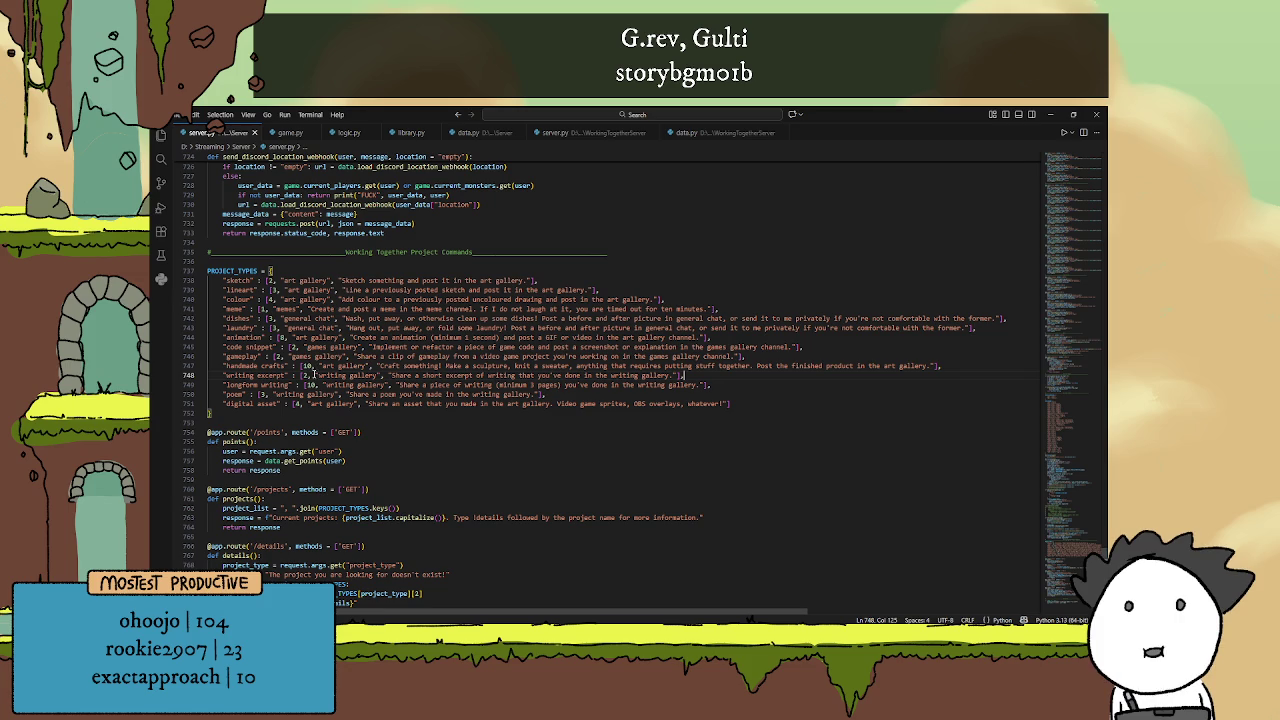
left_click(441, 366)
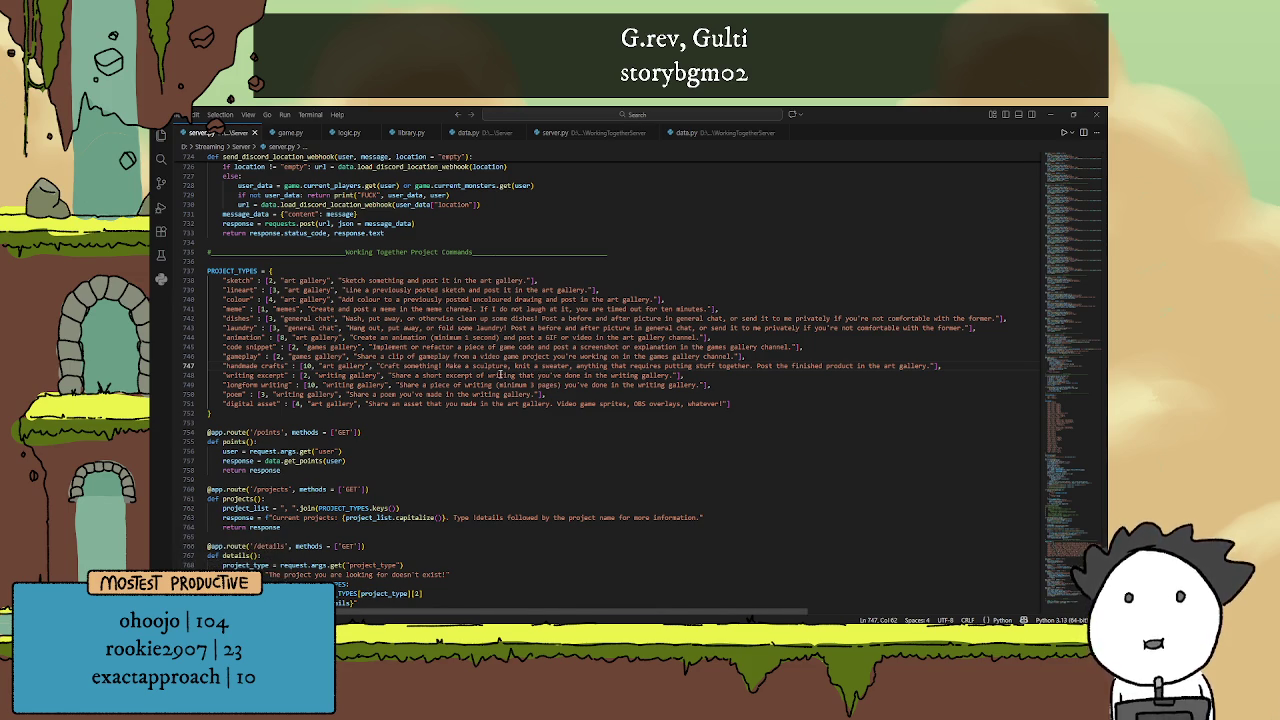
left_click(281, 337)
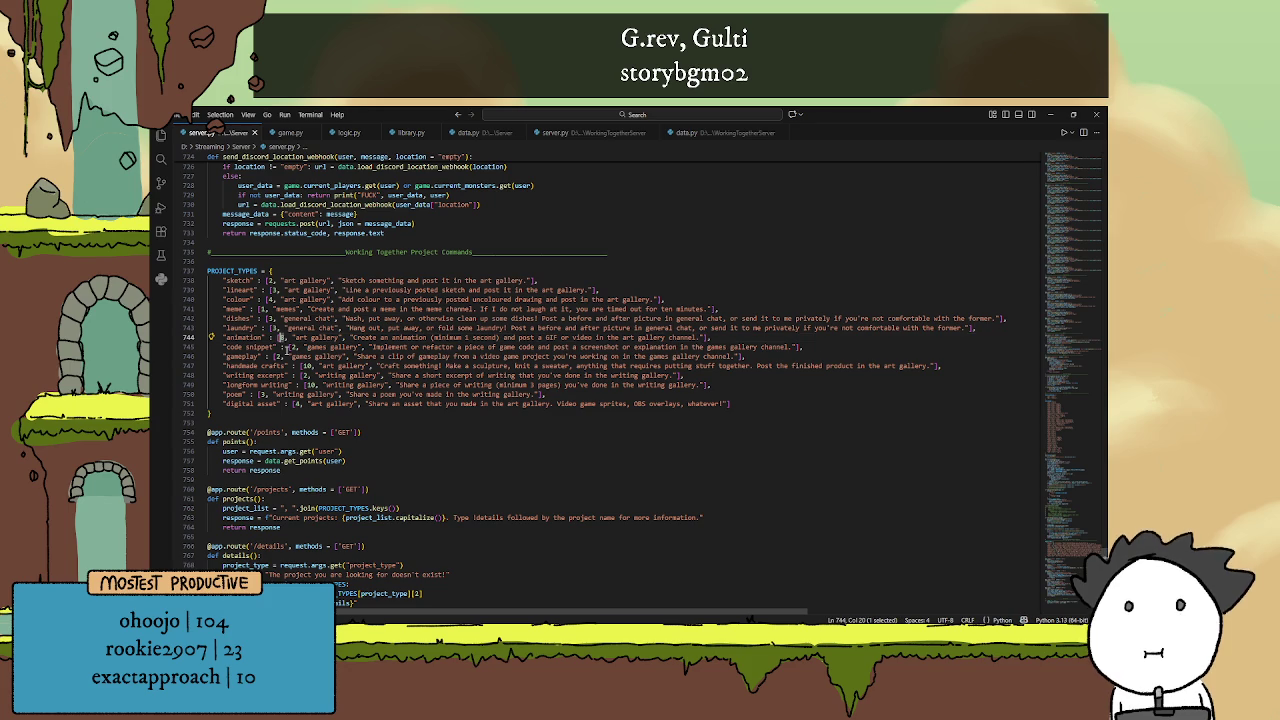
Check the handmade crafts and longform writing point values, then minimize VS Code
left_click_drag(313, 366, 296, 366)
left_click(302, 385)
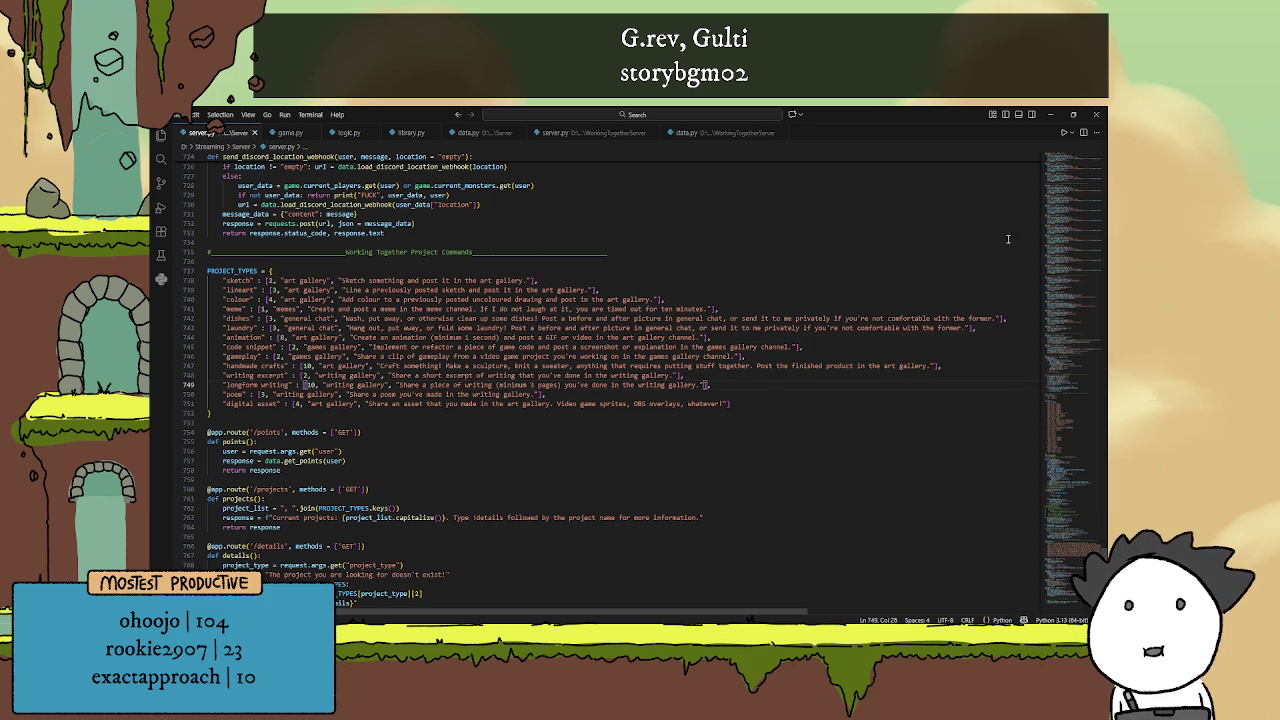
left_click(1051, 115)
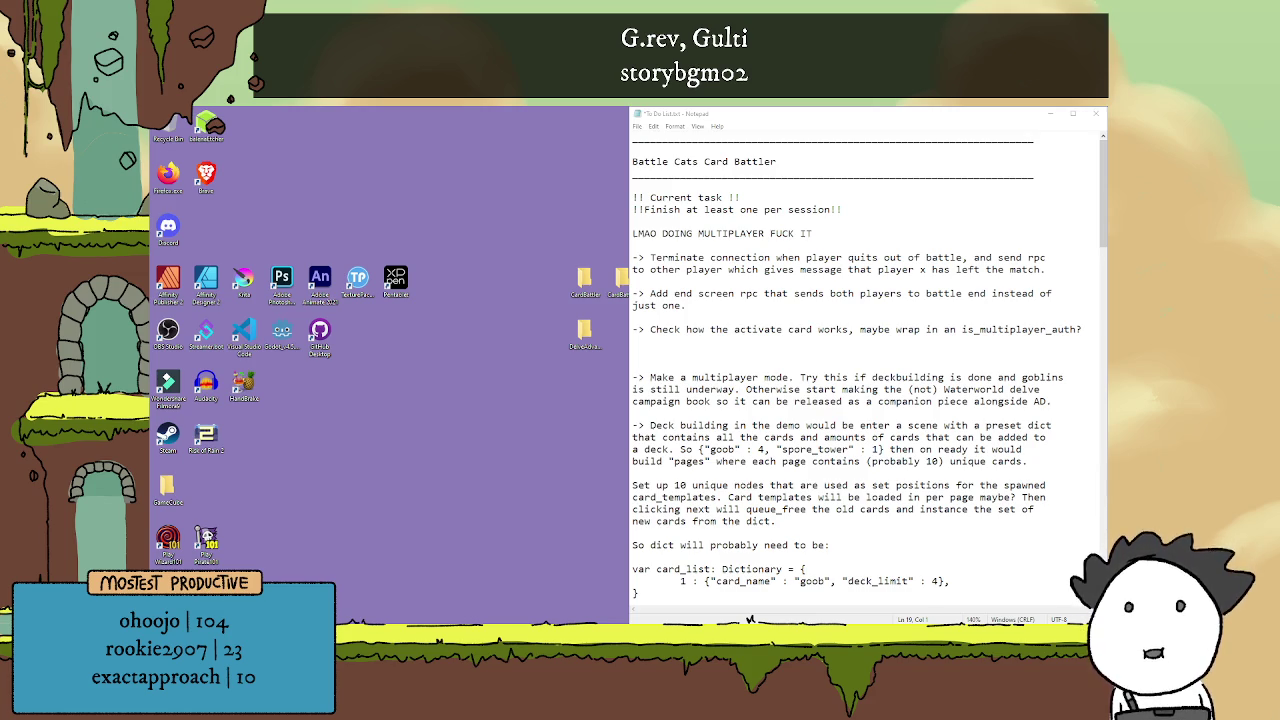
Bring VS Code back, minimize it again with Super+Down, then return to server.py
key("alt+Tab")
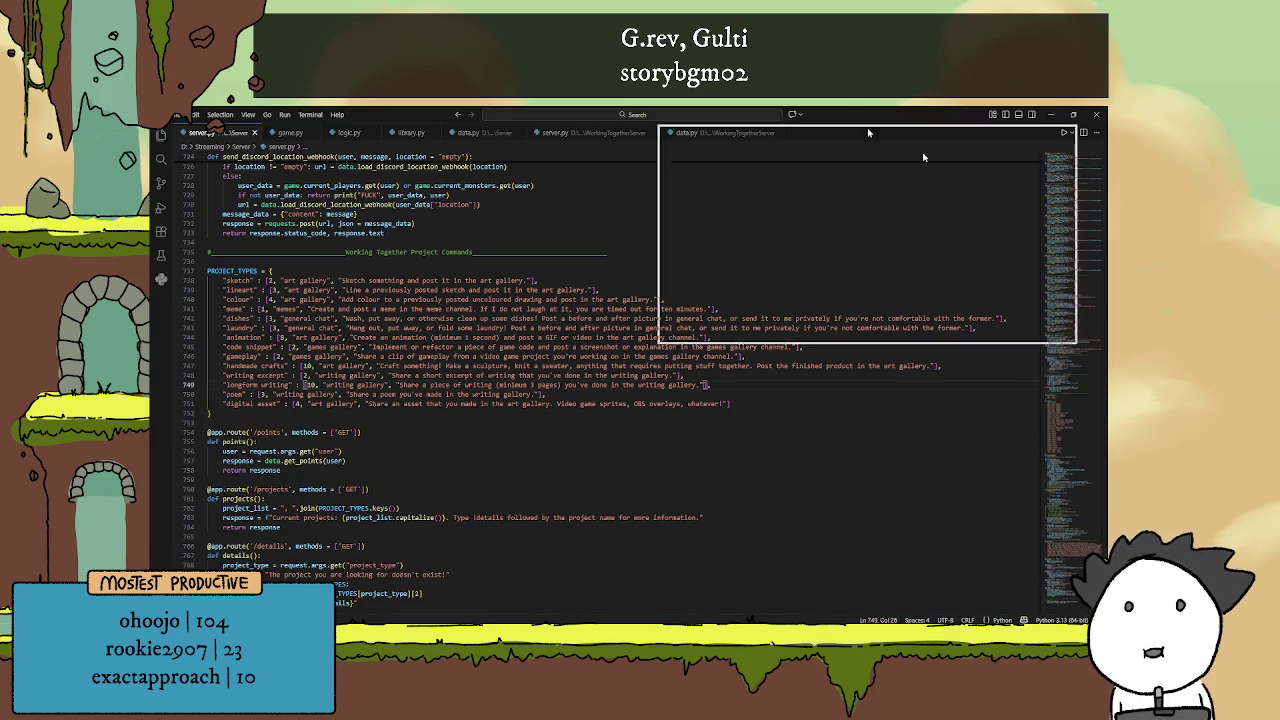
key("super+Down")
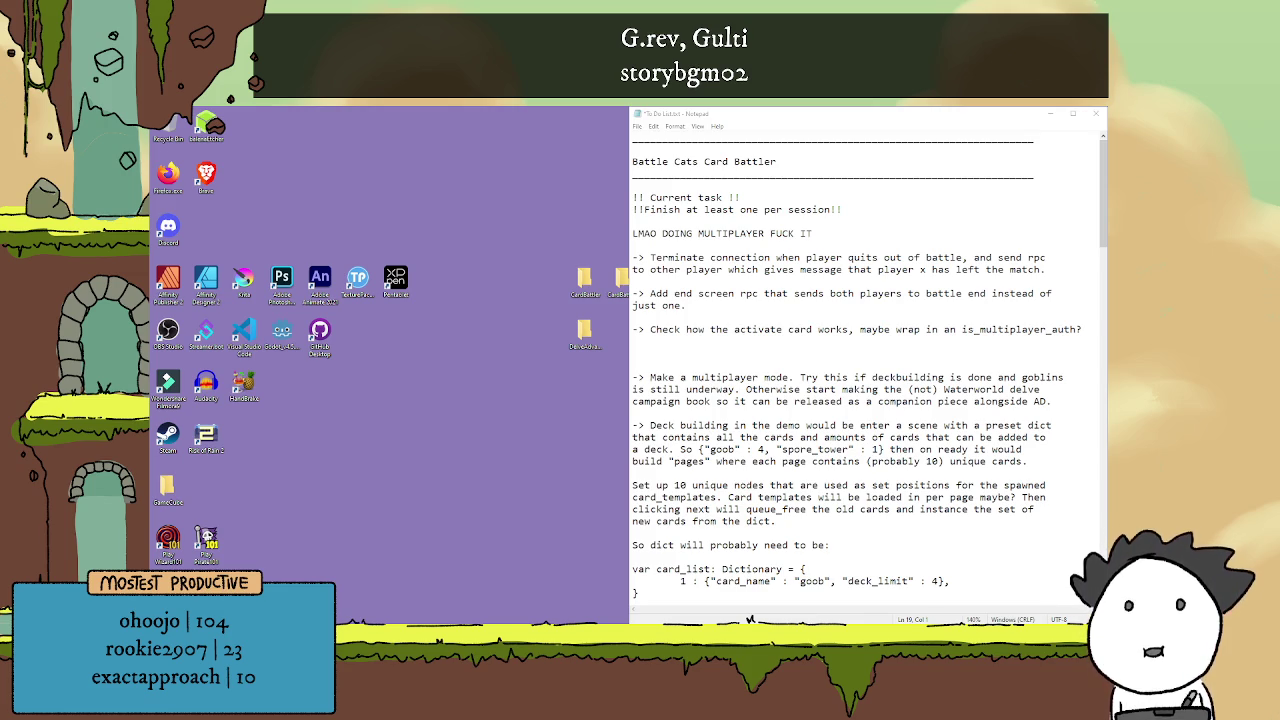
key("alt+Tab")
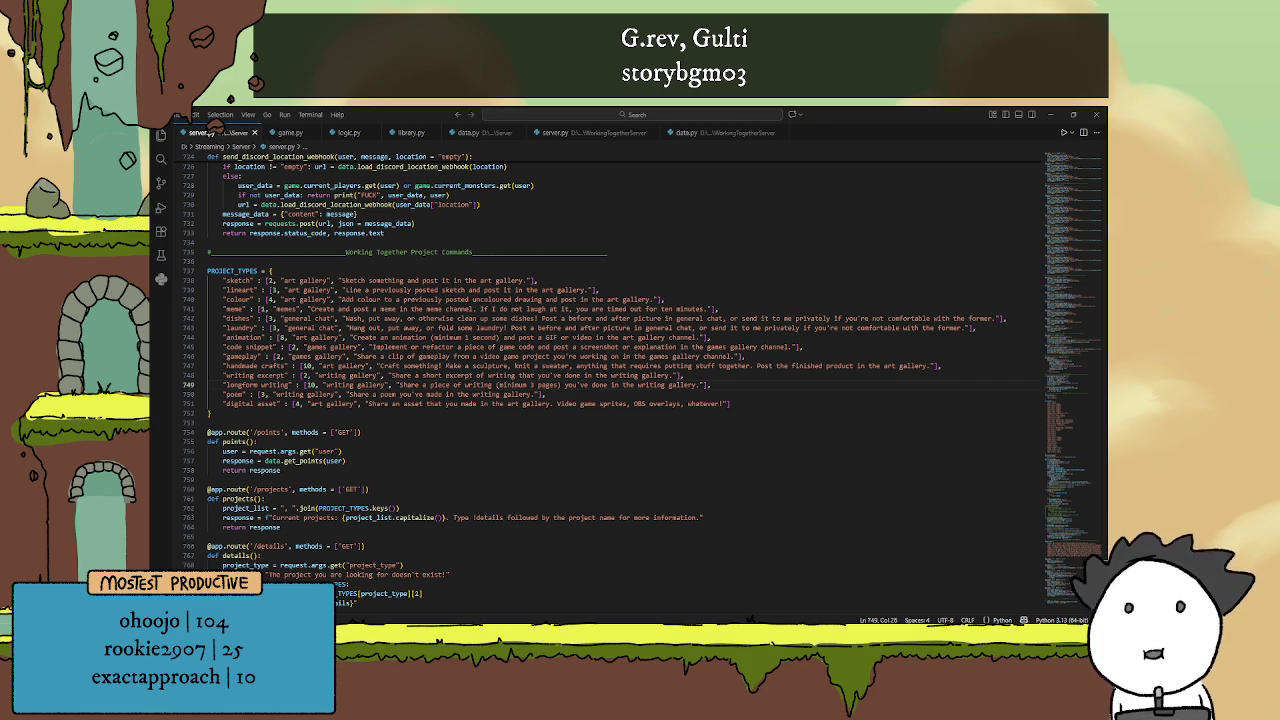
left_click(560, 270)
scroll(631, 320, "up", 2)
scroll(631, 320, "down", 2)
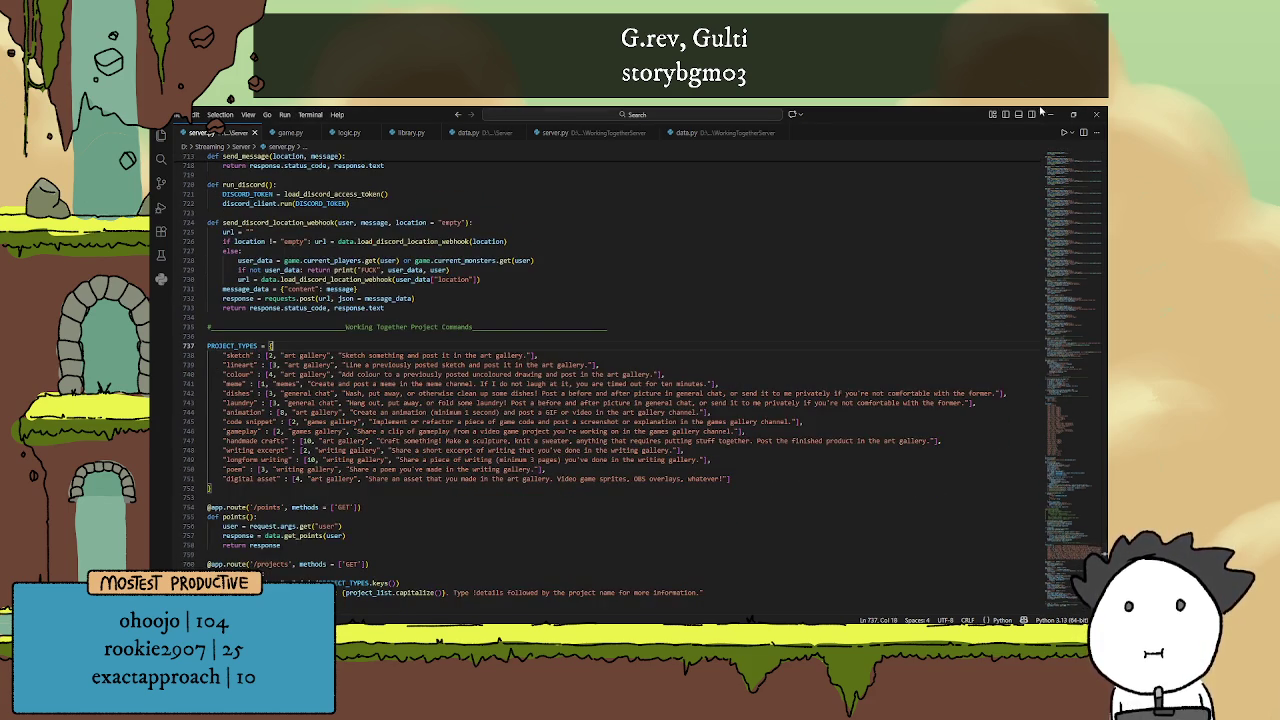
left_click(1050, 114)
left_click(812, 350)
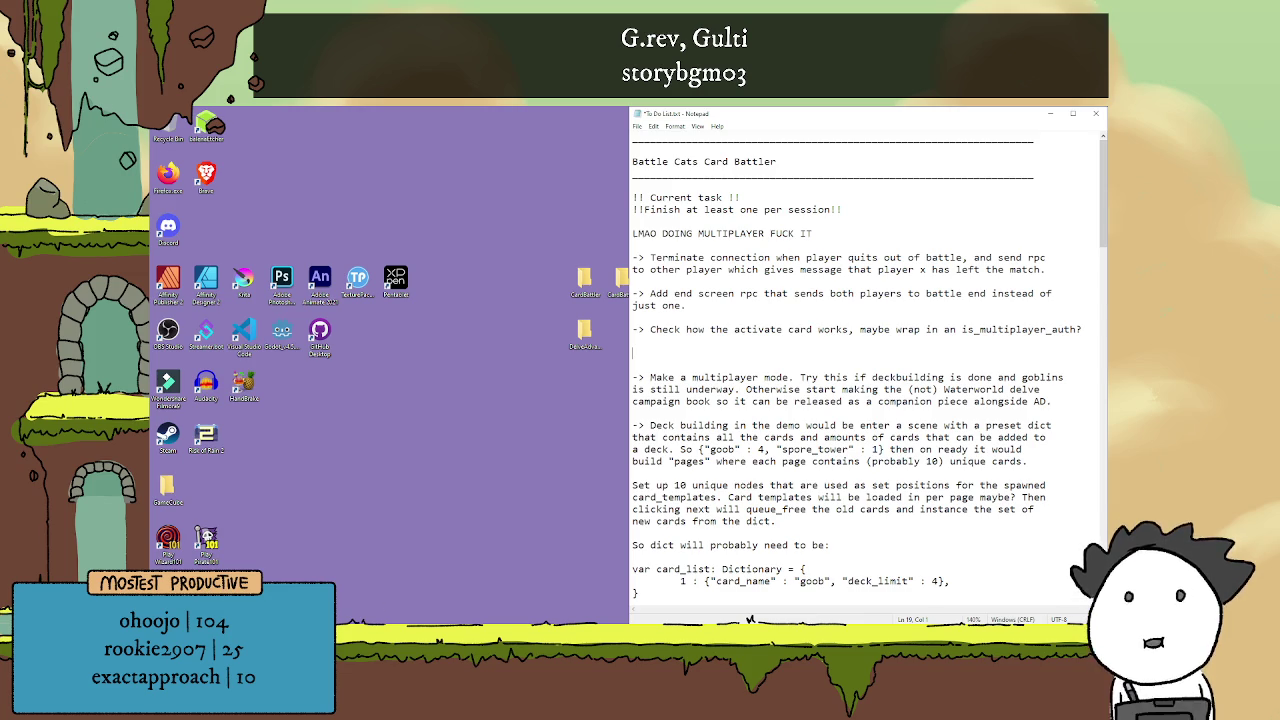
Return to Godot's unit_template.gd and place the caret on blank line 115 below activate_knockback
key("alt+Tab")
left_click(628, 520)
left_click(620, 545)
left_click(642, 410)
left_click(636, 405)
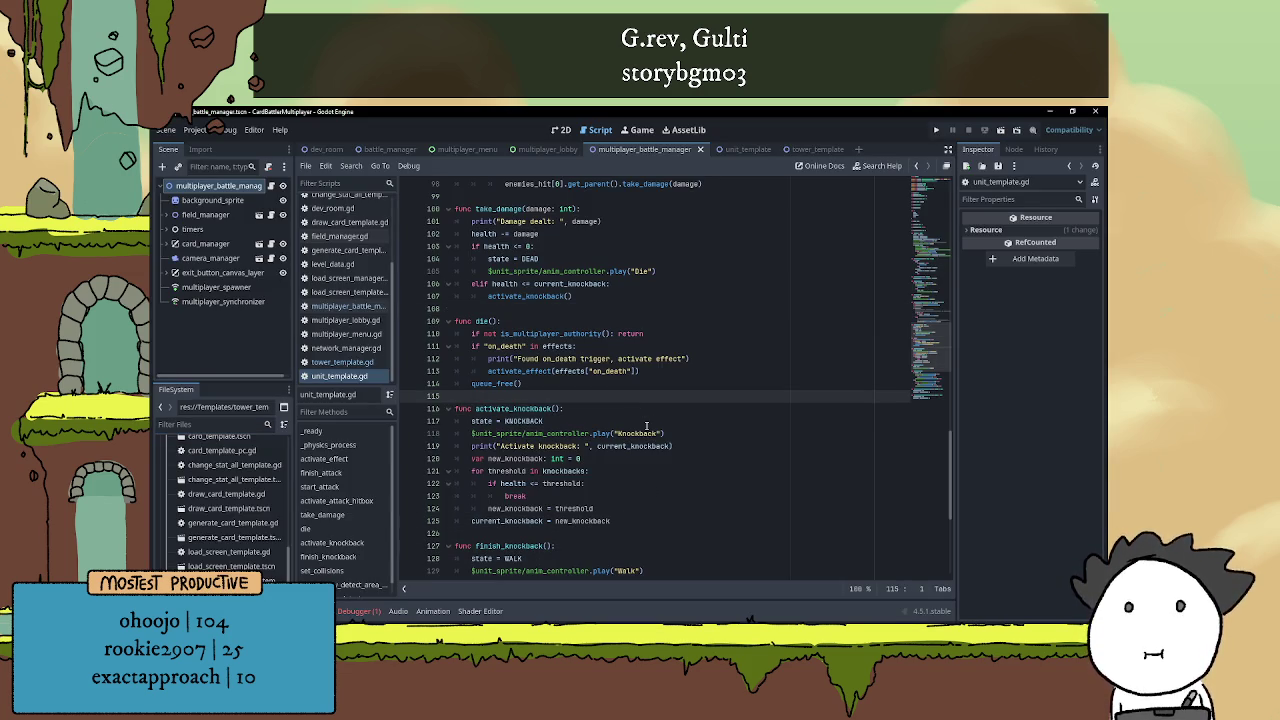
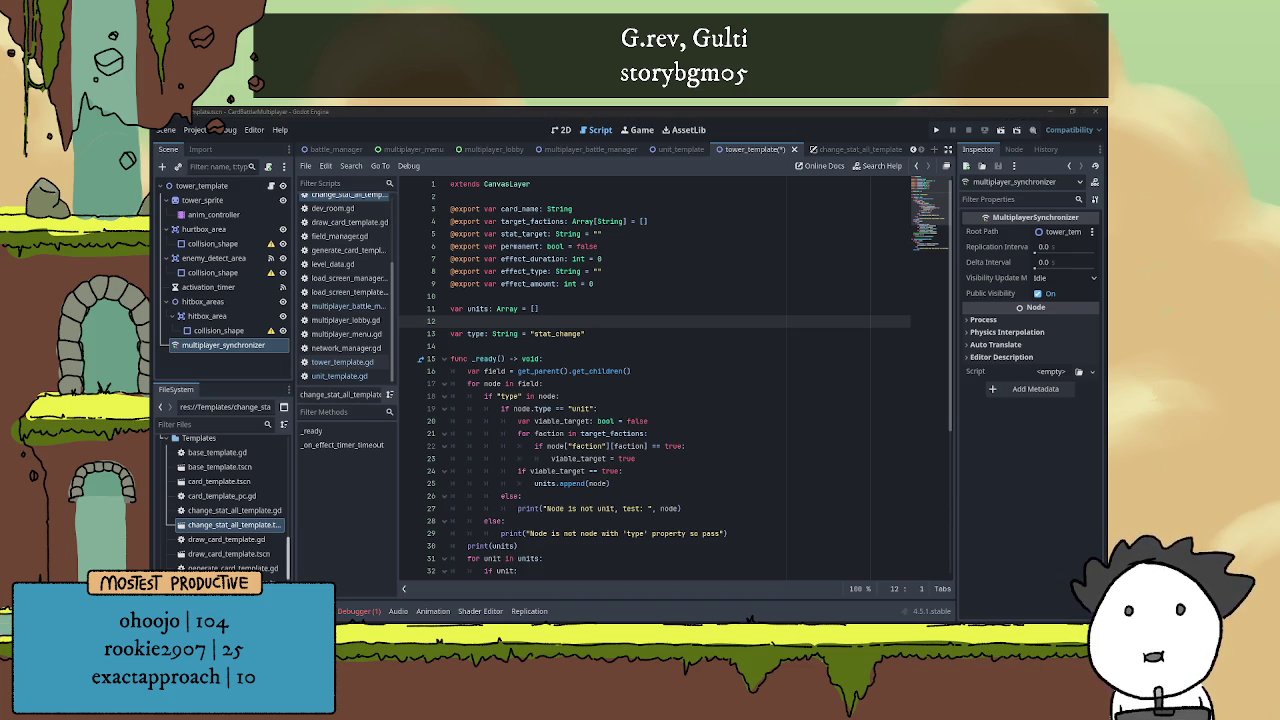
Scroll through the tower template script and place the caret on blank line 42
left_click(567, 346)
scroll(573, 336, "down", 2)
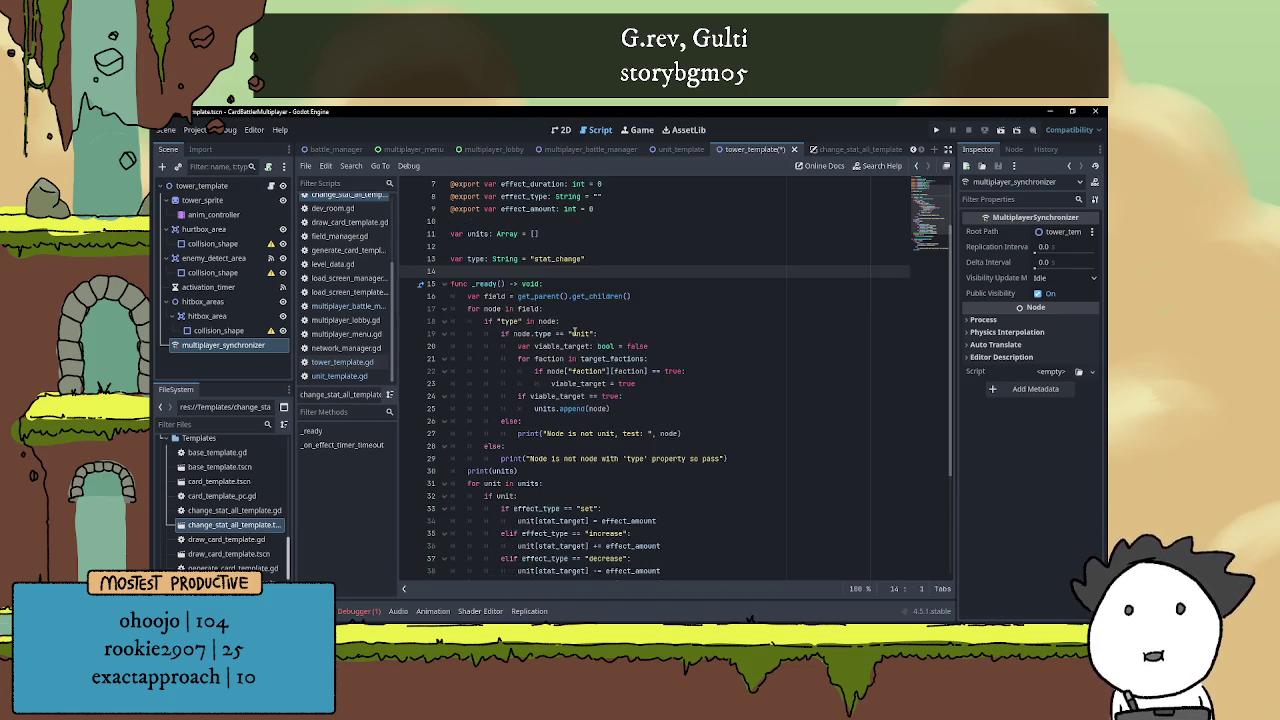
scroll(575, 334, "down", 4)
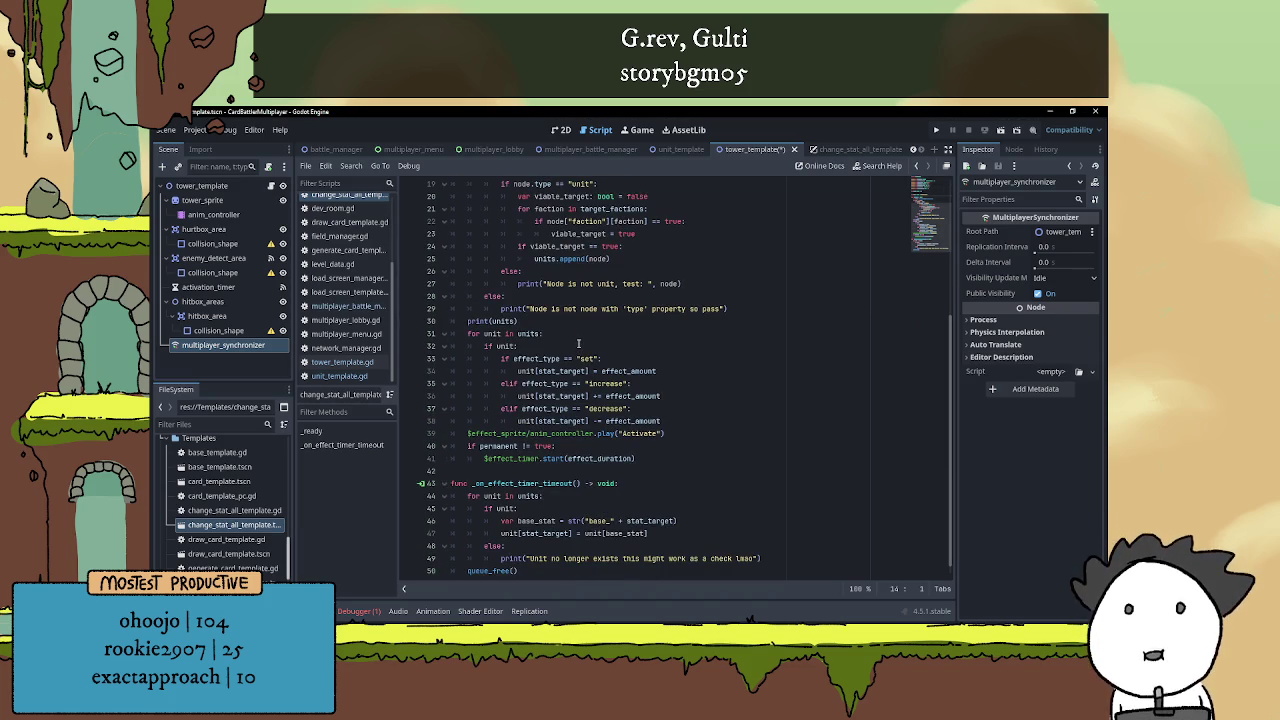
scroll(580, 340, "down", 1)
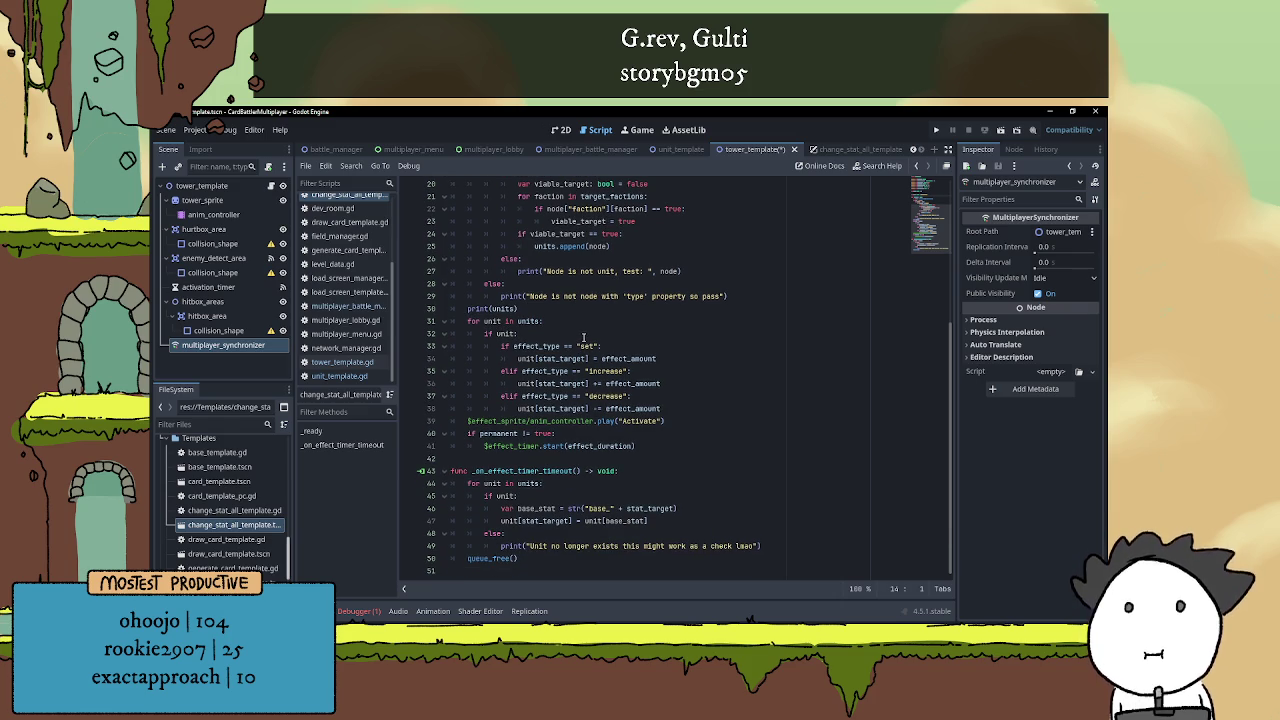
scroll(583, 340, "up", 5)
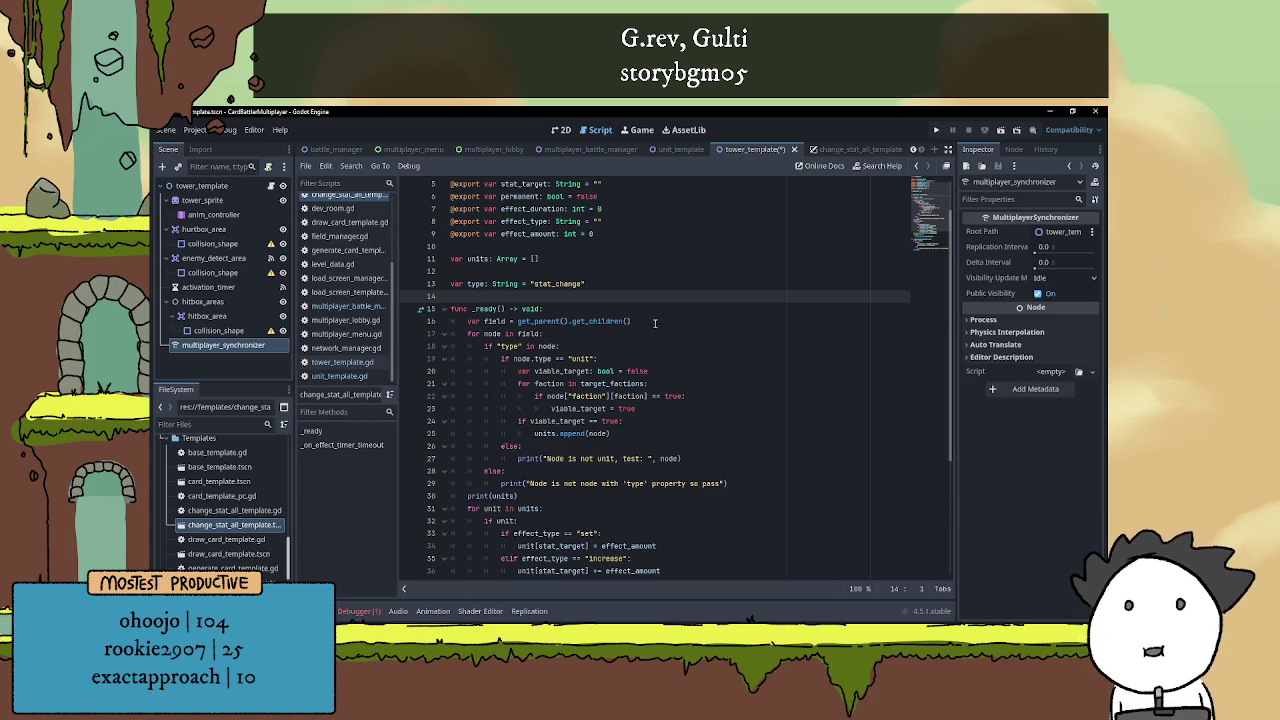
scroll(652, 327, "down", 5)
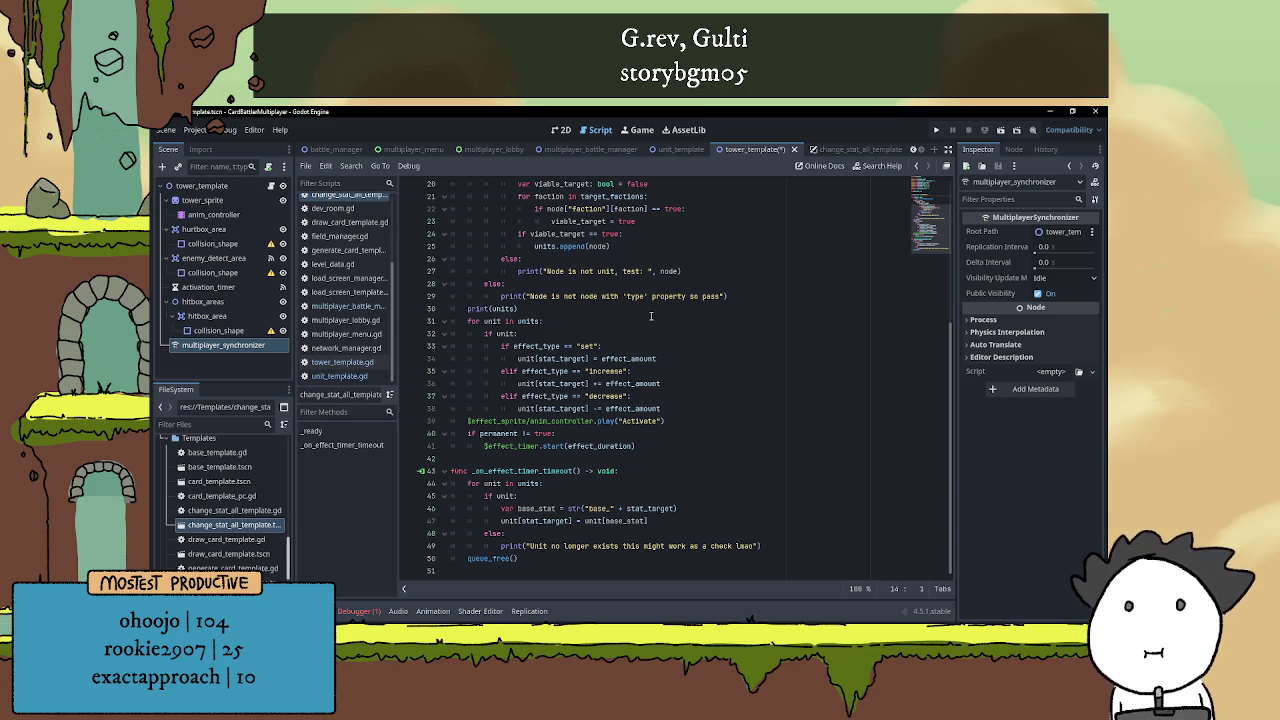
scroll(660, 320, "up", 5)
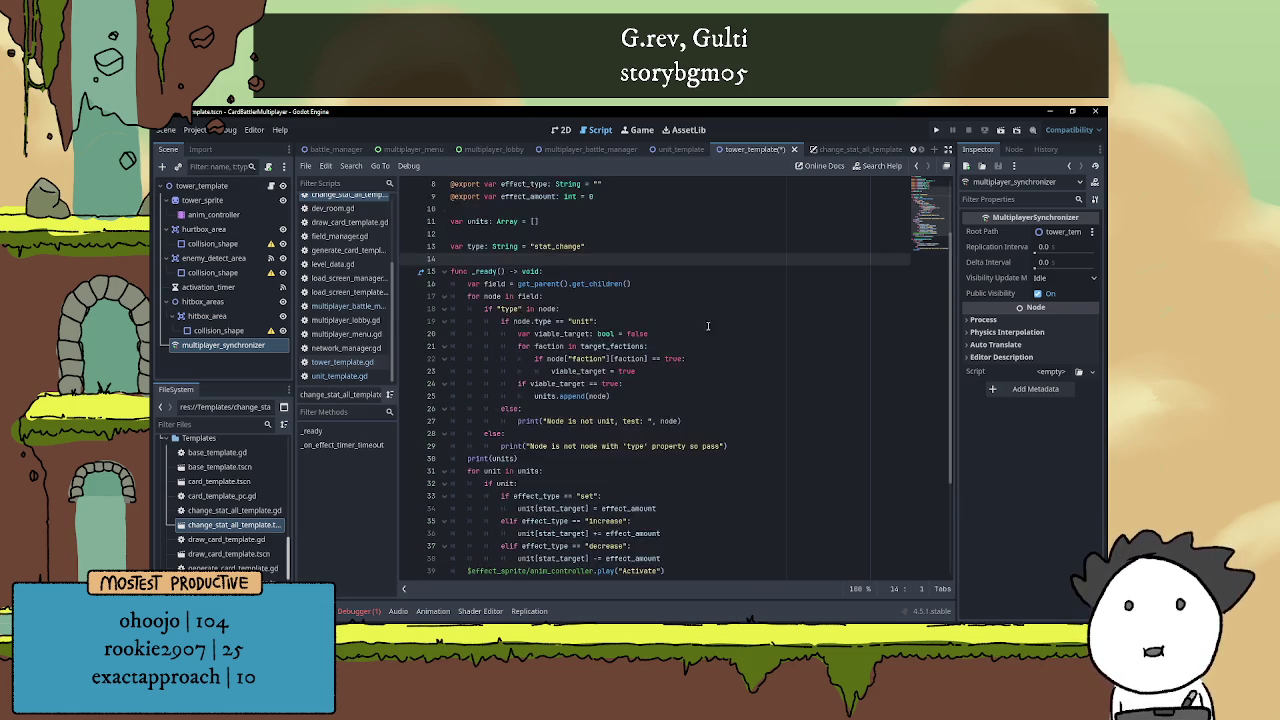
scroll(690, 334, "down", 5)
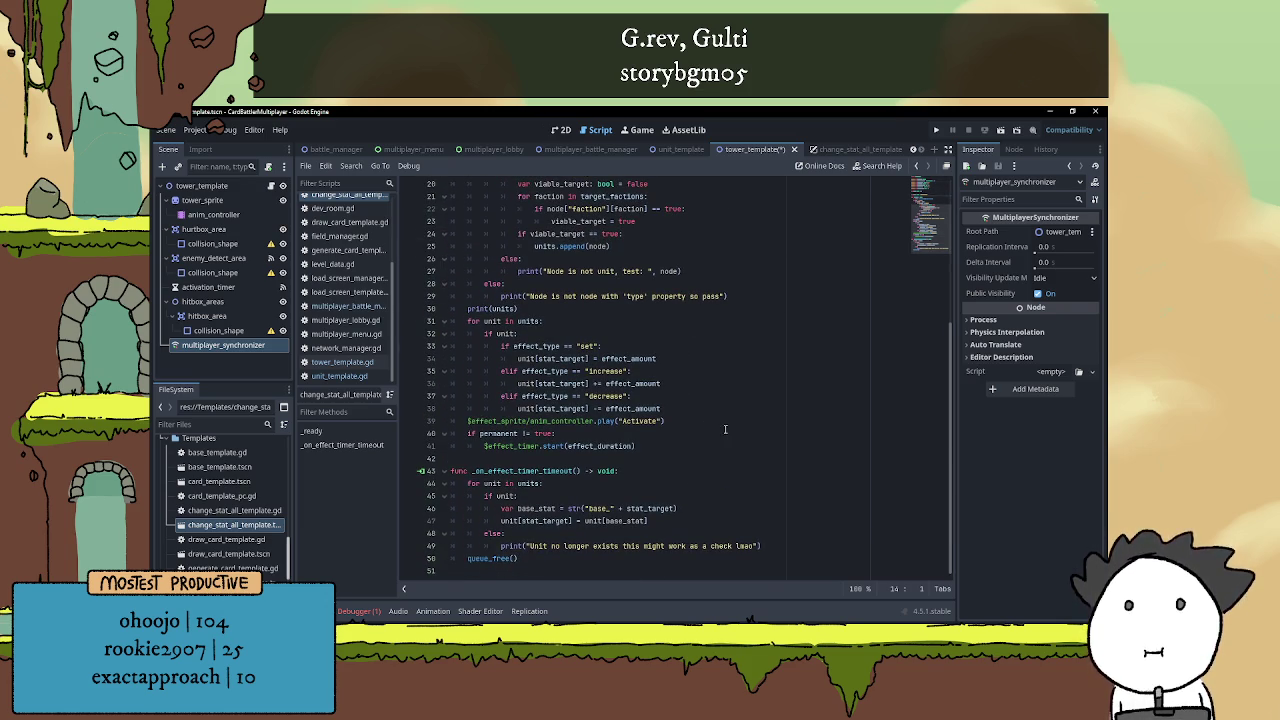
left_click(676, 450)
left_click(677, 458)
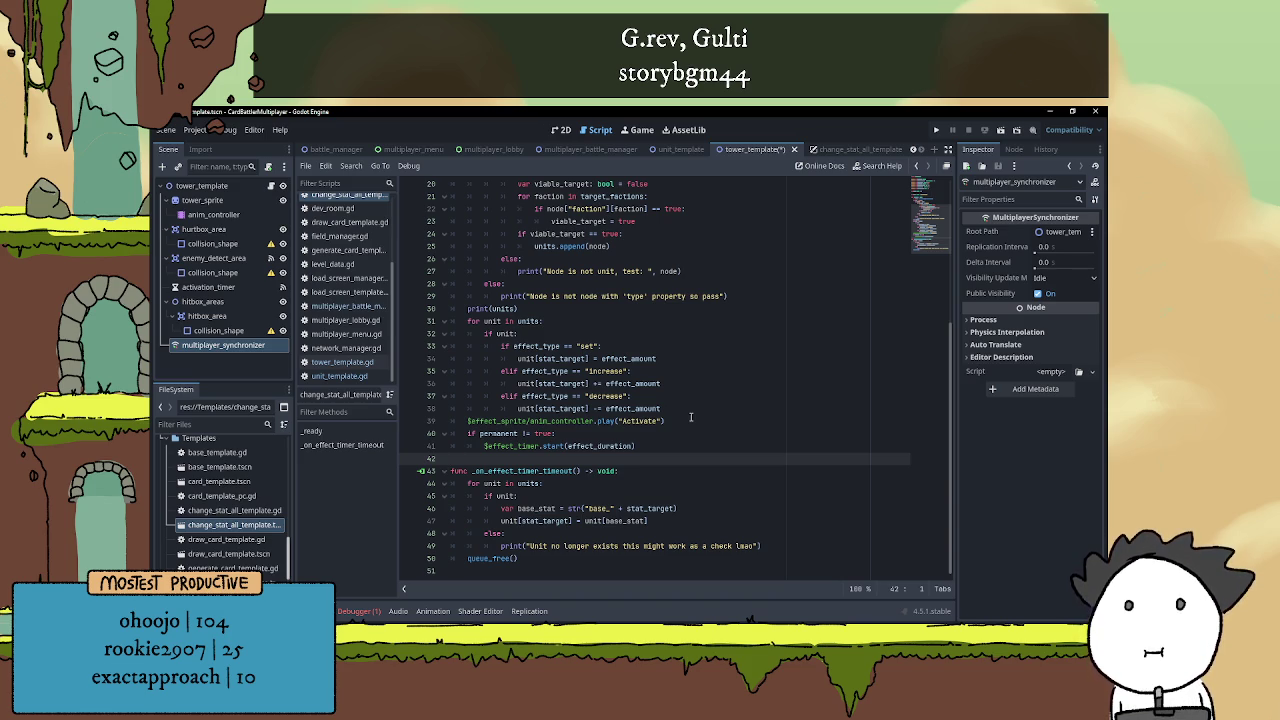
Save the tower_template script, close its tab, and return to change_stat_all_template
scroll(628, 397, "up", 6)
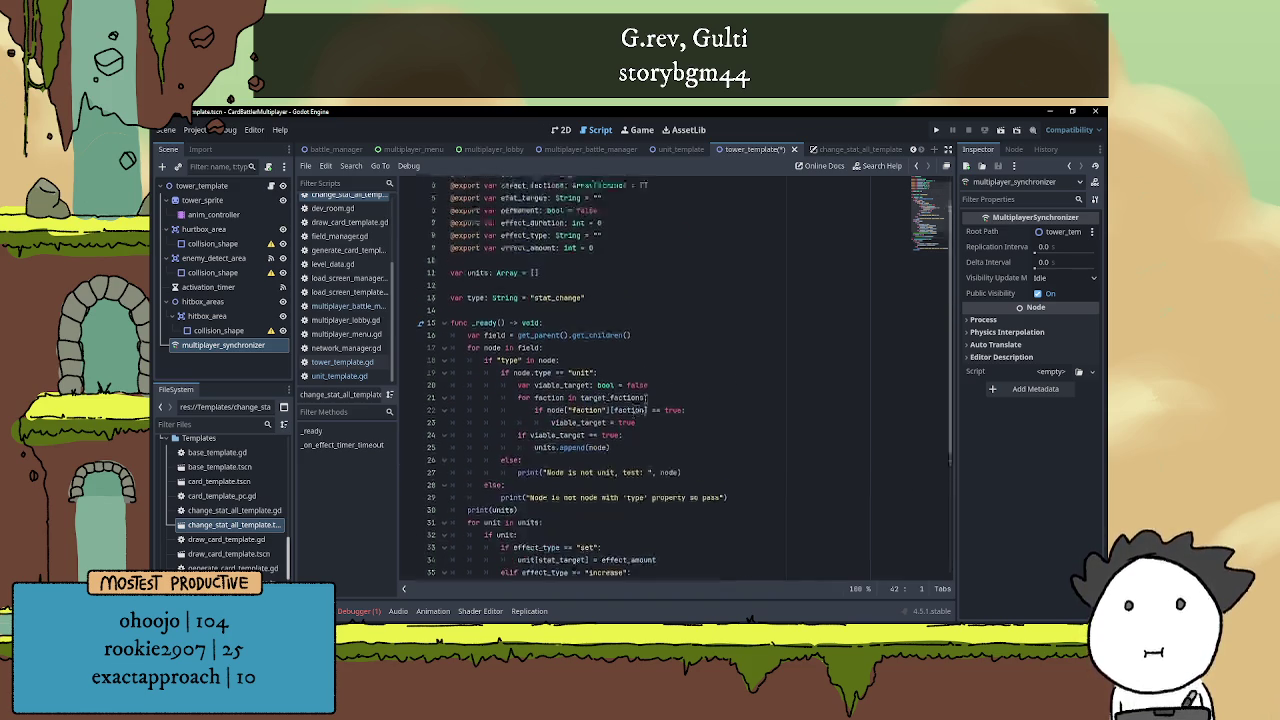
scroll(669, 387, "down", 6)
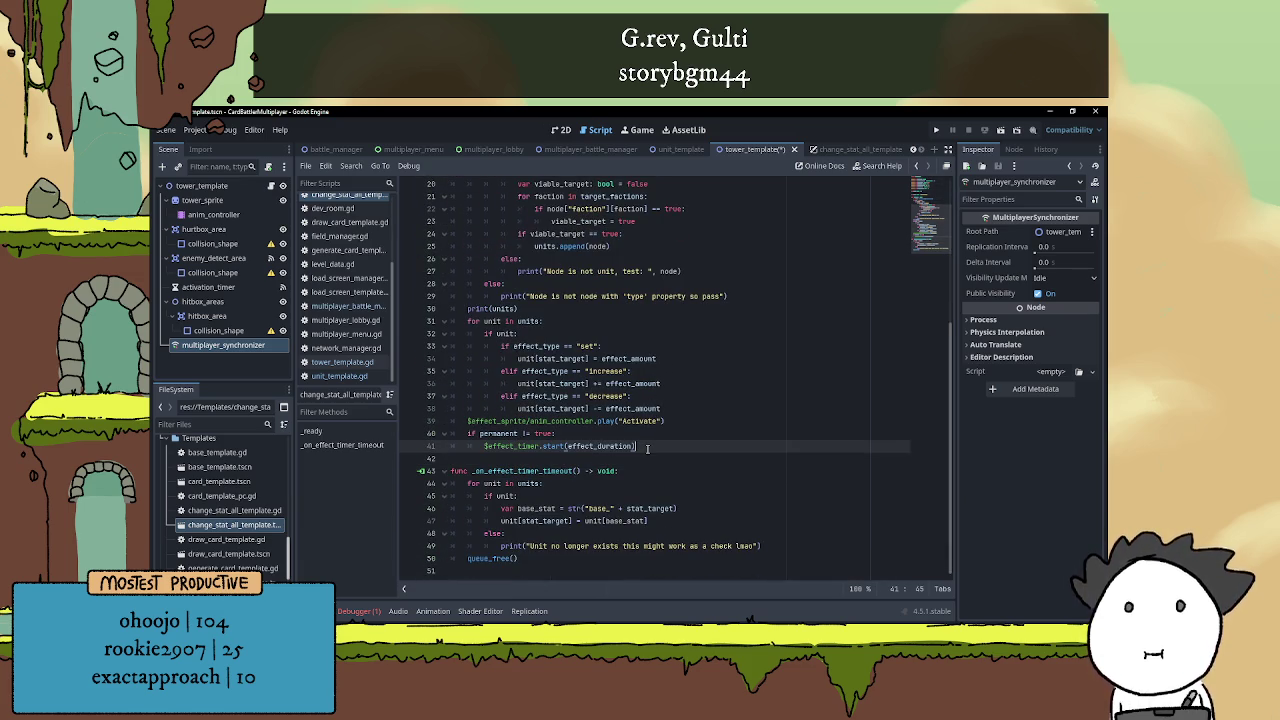
scroll(649, 446, "up", 5)
scroll(650, 450, "down", 5)
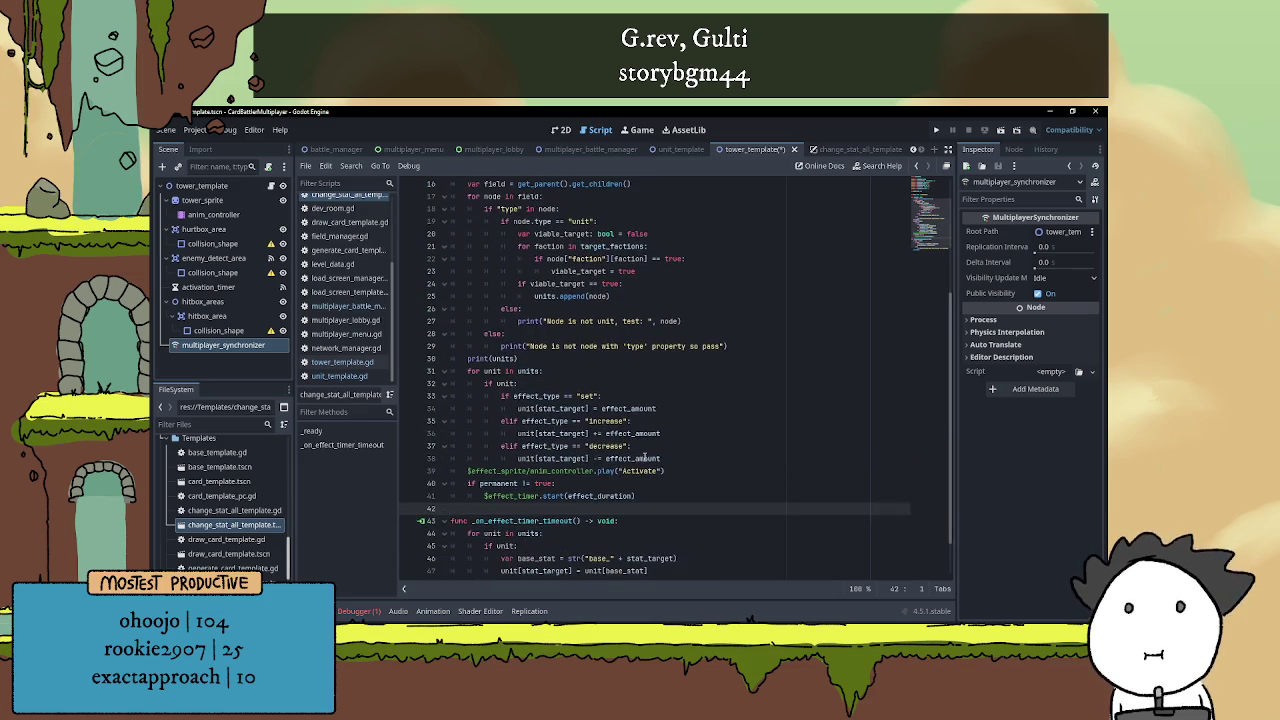
left_click(834, 149)
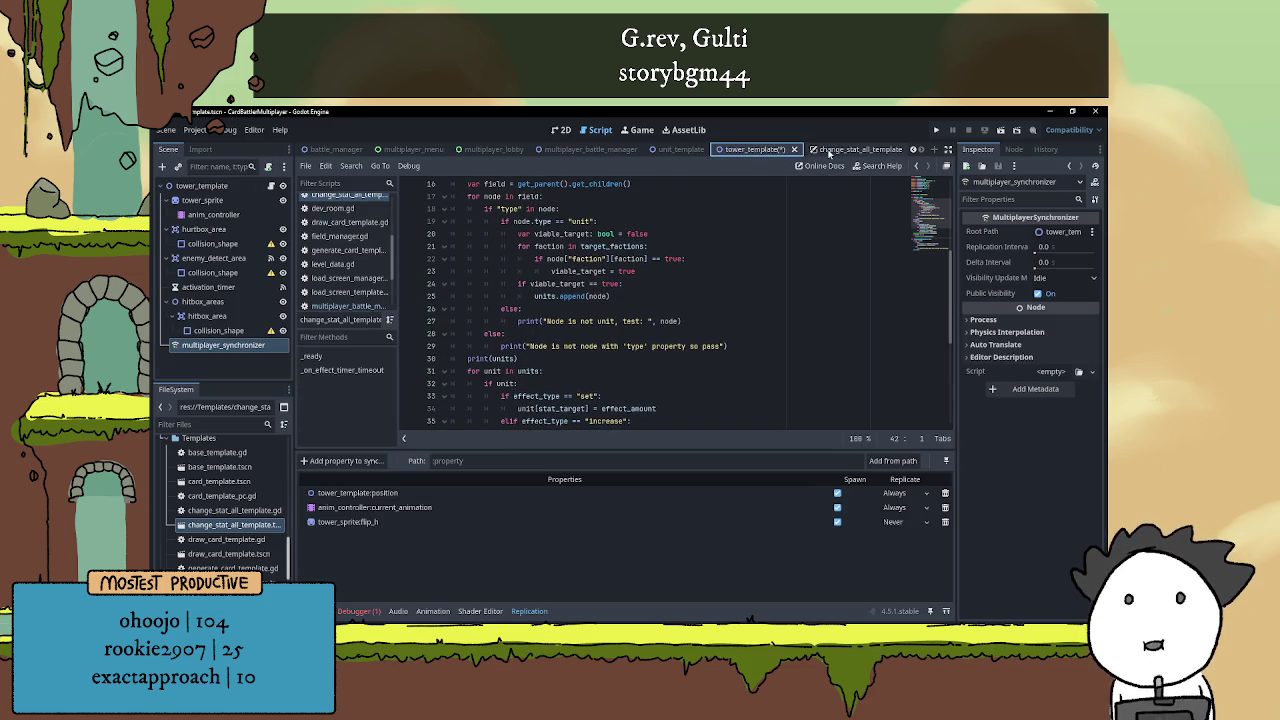
left_click(634, 362)
key("ctrl+s")
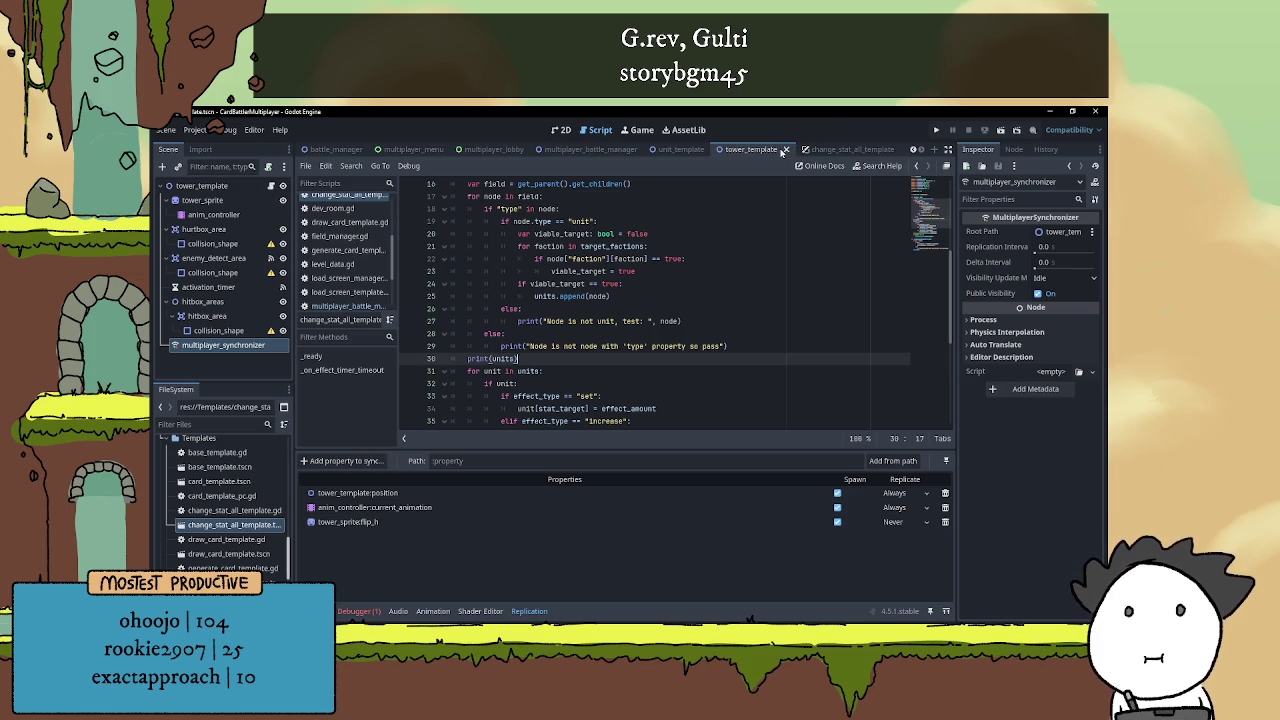
left_click(784, 150)
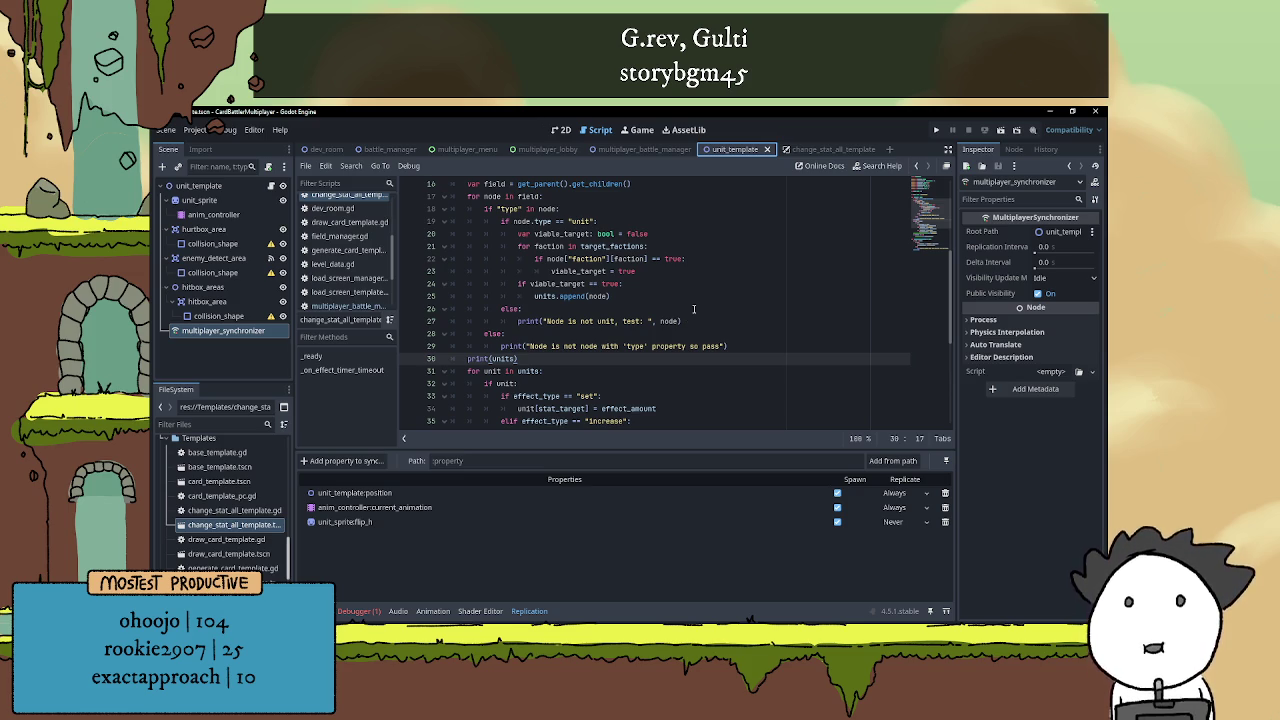
left_click(832, 148)
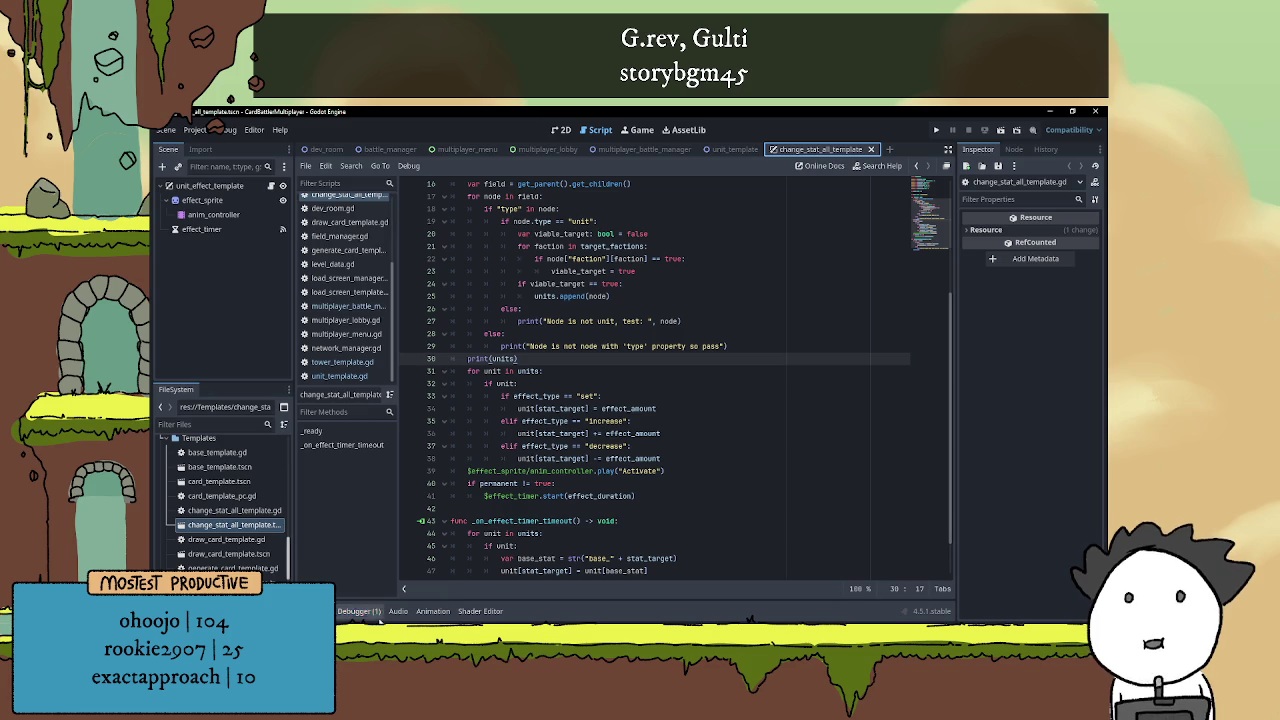
left_click(358, 611)
left_click(358, 611)
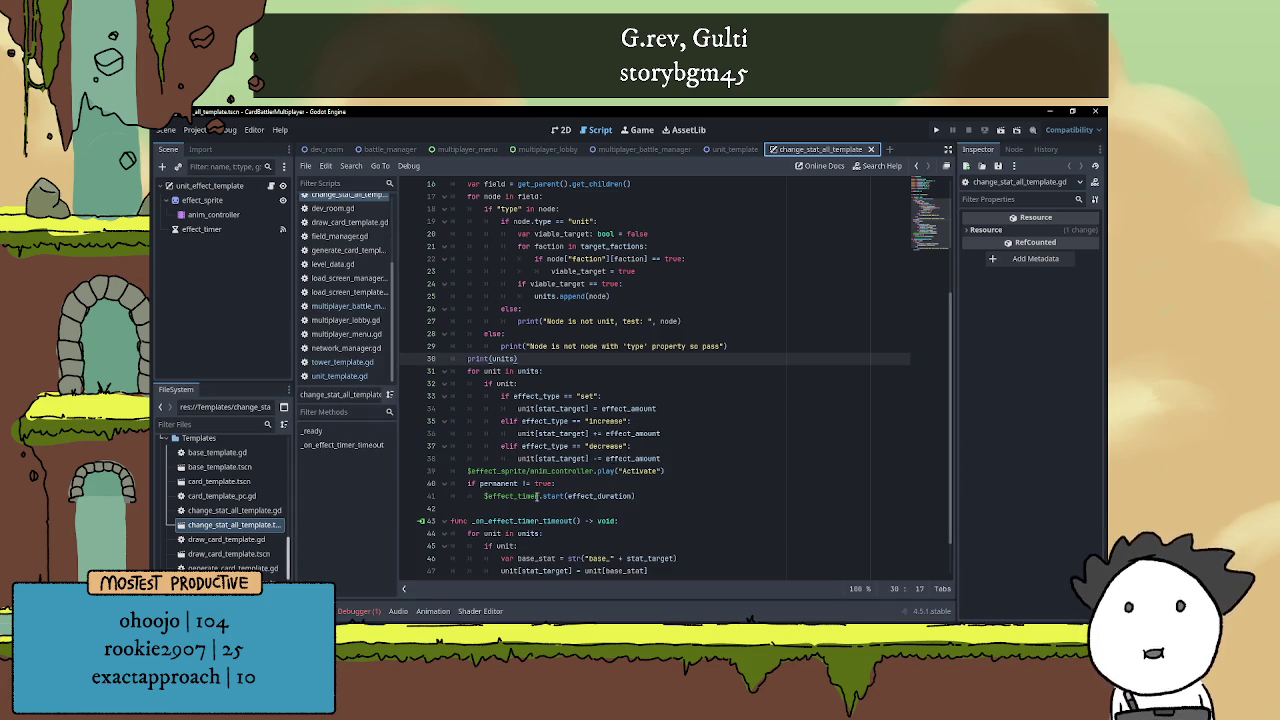
left_click(620, 370)
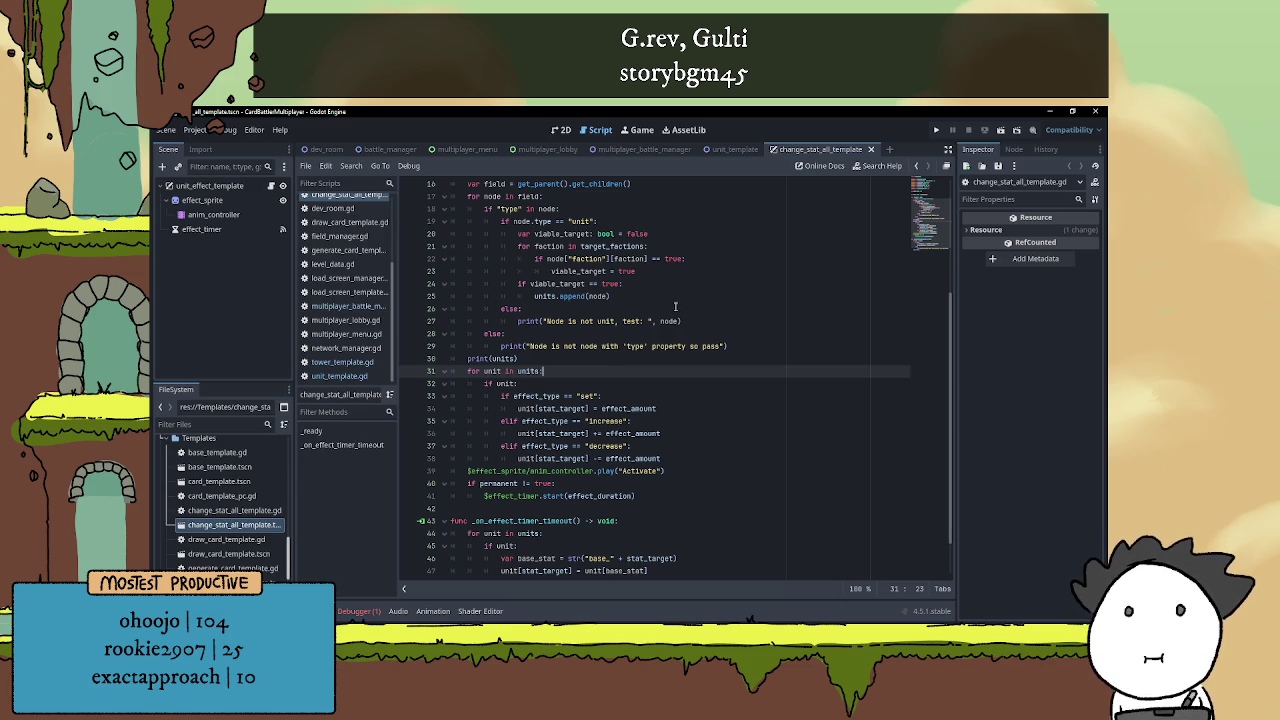
scroll(685, 461, "up", 5)
scroll(550, 425, "down", 5)
scroll(550, 380, "up", 3)
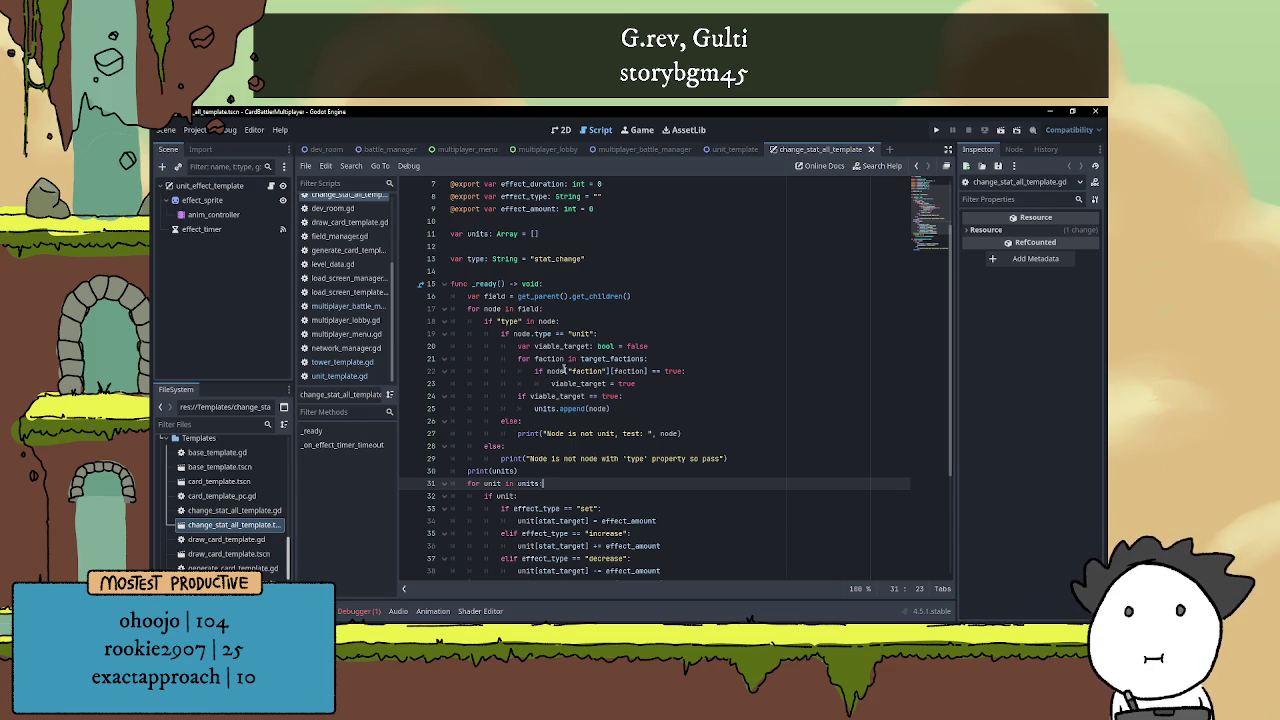
scroll(650, 420, "down", 3)
scroll(652, 423, "down", 2)
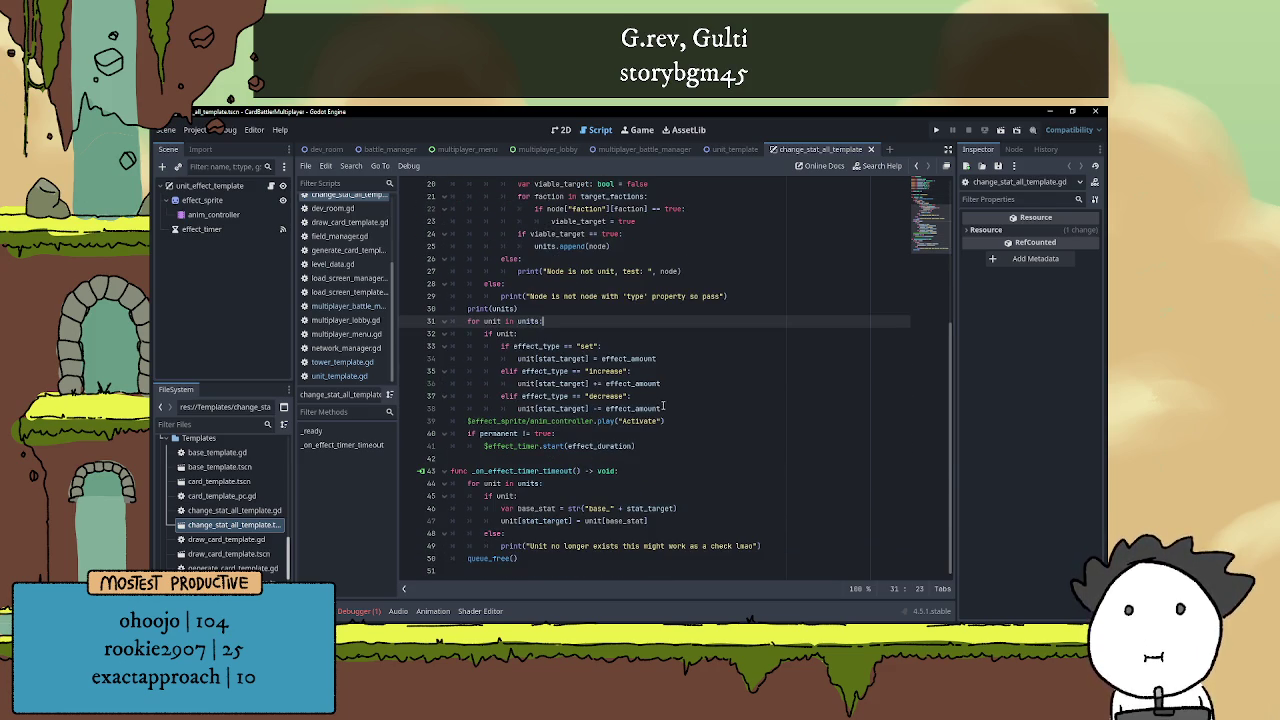
scroll(660, 408, "up", 6)
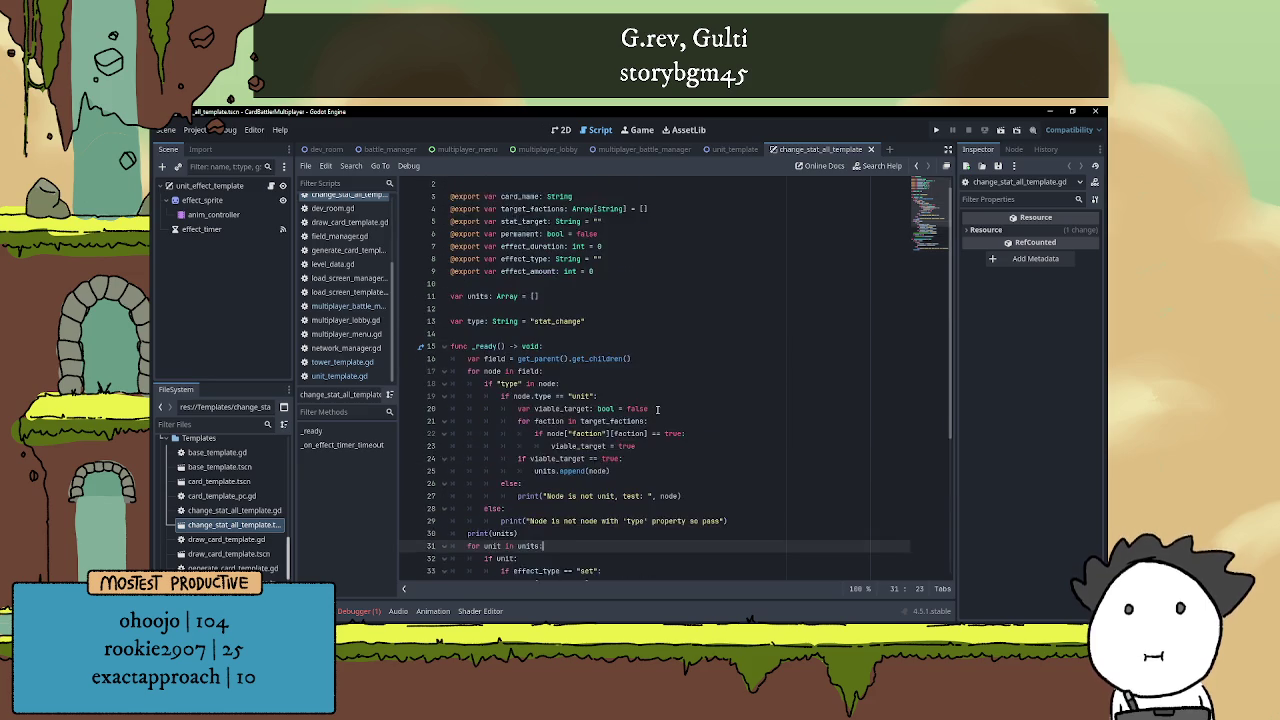
scroll(658, 408, "down", 6)
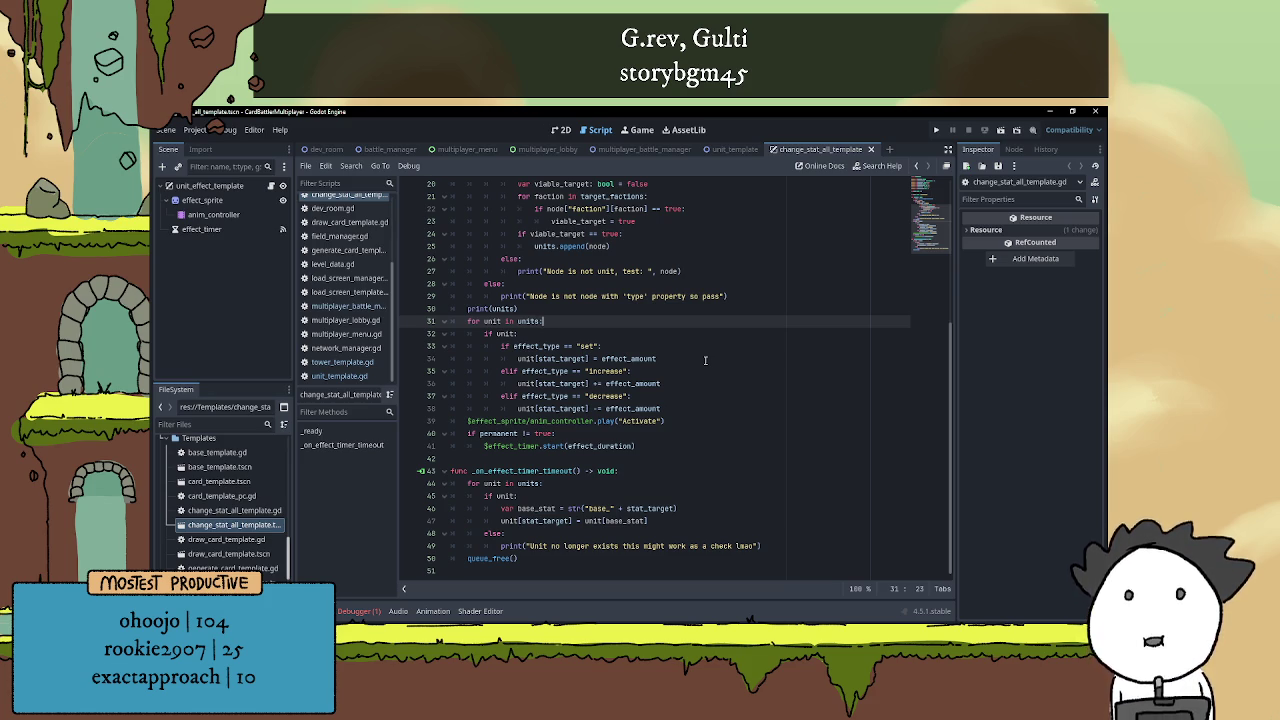
Run the game, arrange both windows, and host a multiplayer server from the right window
left_click(935, 131)
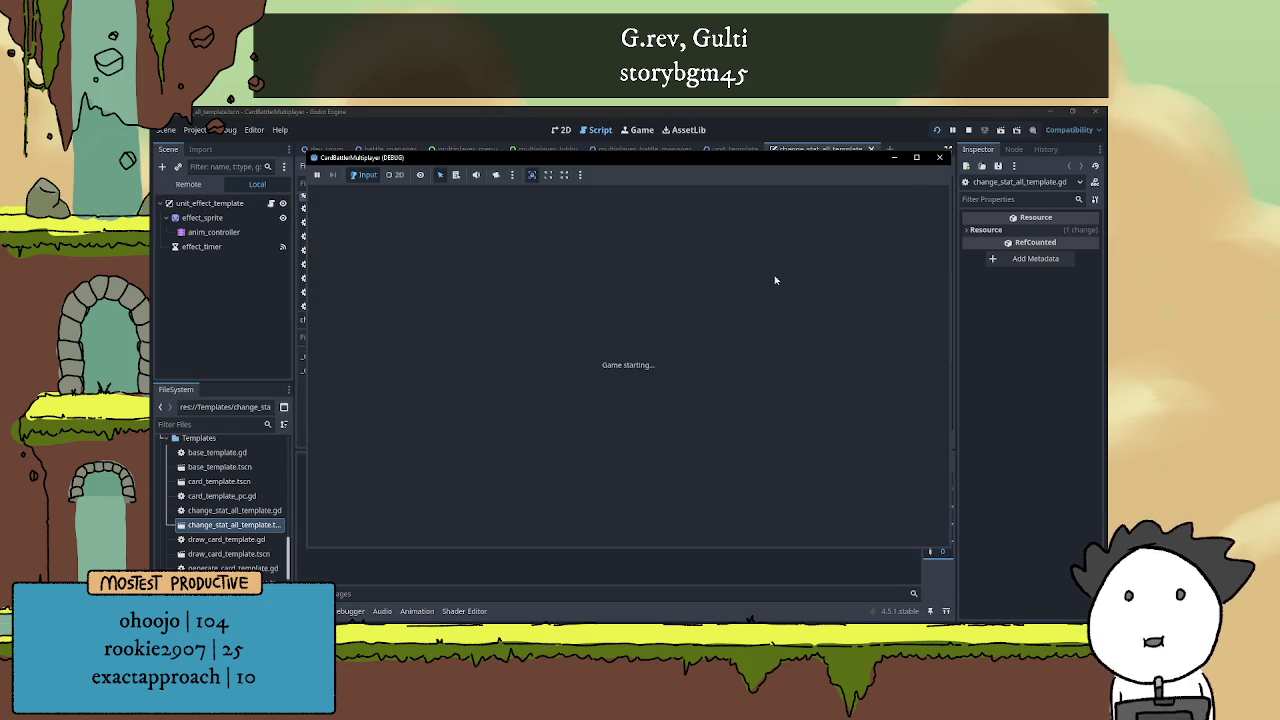
left_click_drag(726, 160, 855, 155)
mouse_move(644, 160)
left_mouse_down()
mouse_move(510, 181)
mouse_move(368, 133)
left_mouse_up()
left_click(513, 490)
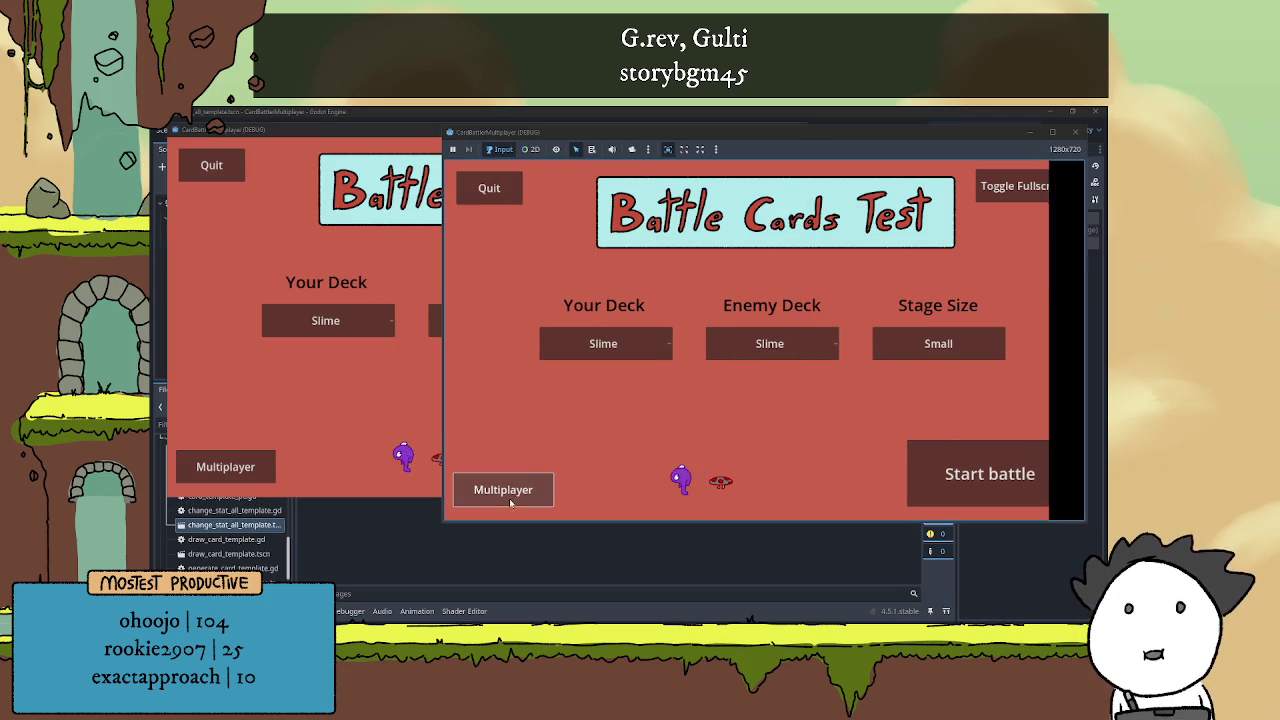
left_click(225, 466)
left_click(903, 275)
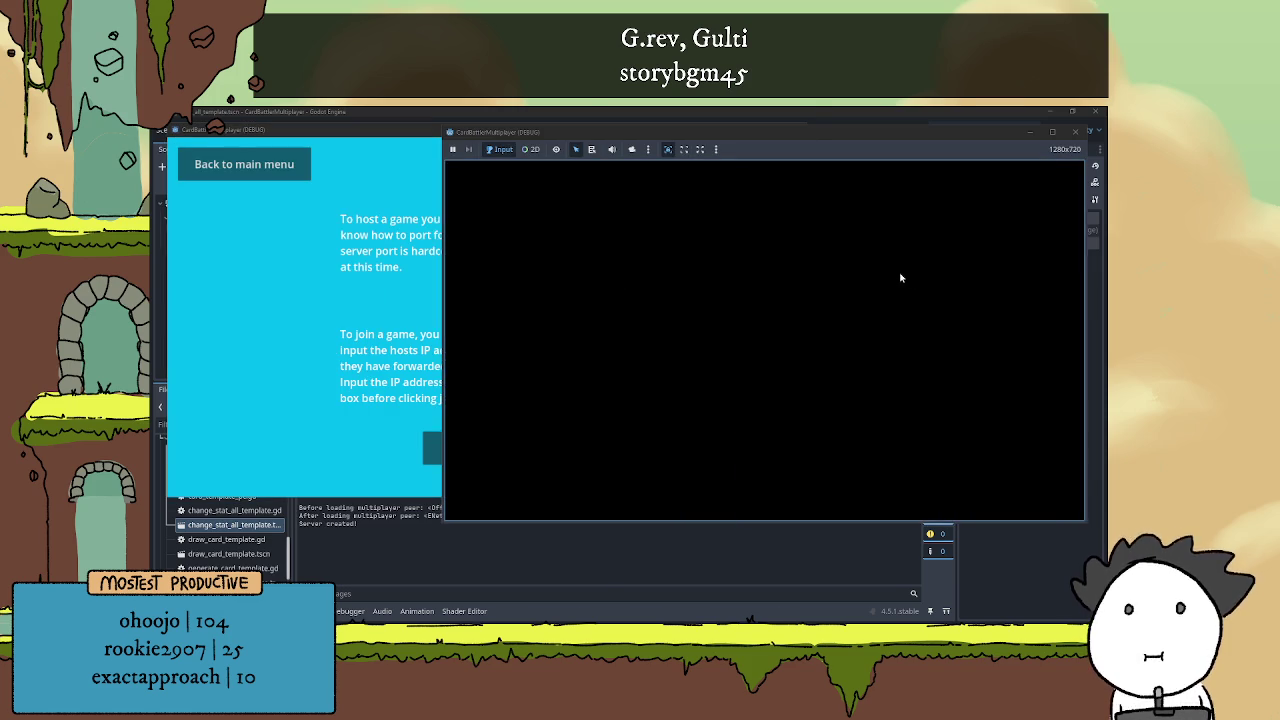
Join from the left window, pick Mixed and Rush decks, and start the match
left_click(430, 449)
left_click(538, 449)
left_click(898, 413)
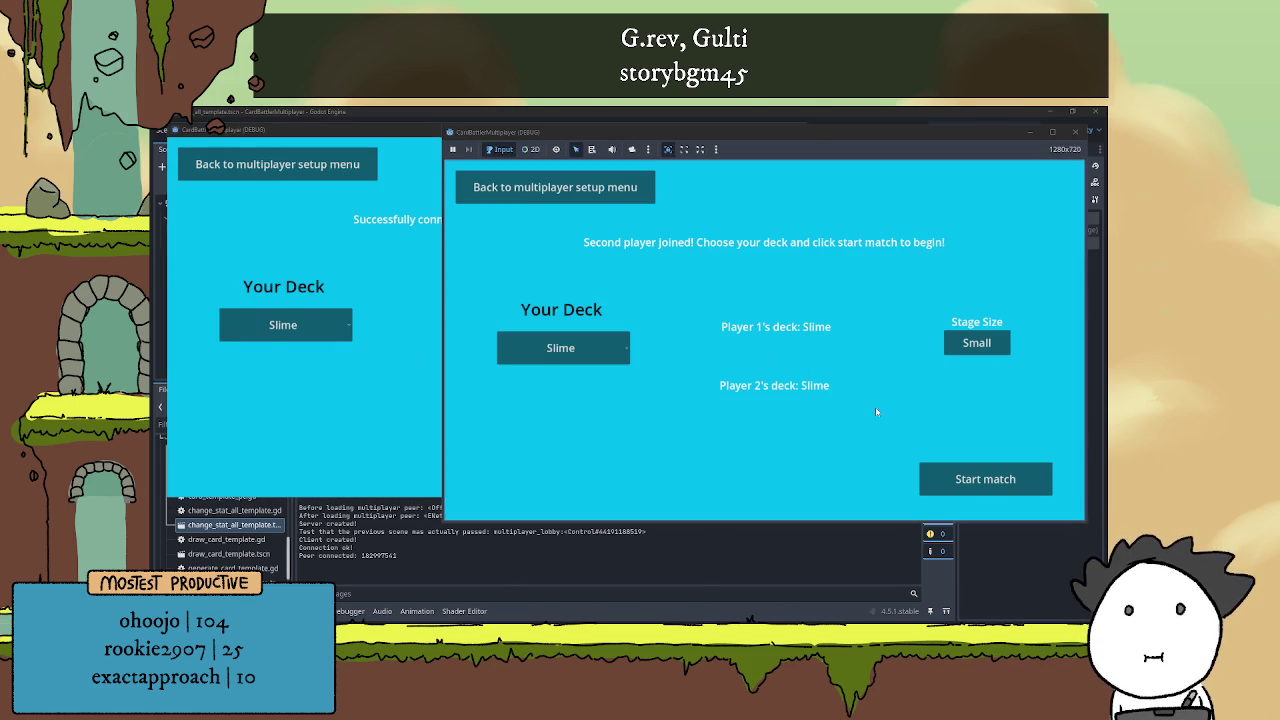
left_click(283, 325)
left_click(300, 375)
left_click(830, 350)
left_click(560, 347)
left_click(540, 415)
left_click(924, 477)
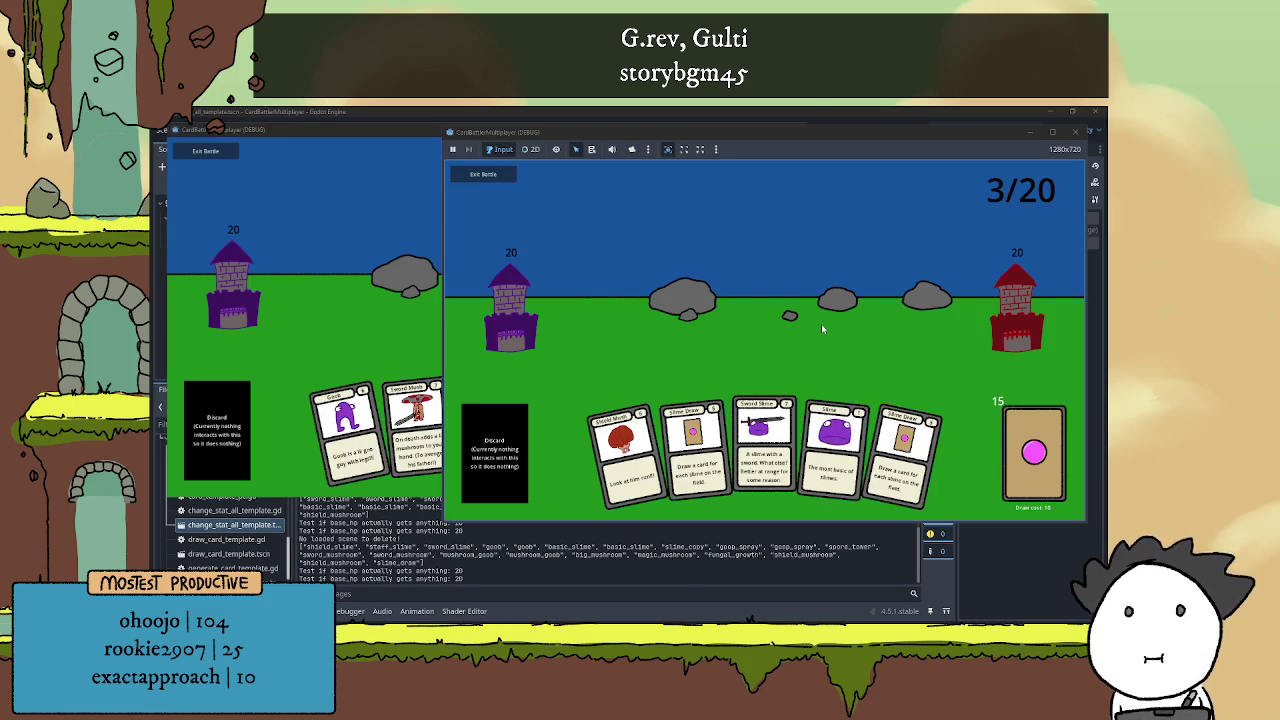
Play the opening cards: Slime for one player, Goob and Shield Mush for the other
left_click(840, 455)
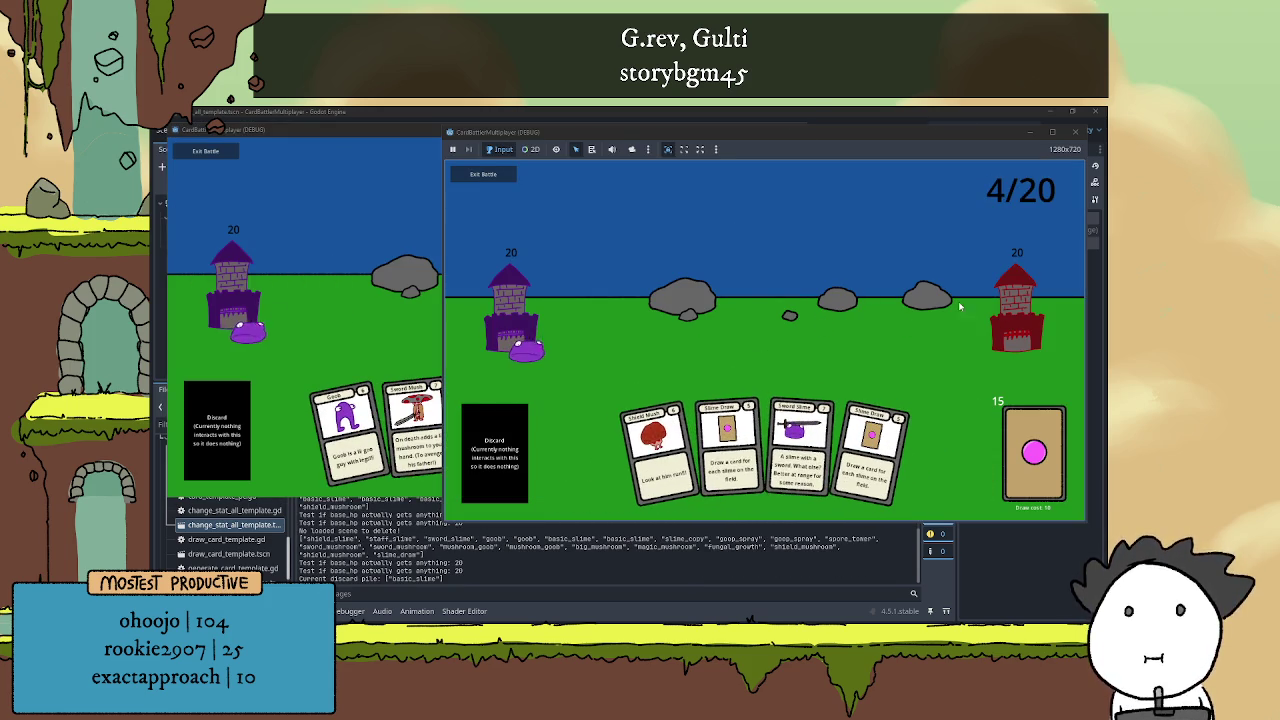
left_click(413, 306)
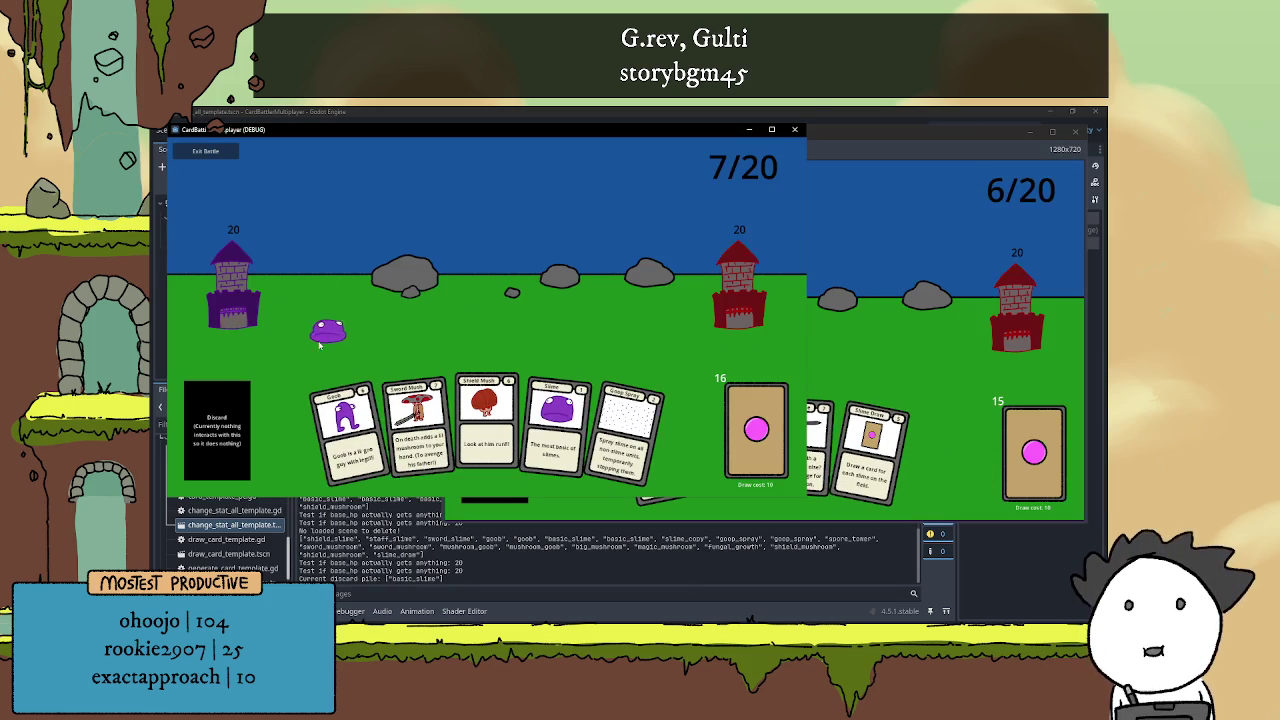
left_click(832, 325)
left_click(430, 400)
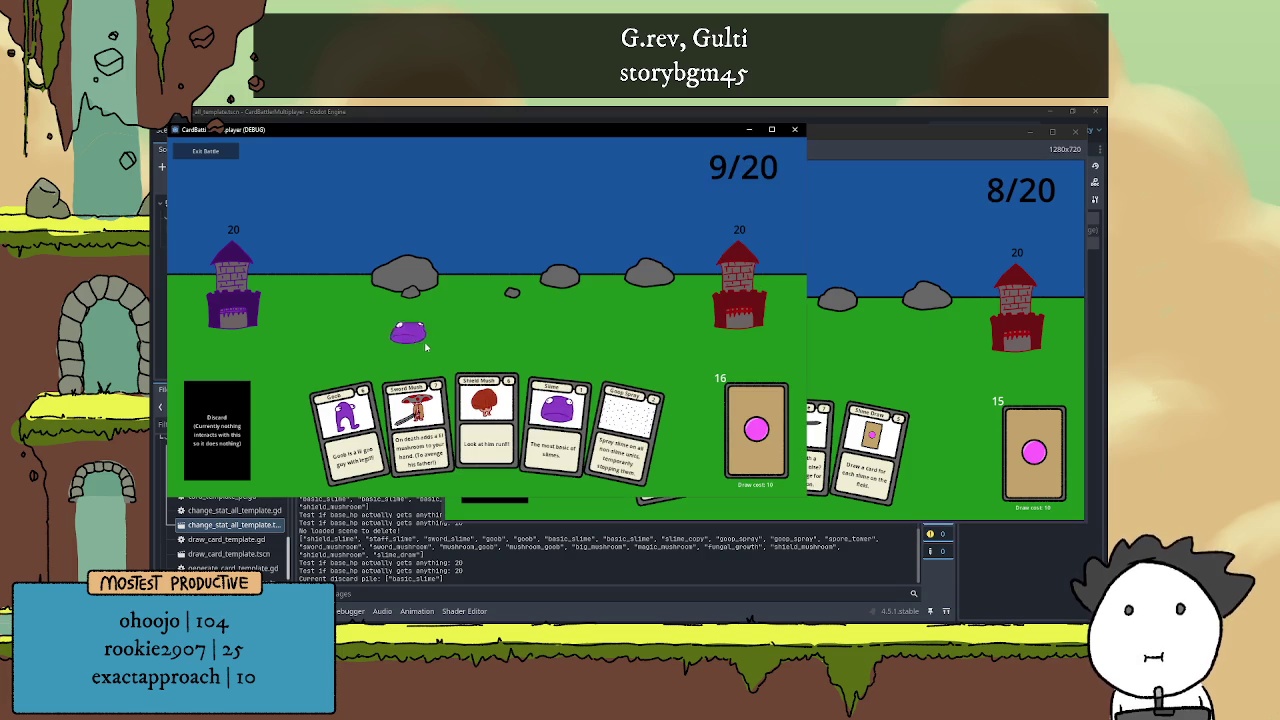
left_click(360, 410)
left_click(824, 303)
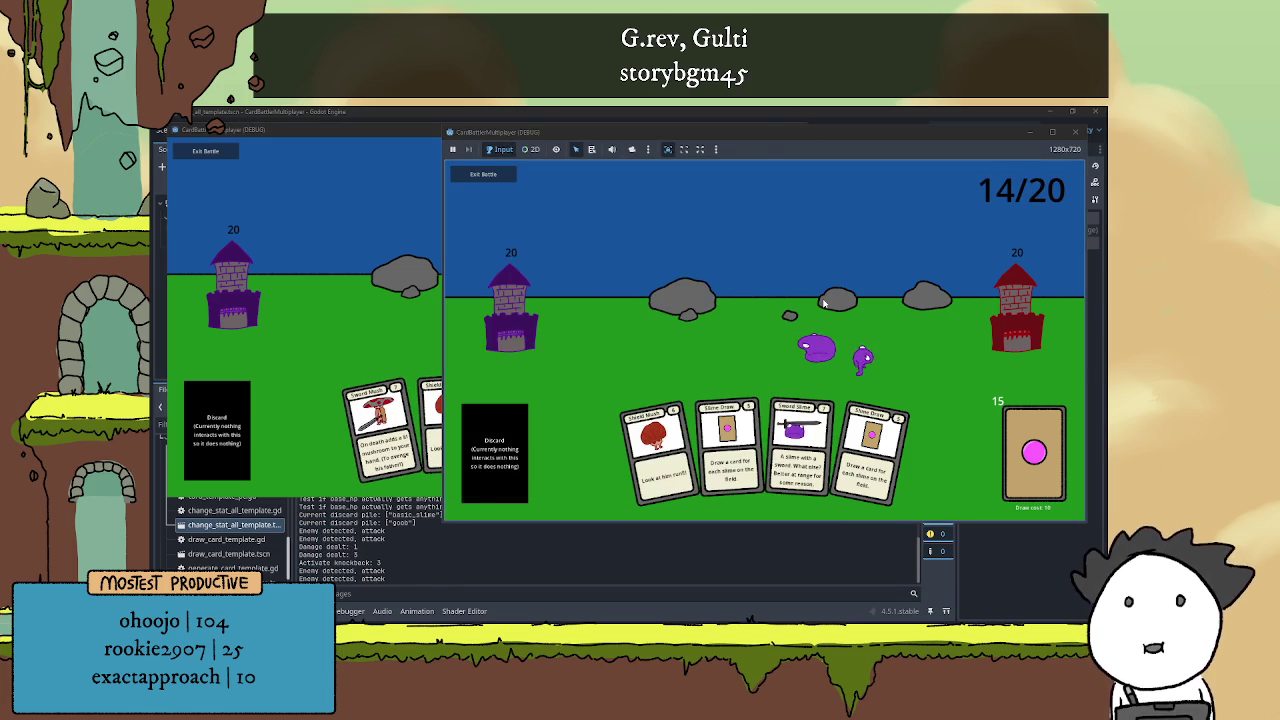
left_click(575, 405)
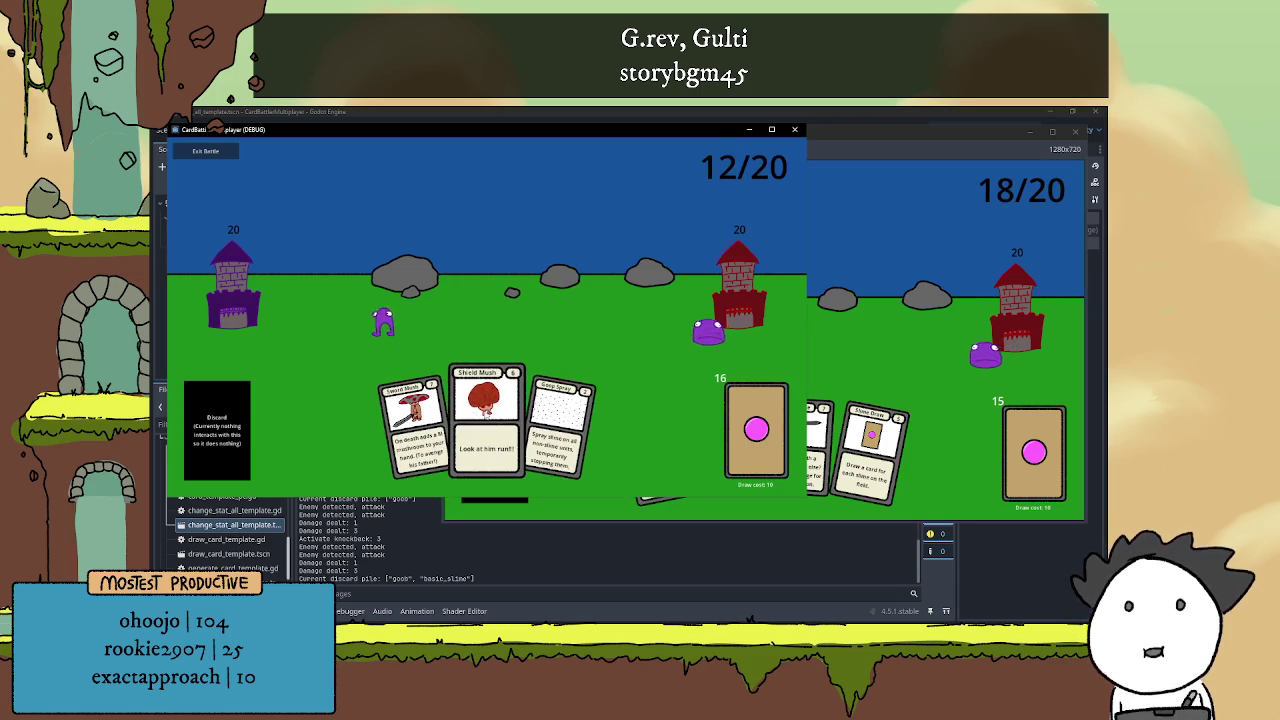
left_click(487, 420)
left_click(900, 330)
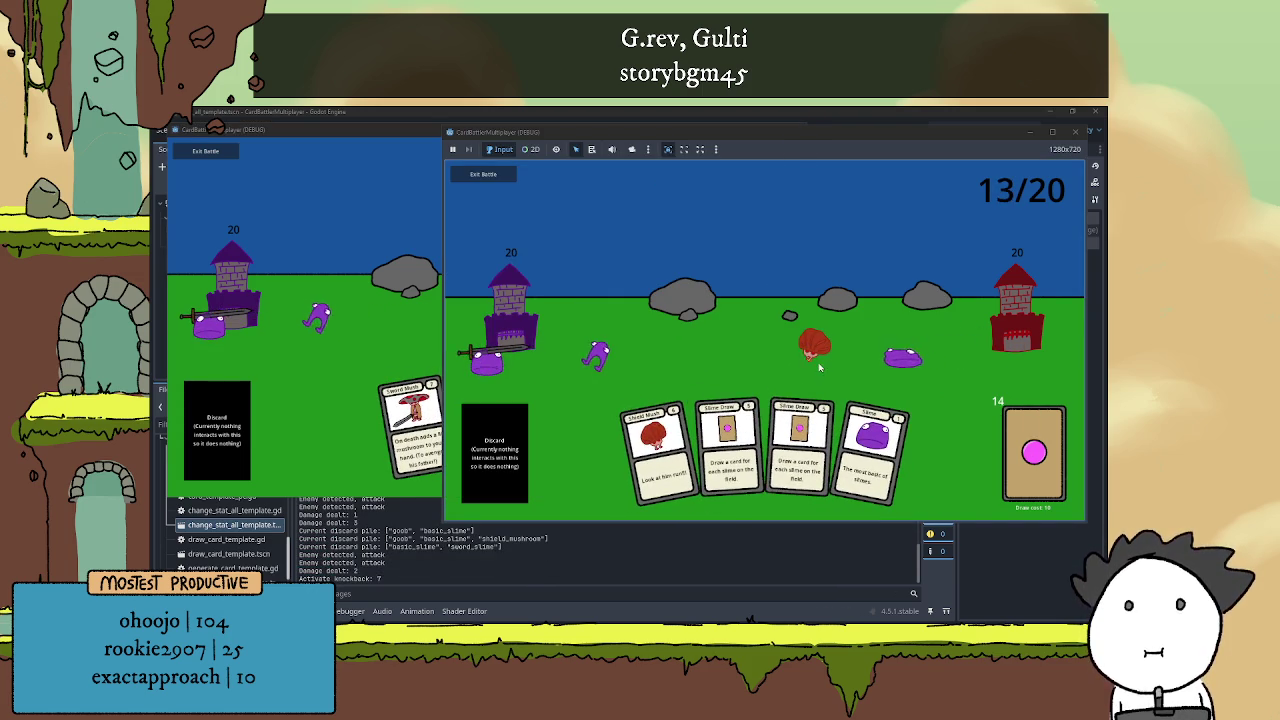
Play Slime, Shield Mush, Slime Draw and another Slime, then Sword Mush for the first player
left_click(868, 422)
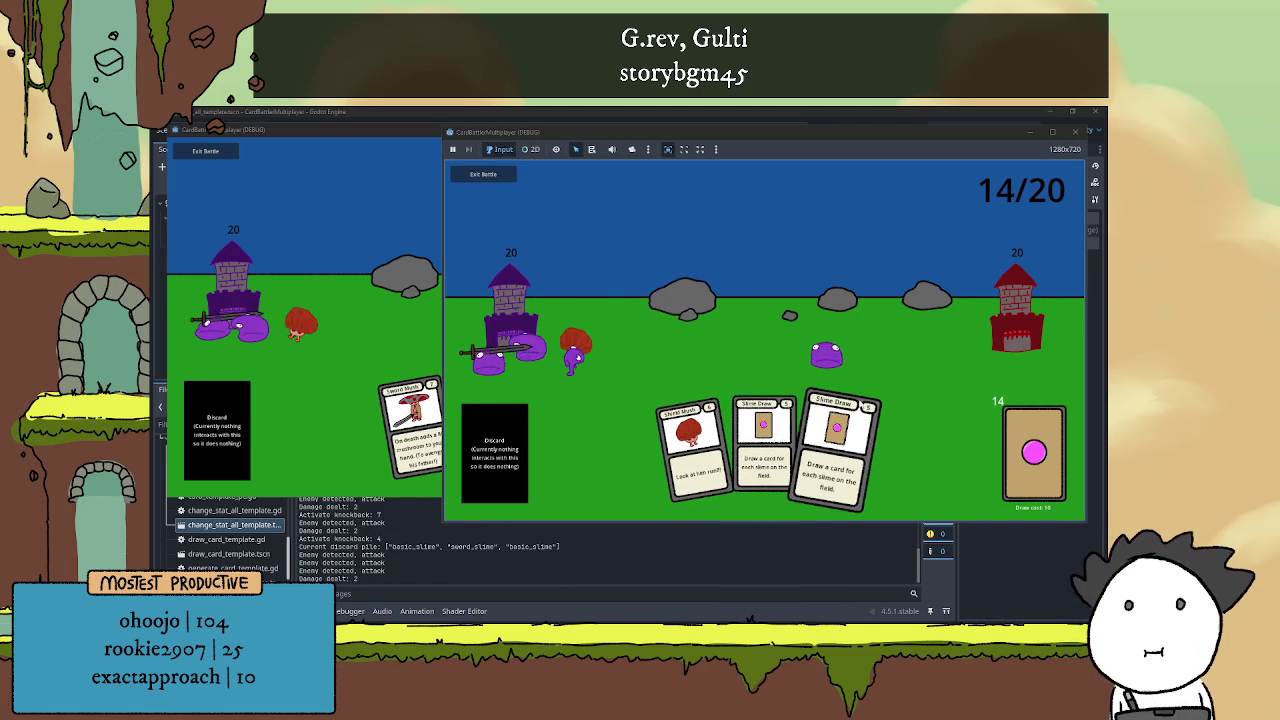
left_click(691, 450)
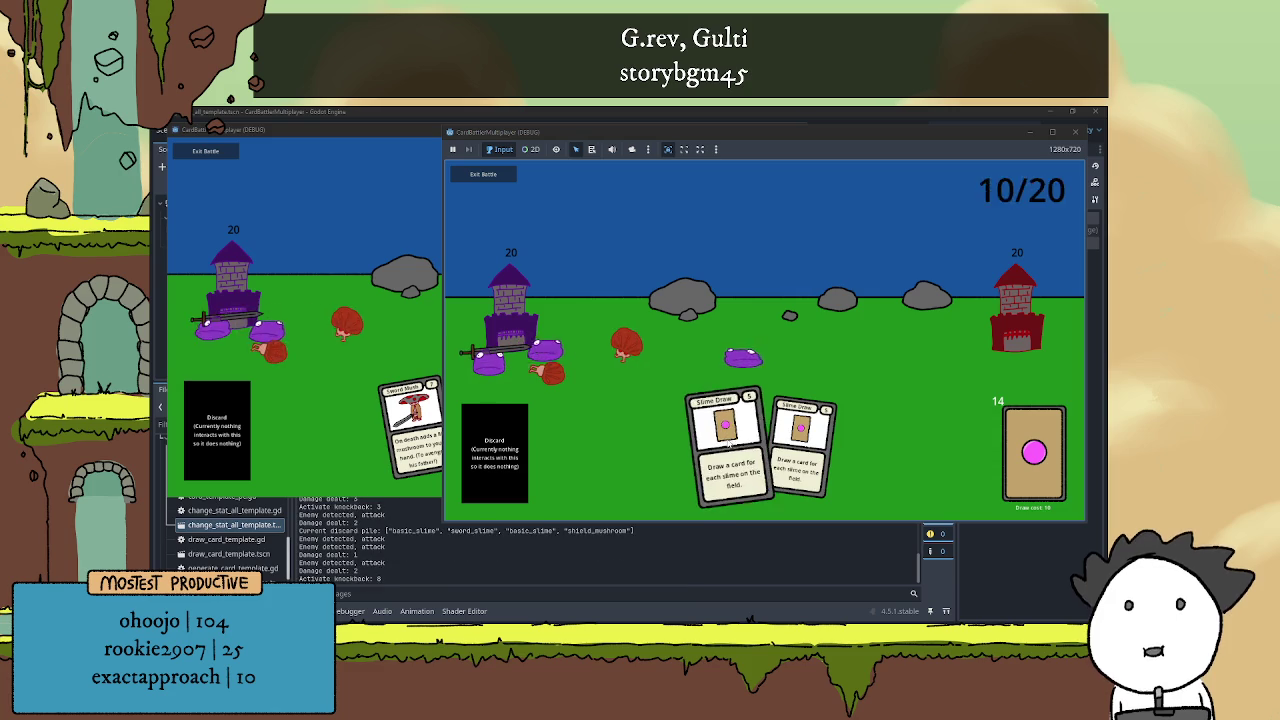
left_click(775, 462)
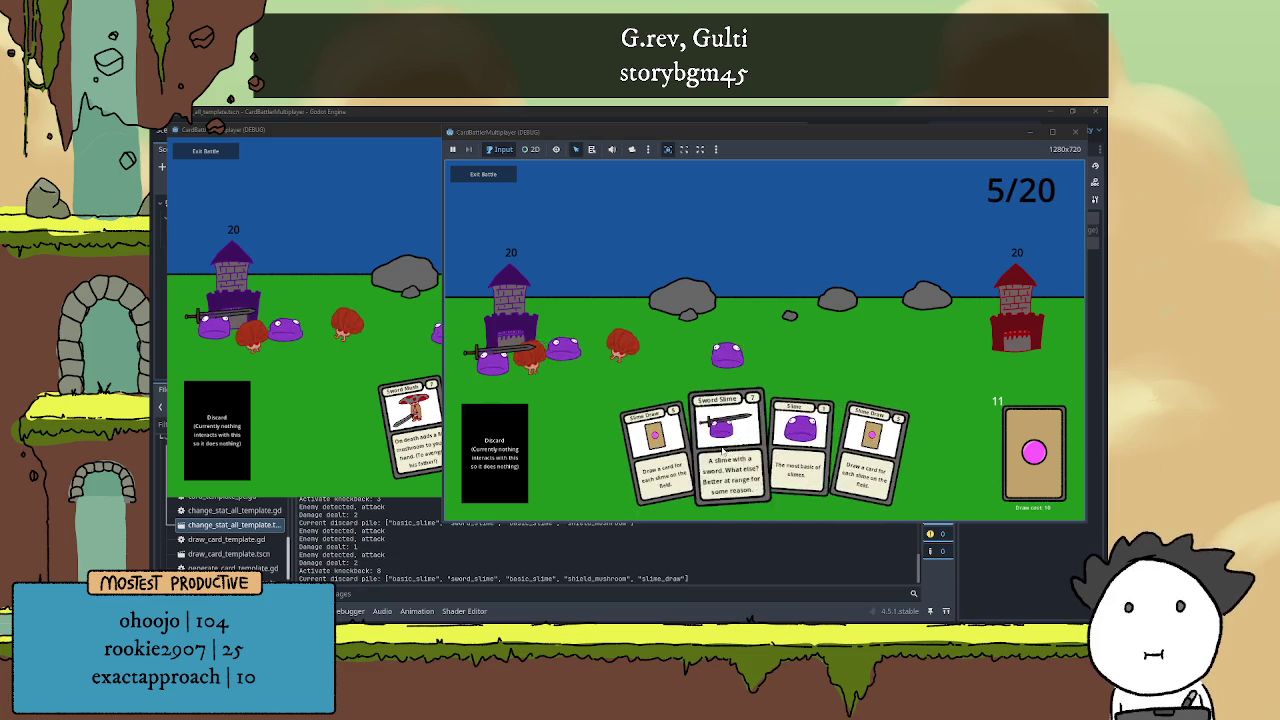
left_click(790, 455)
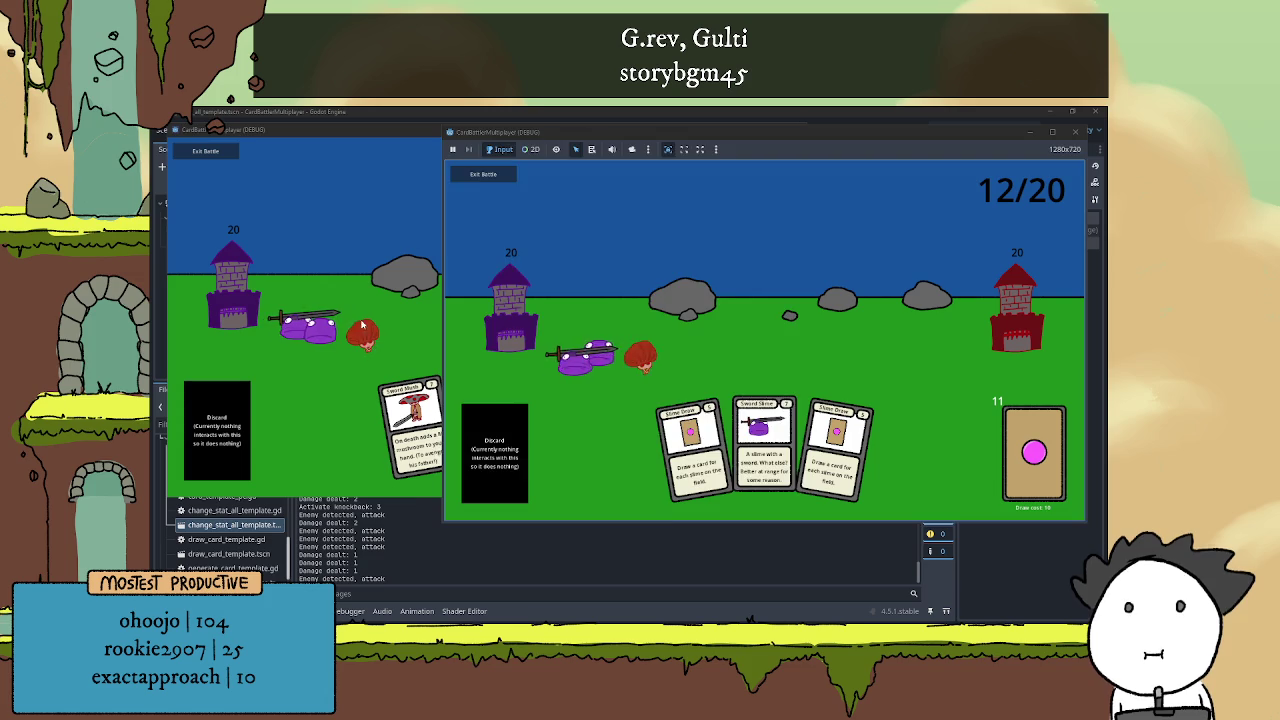
key("alt+Tab")
left_click(412, 430)
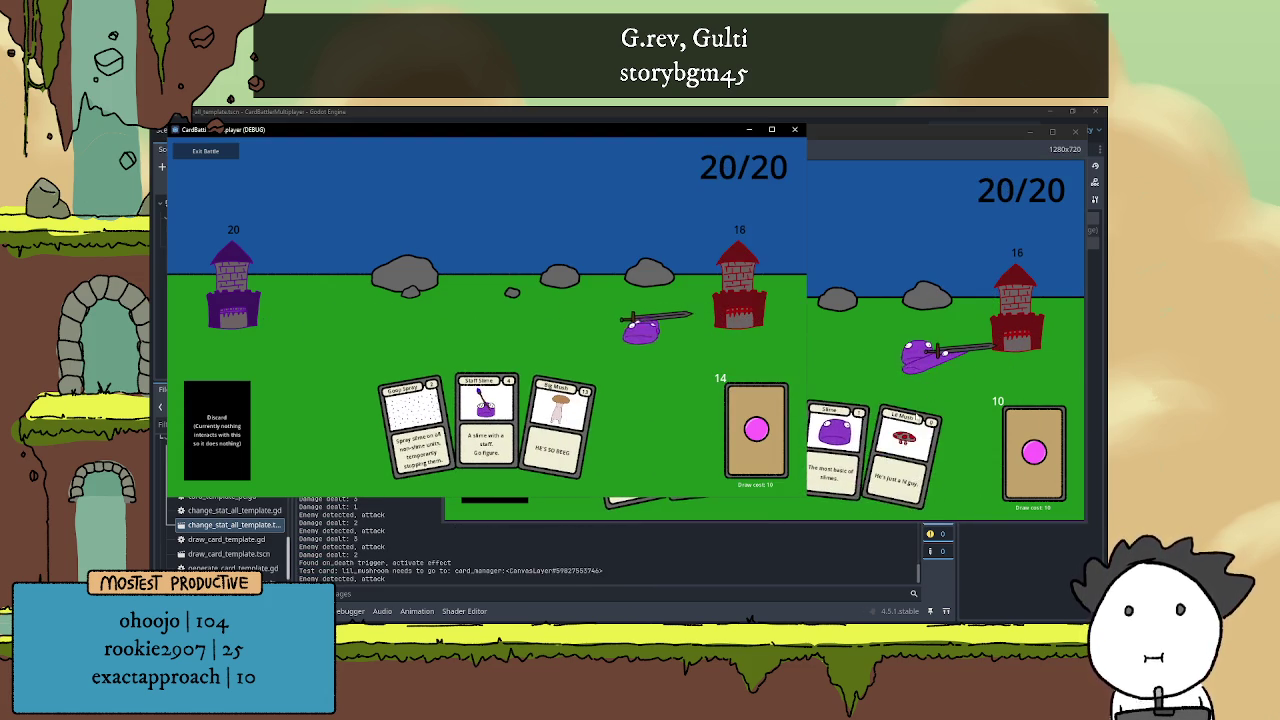
Play Slime, Slime Draw and Big Mush until a winner is declared, then stop the game
left_click(860, 420)
left_click(829, 440)
left_click(780, 440)
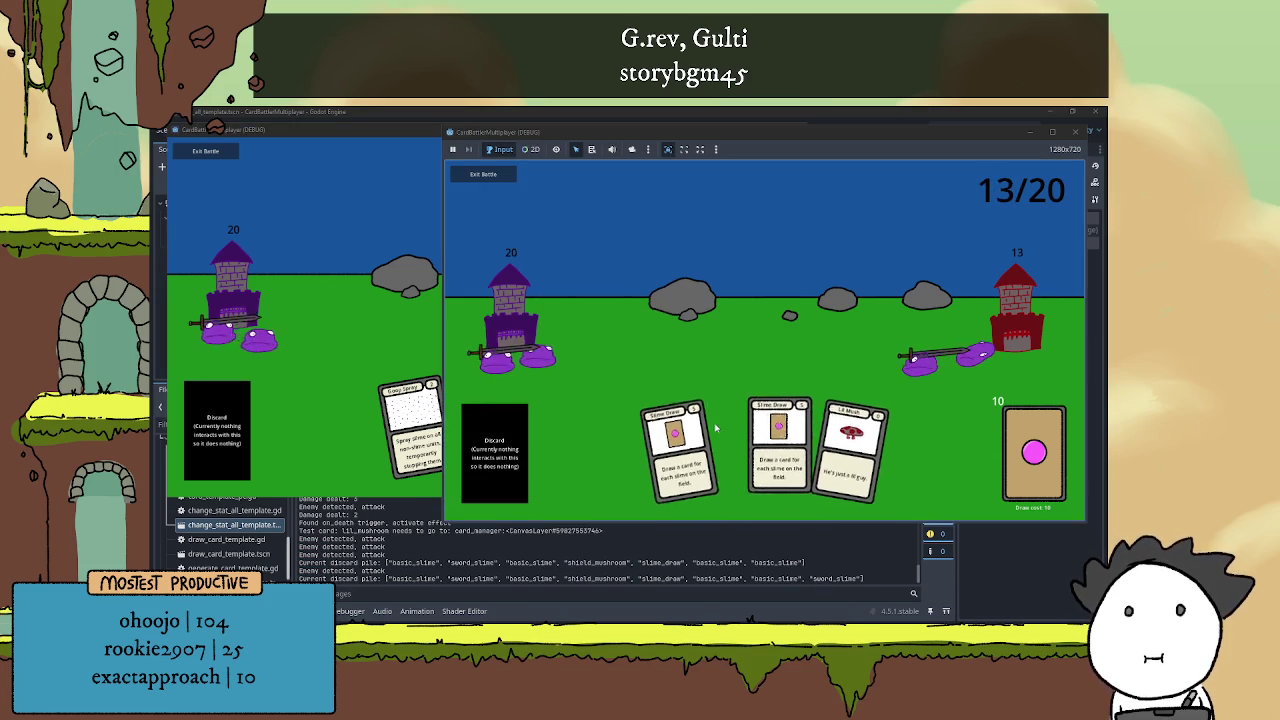
left_click(515, 420)
left_click(490, 430)
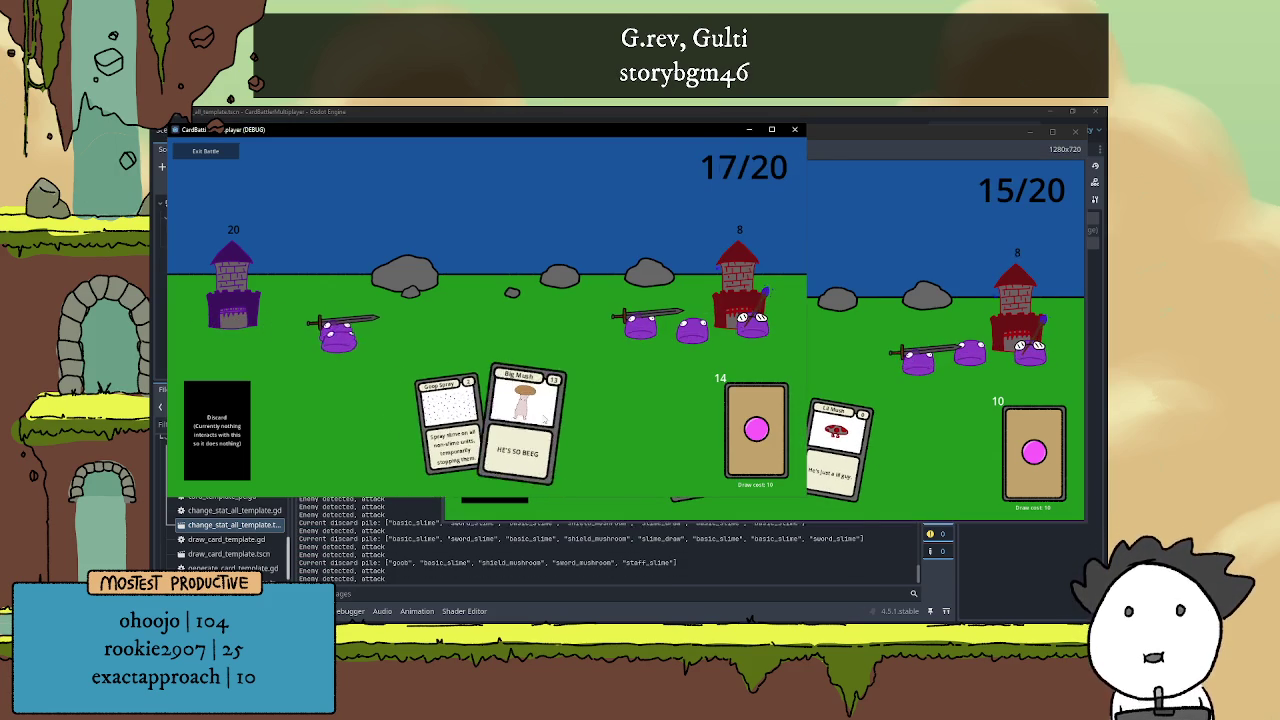
left_click(540, 420)
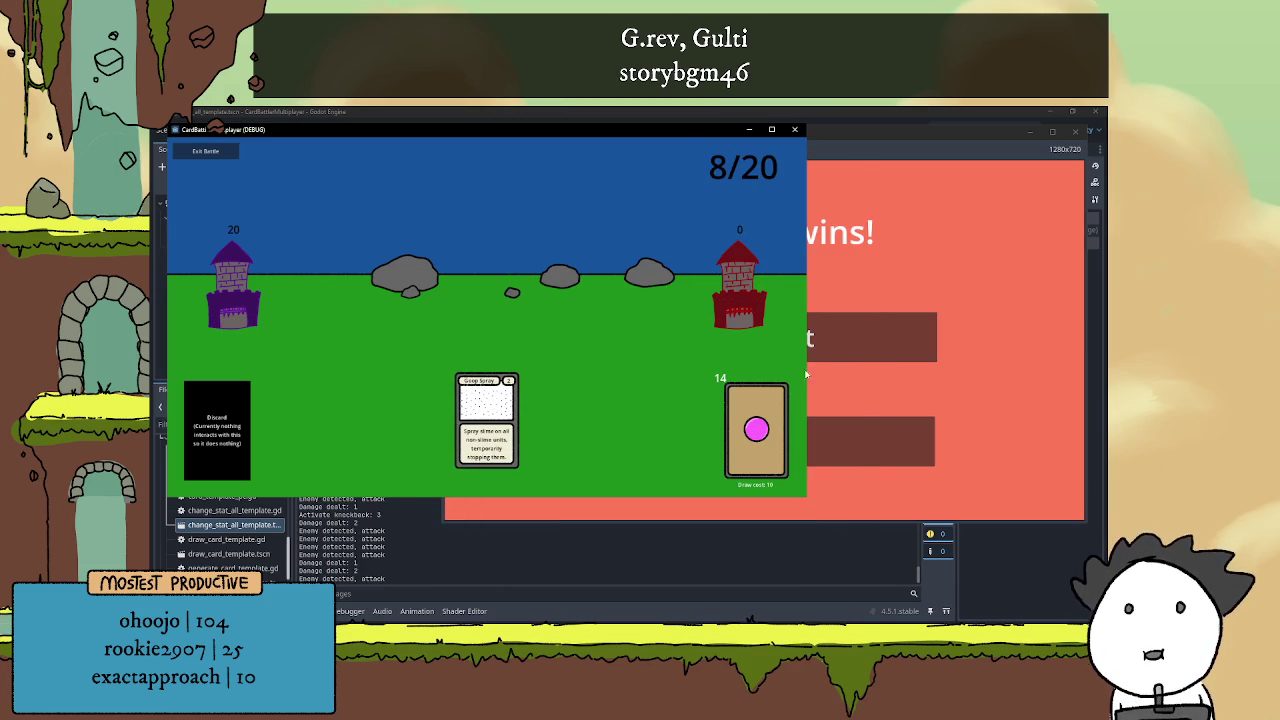
key("F8")
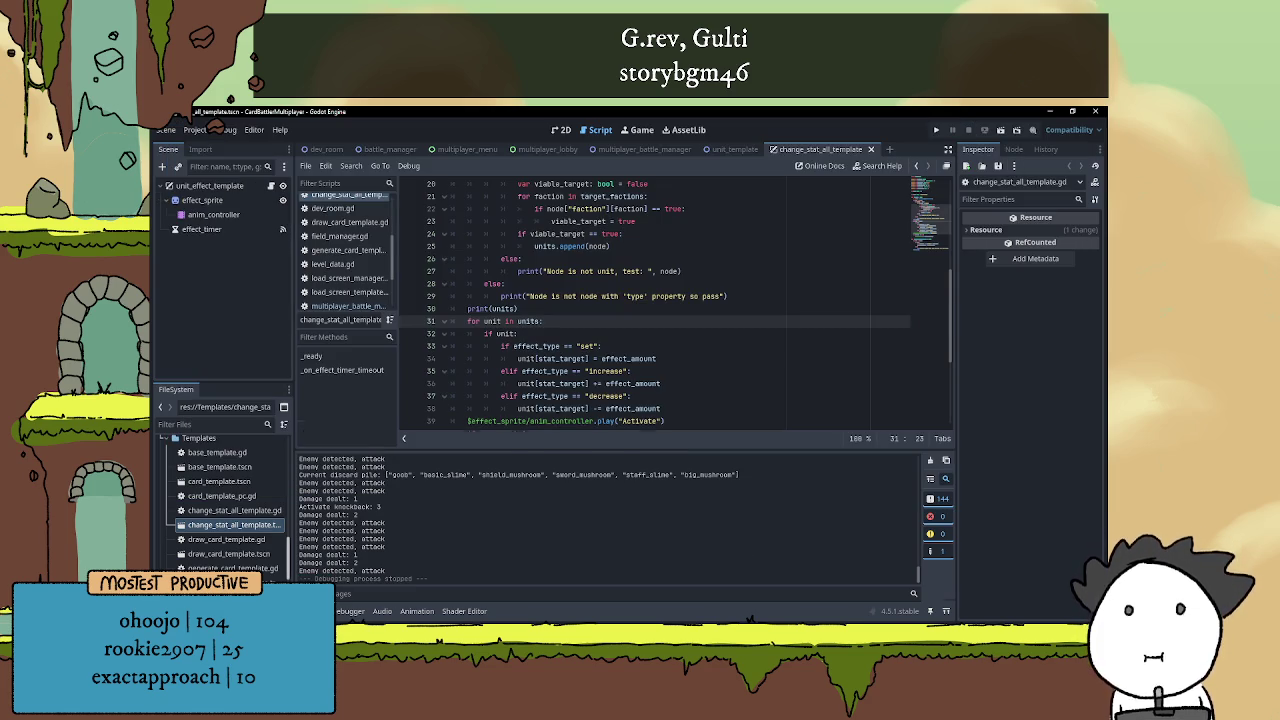
Hide the output panel and insert a blank line below the exported variables for a new declaration
key("ctrl+j")
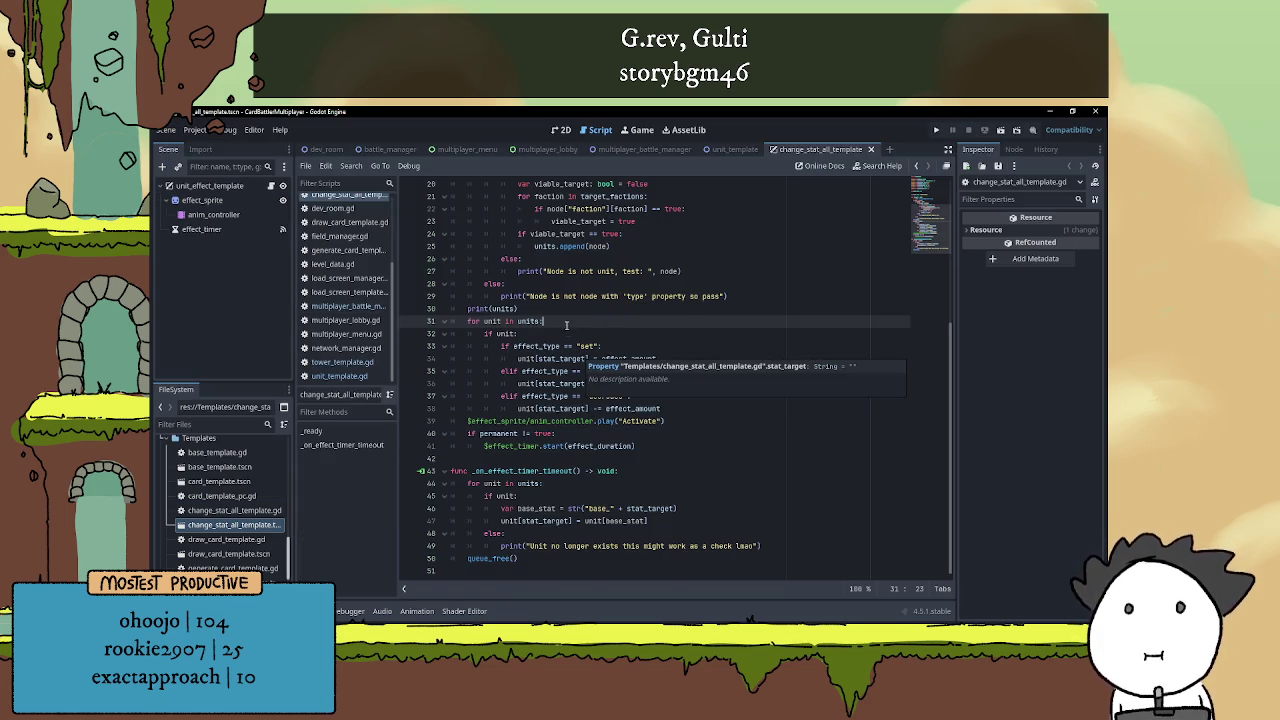
scroll(578, 357, "up", 6)
left_click(572, 346)
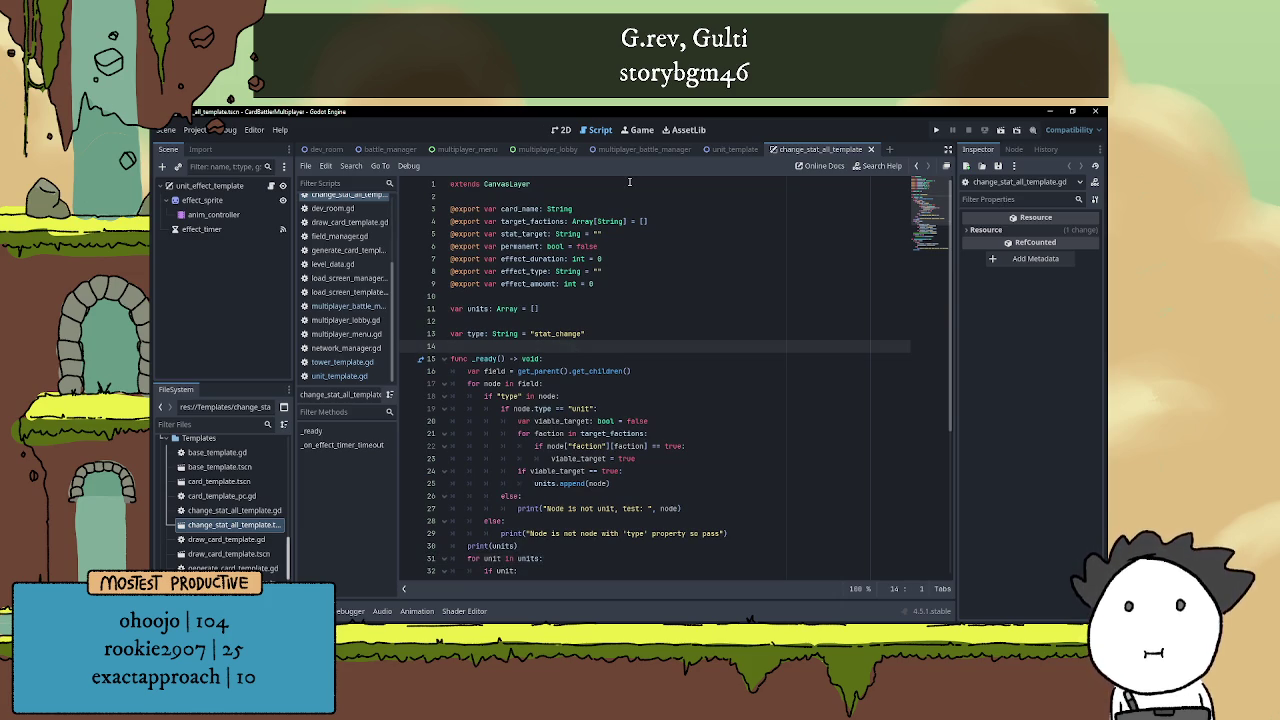
scroll(639, 288, "down", 4)
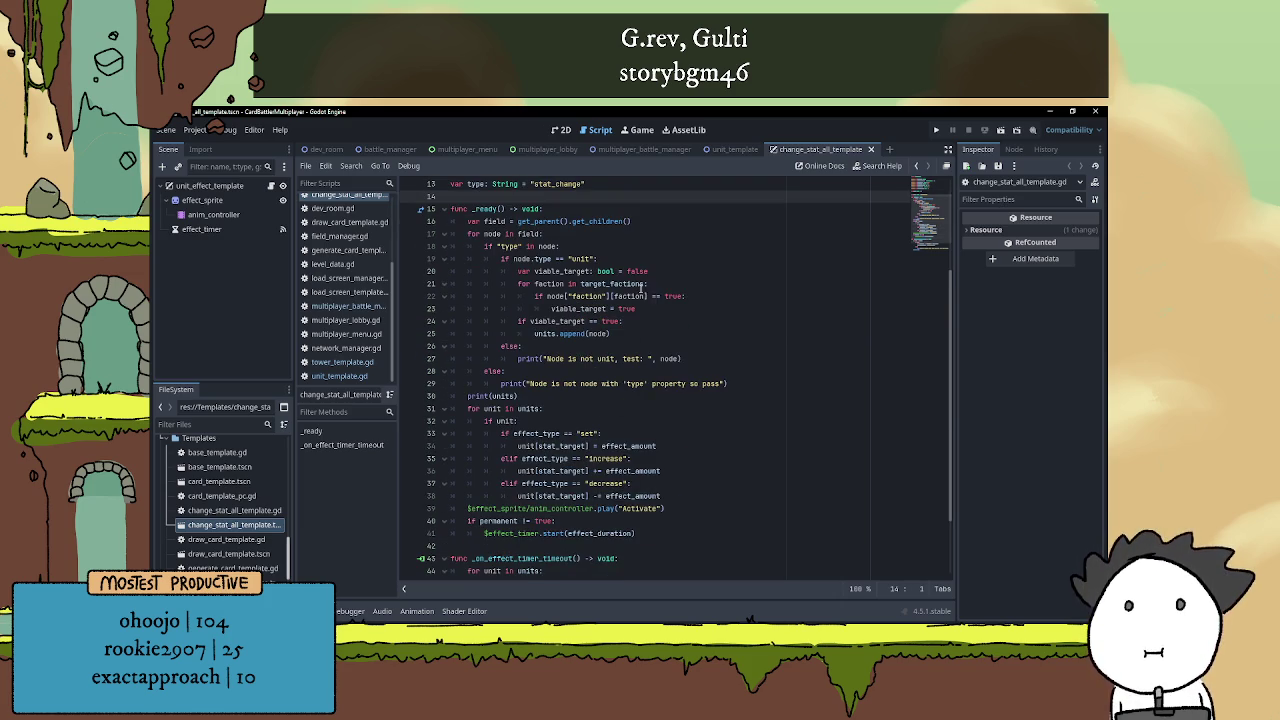
scroll(649, 296, "up", 2)
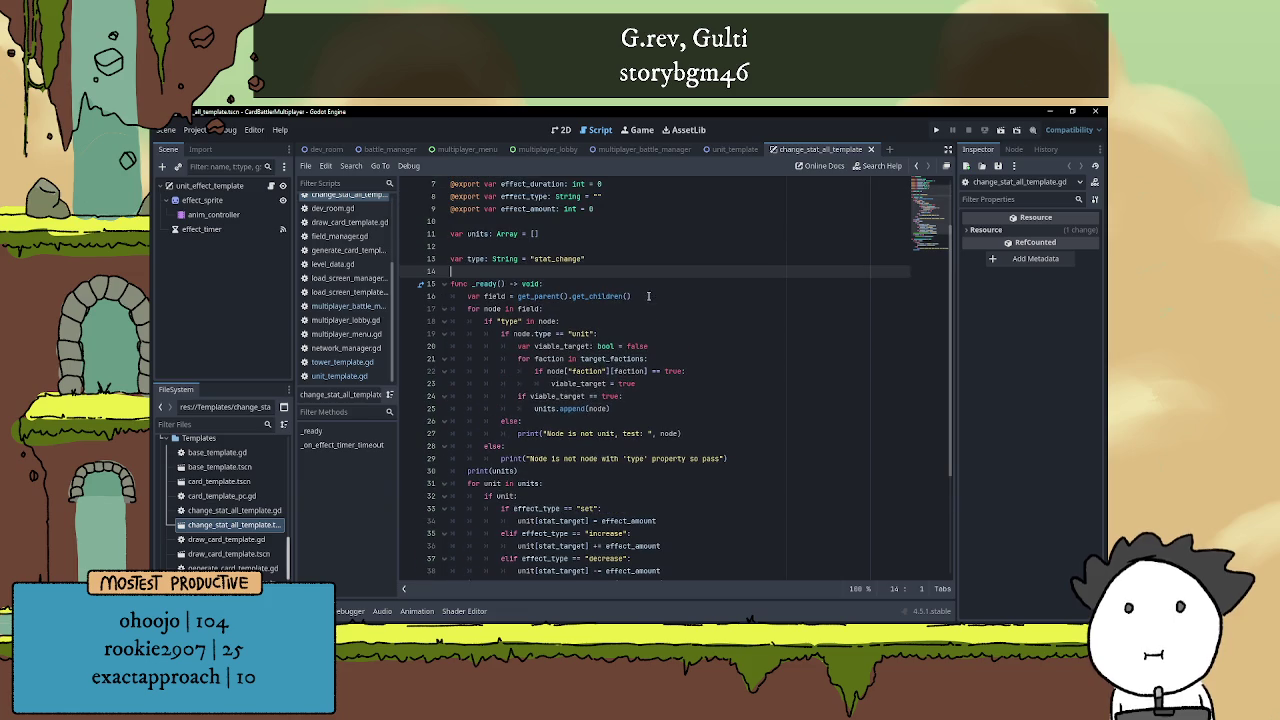
double_click(537, 296)
scroll(641, 332, "up", 2)
left_click(595, 334)
left_click(580, 301)
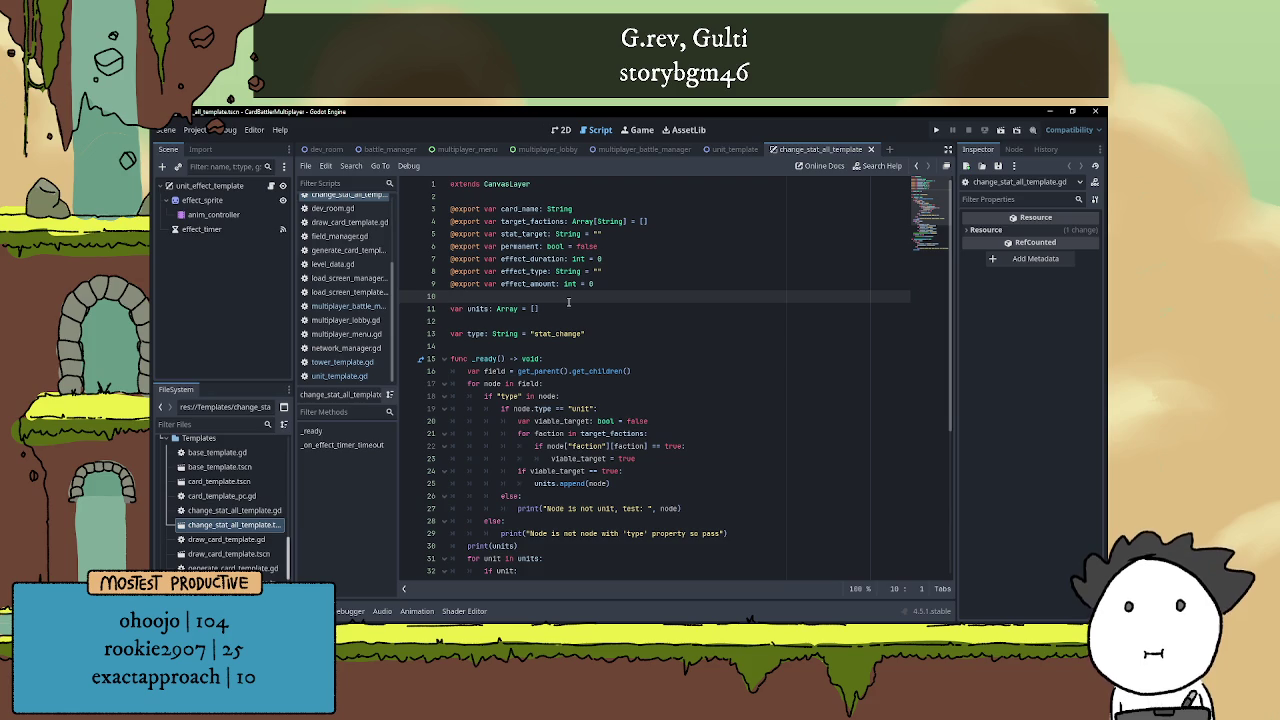
key("Return")
key("Return")
Declare 'var field_manager' and replace get_parent() in _ready with field_manager
key("Up")
type("v")
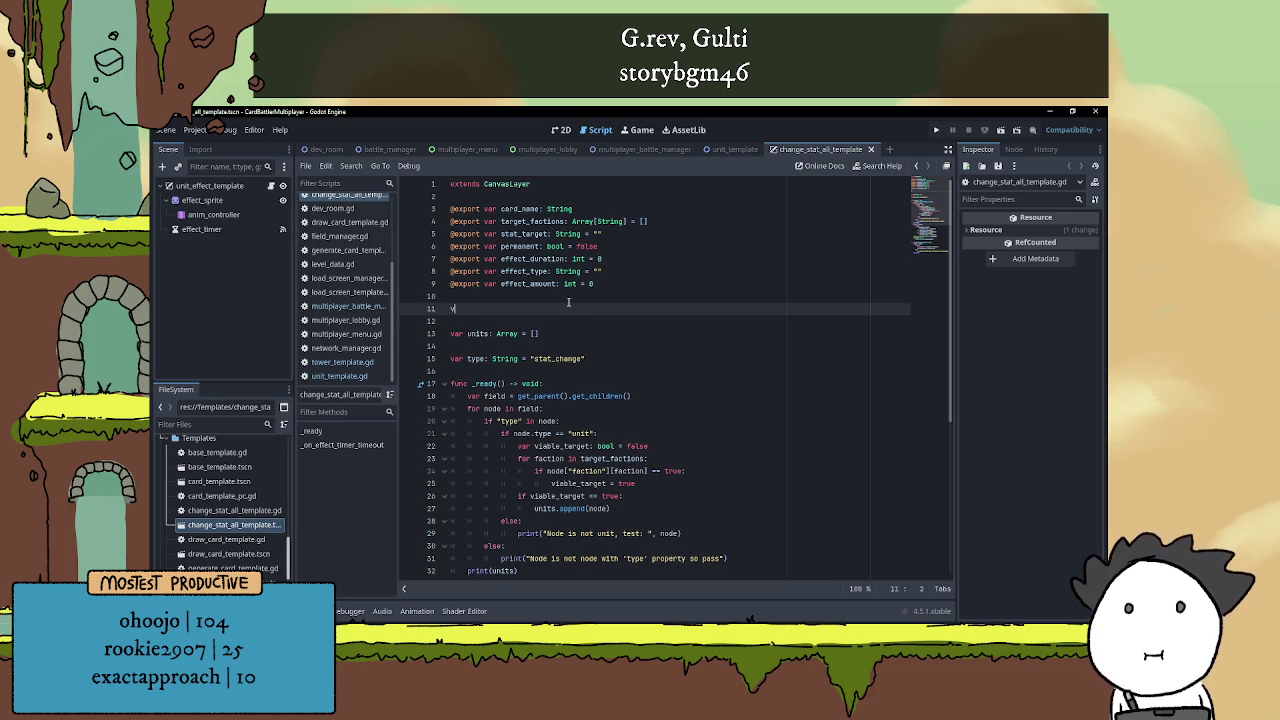
type("ar field")
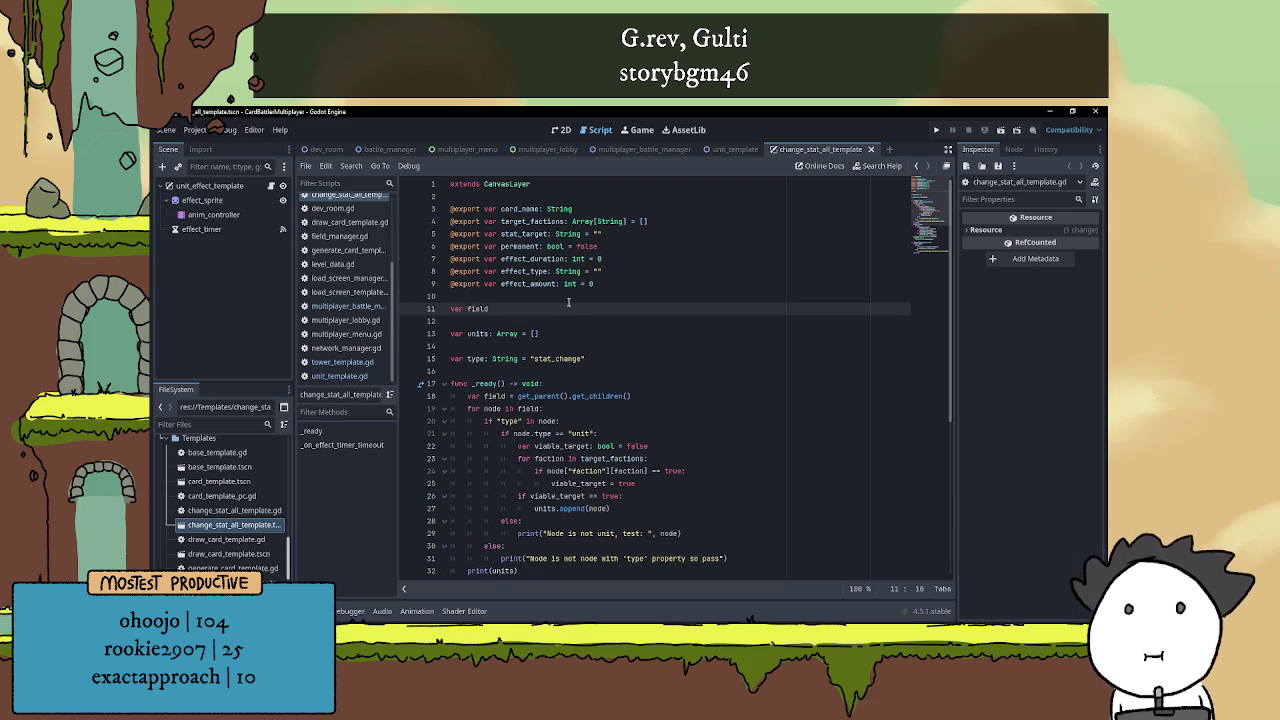
type("_manager")
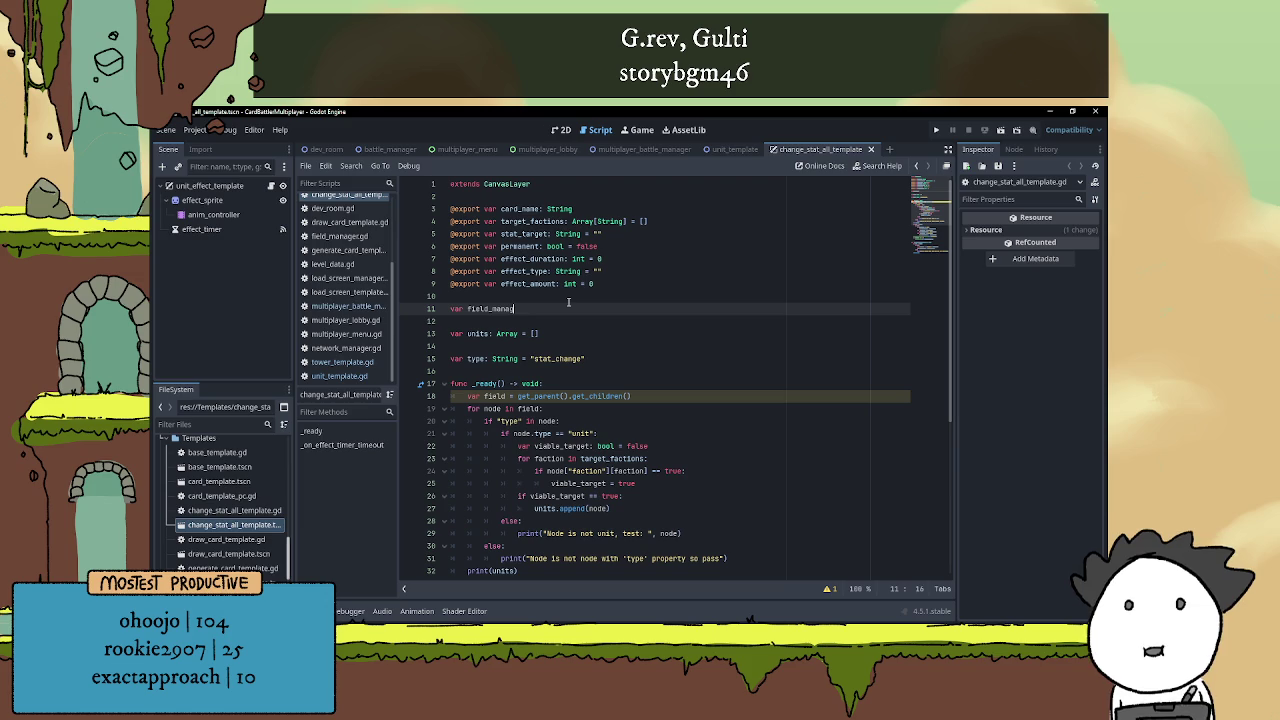
left_click_drag(566, 396, 519, 396)
type("field_")
key("Return")
Review the edits, save the script, and switch to the multiplayer_battle_manager scene
left_click(561, 310)
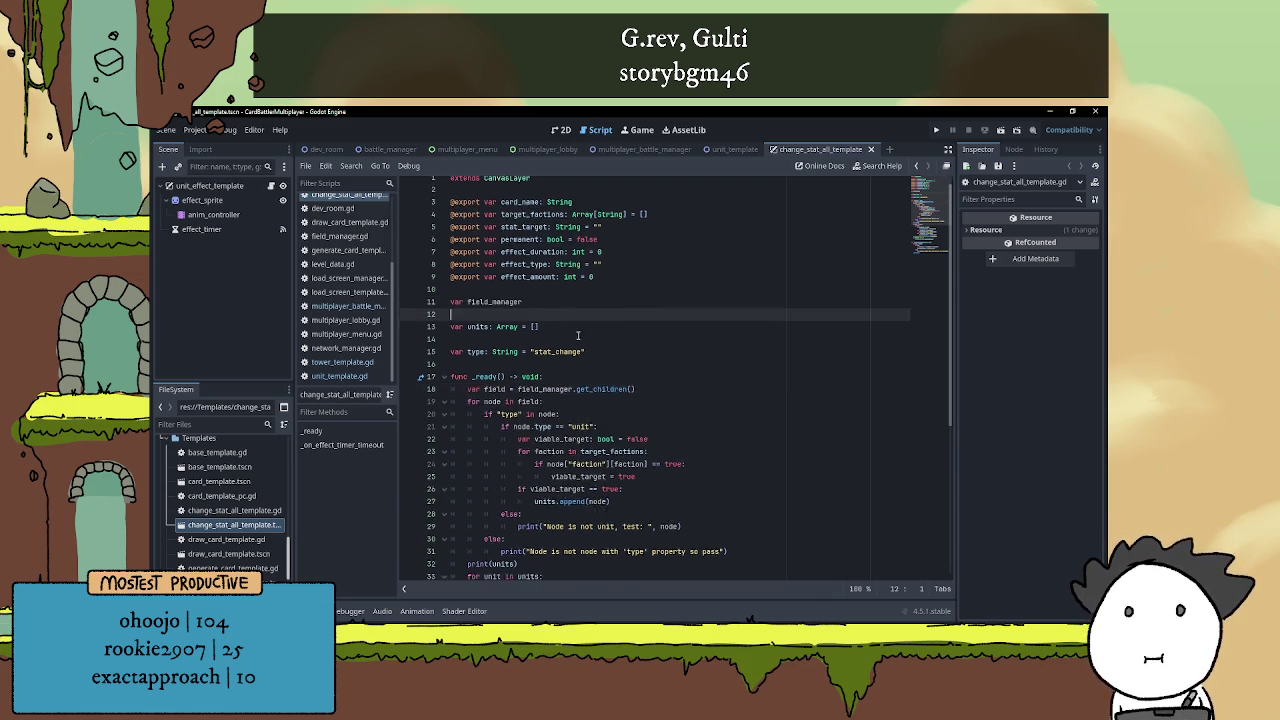
scroll(622, 365, "down", 5)
left_click(655, 248)
scroll(673, 252, "down", 2)
scroll(673, 252, "down", 1)
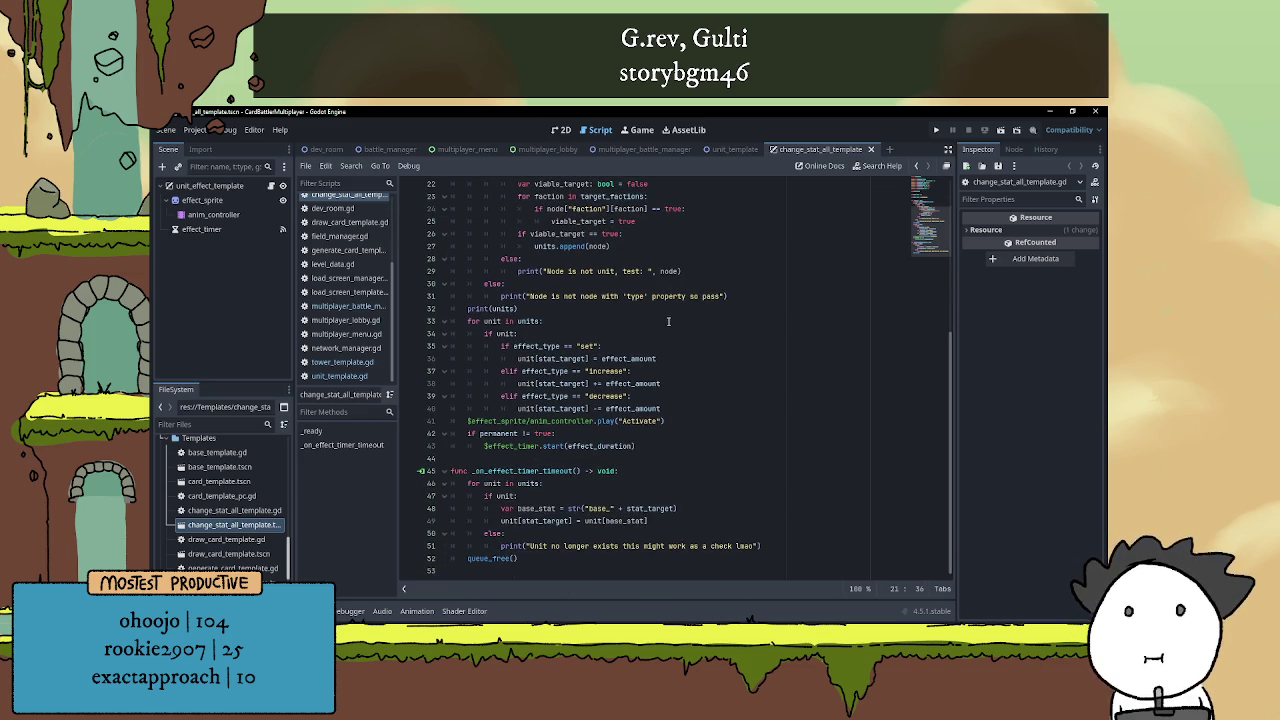
scroll(689, 417, "up", 5)
left_click(632, 370)
left_click(624, 334)
key("ctrl+s")
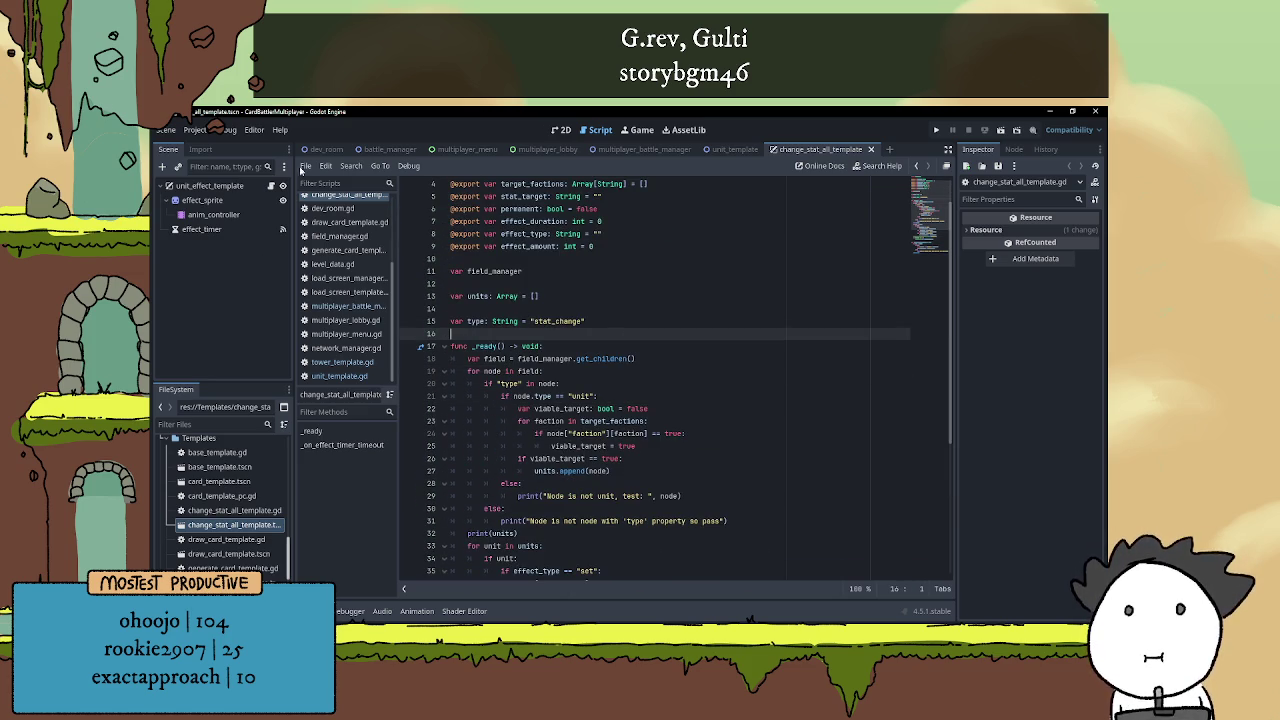
left_click(738, 150)
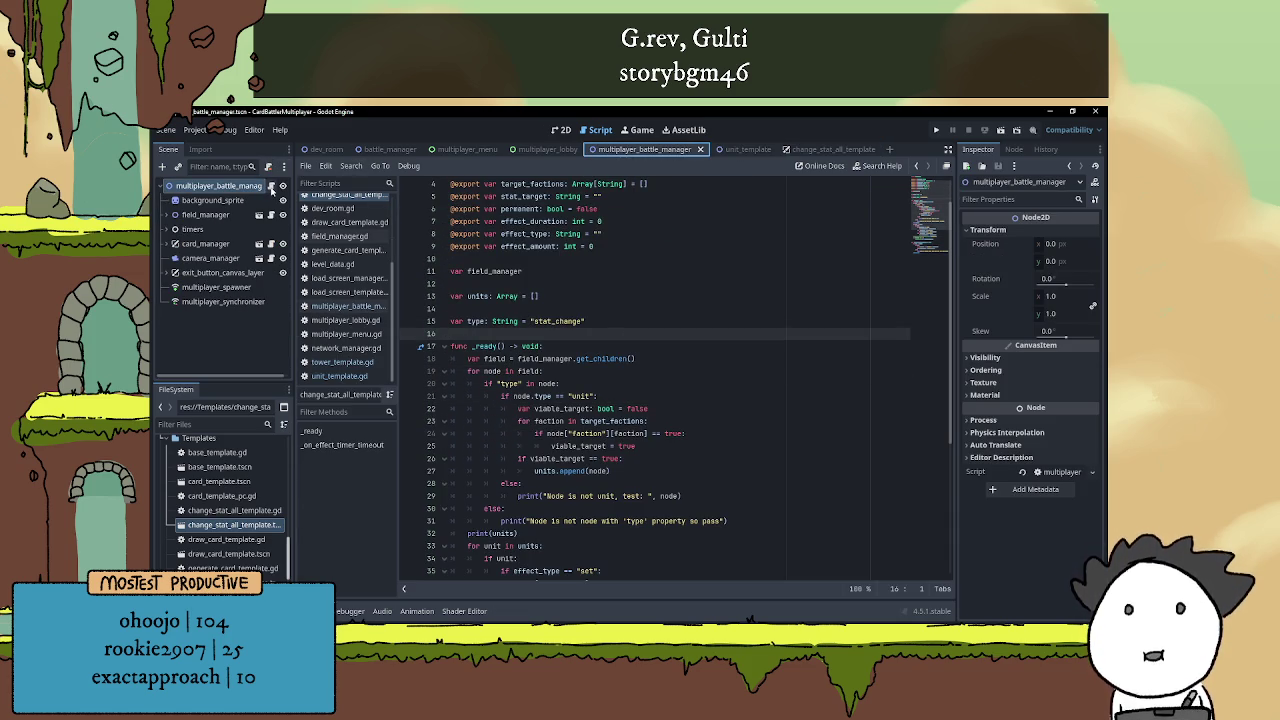
Find activate_card in multiplayer_battle_manager.gd and remove its blank line
left_click(385, 149)
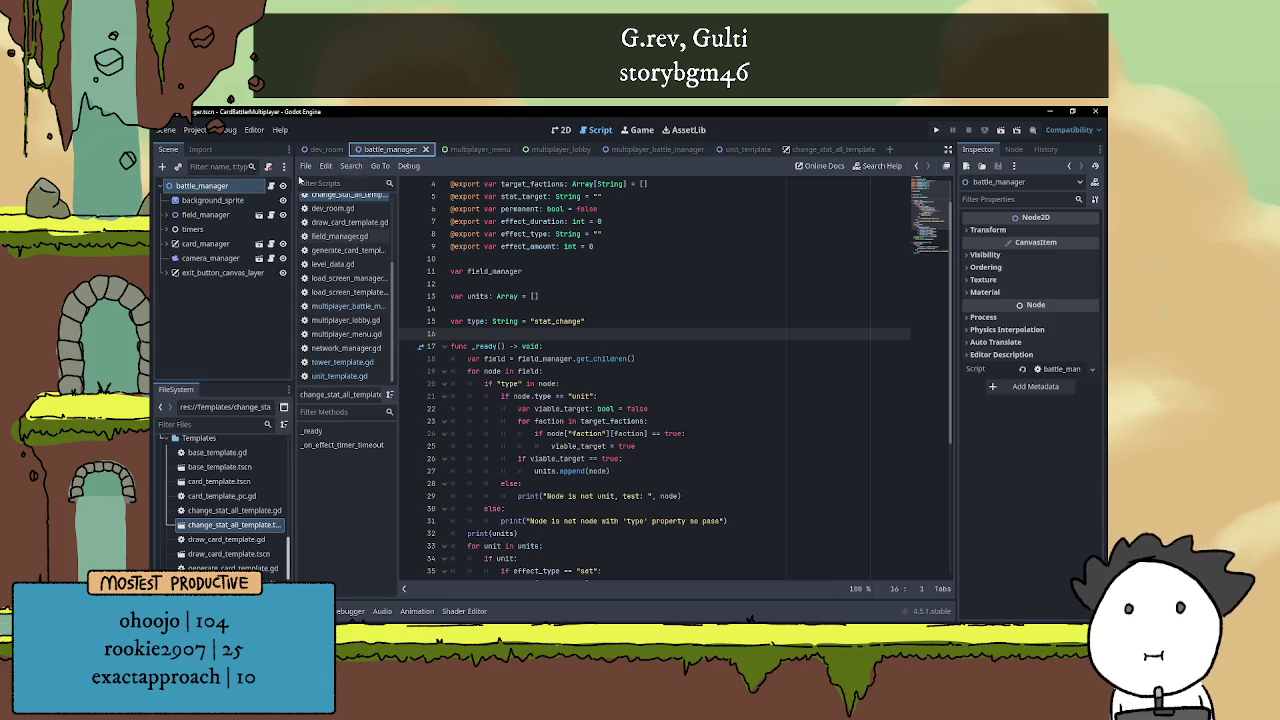
left_click(622, 149)
scroll(679, 374, "down", 2)
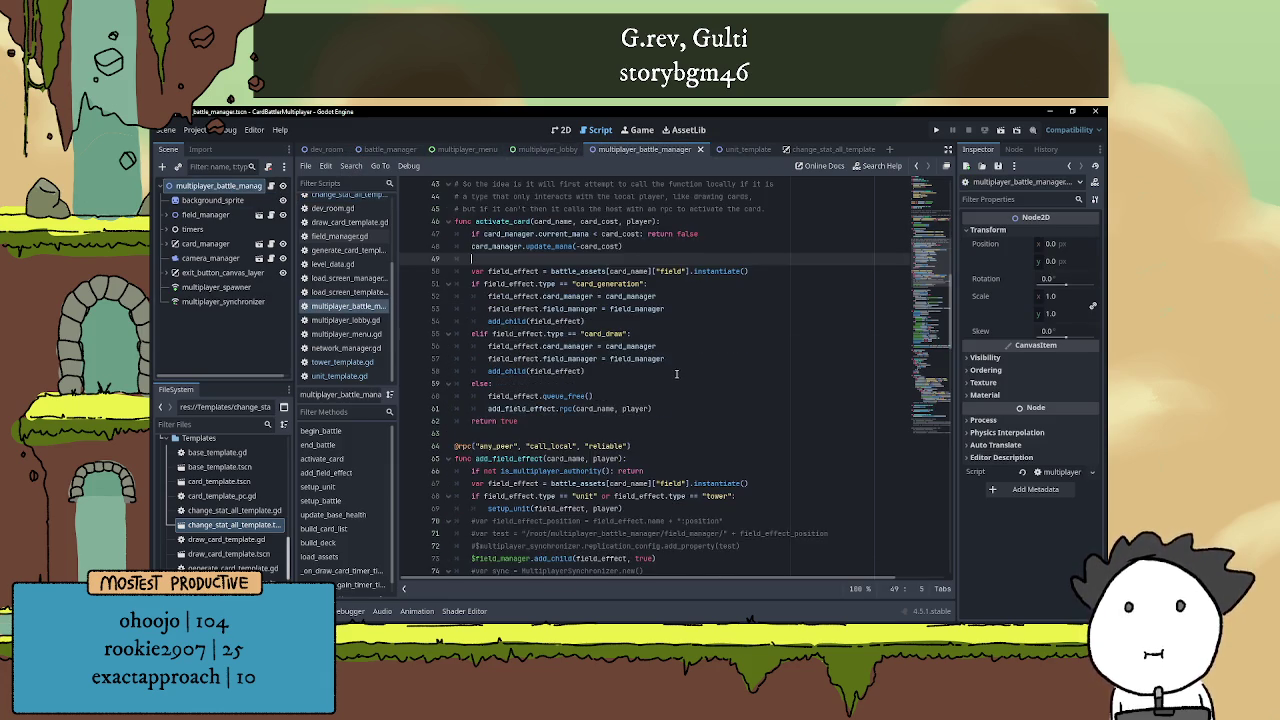
scroll(648, 388, "up", 4)
scroll(643, 386, "up", 2)
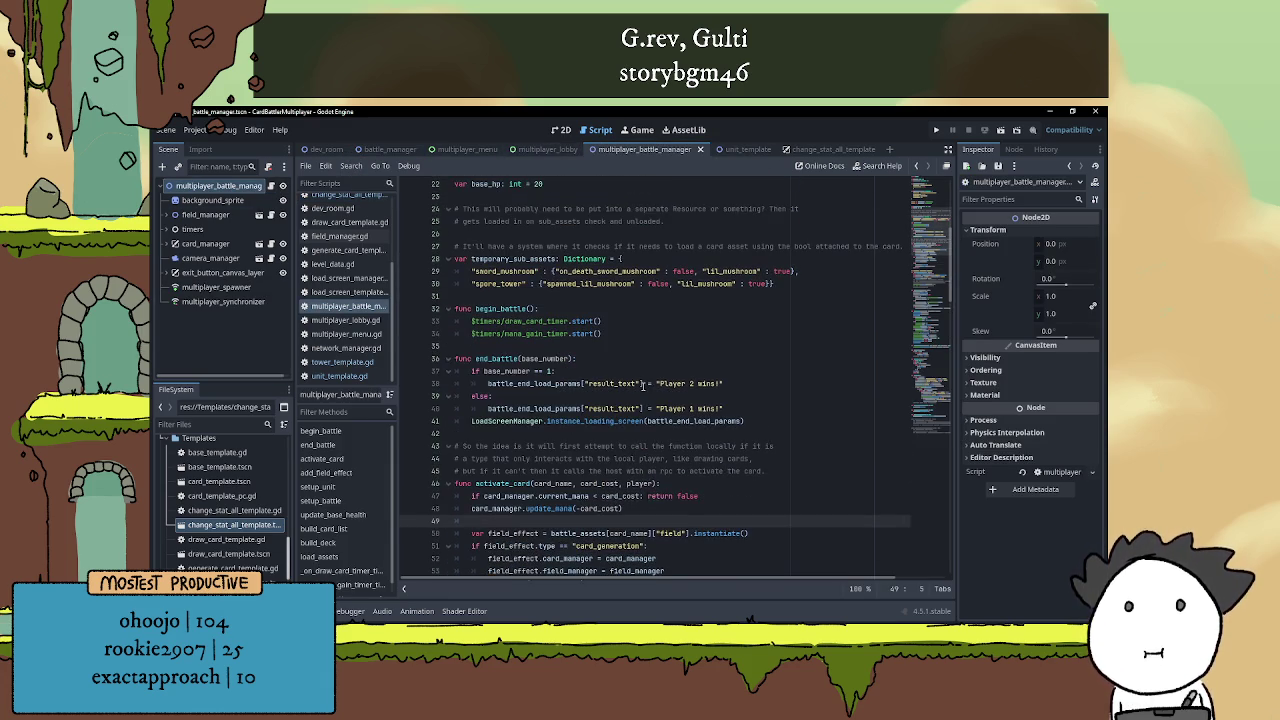
scroll(625, 335, "up", 7)
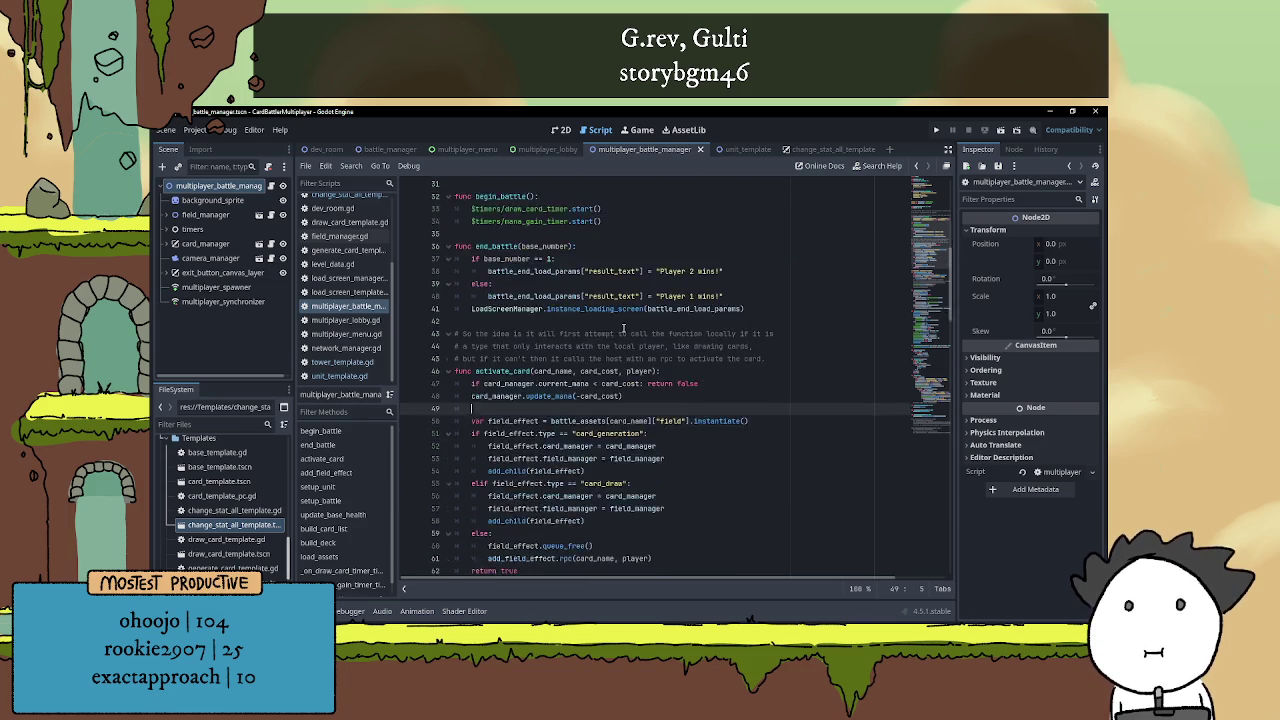
scroll(633, 345, "down", 11)
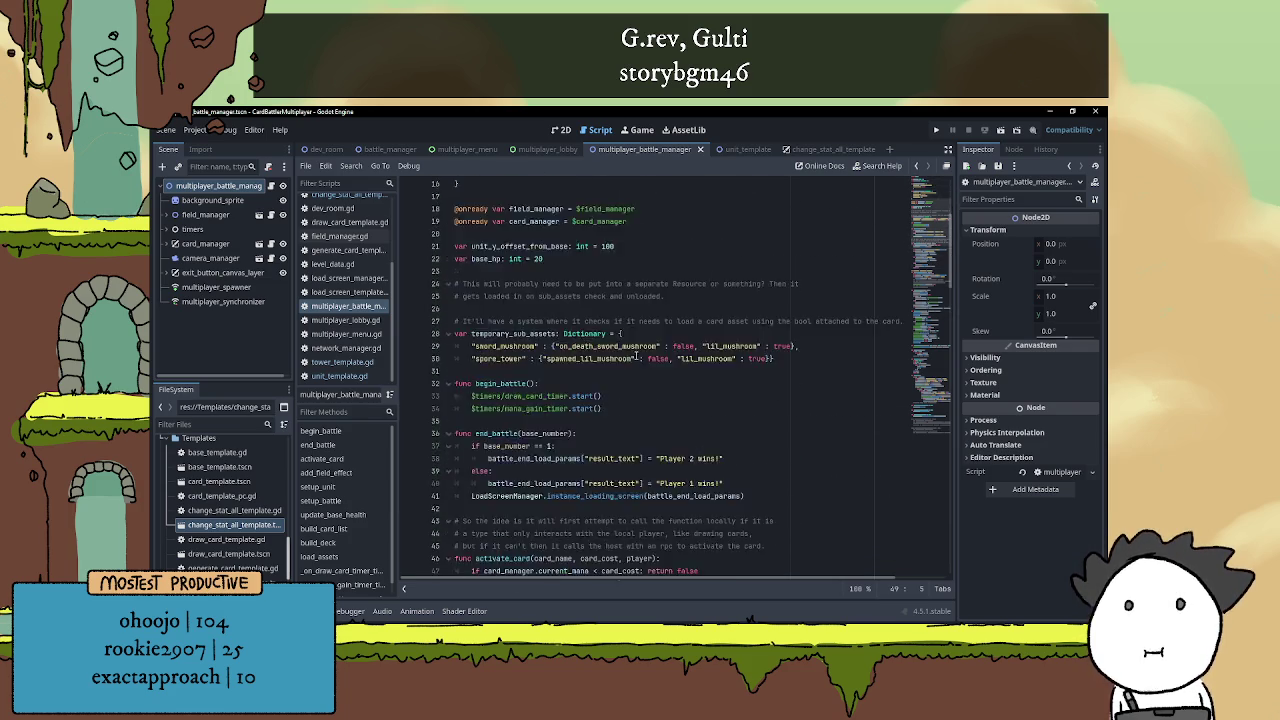
double_click(496, 333)
left_click(570, 370)
scroll(628, 338, "down", 2)
key("BackSpace")
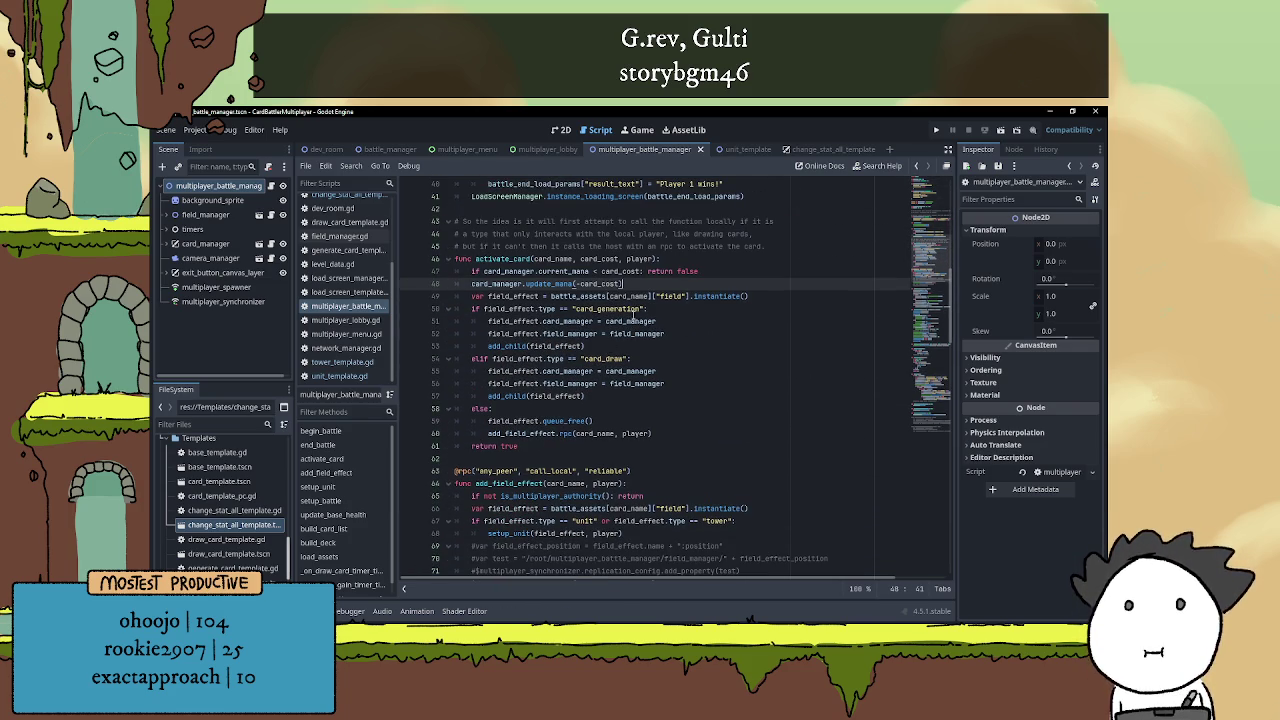
Start an 'if' after the field_effect instantiate line, then delete the unfinished if on line 50
left_click(670, 398)
left_click(659, 408)
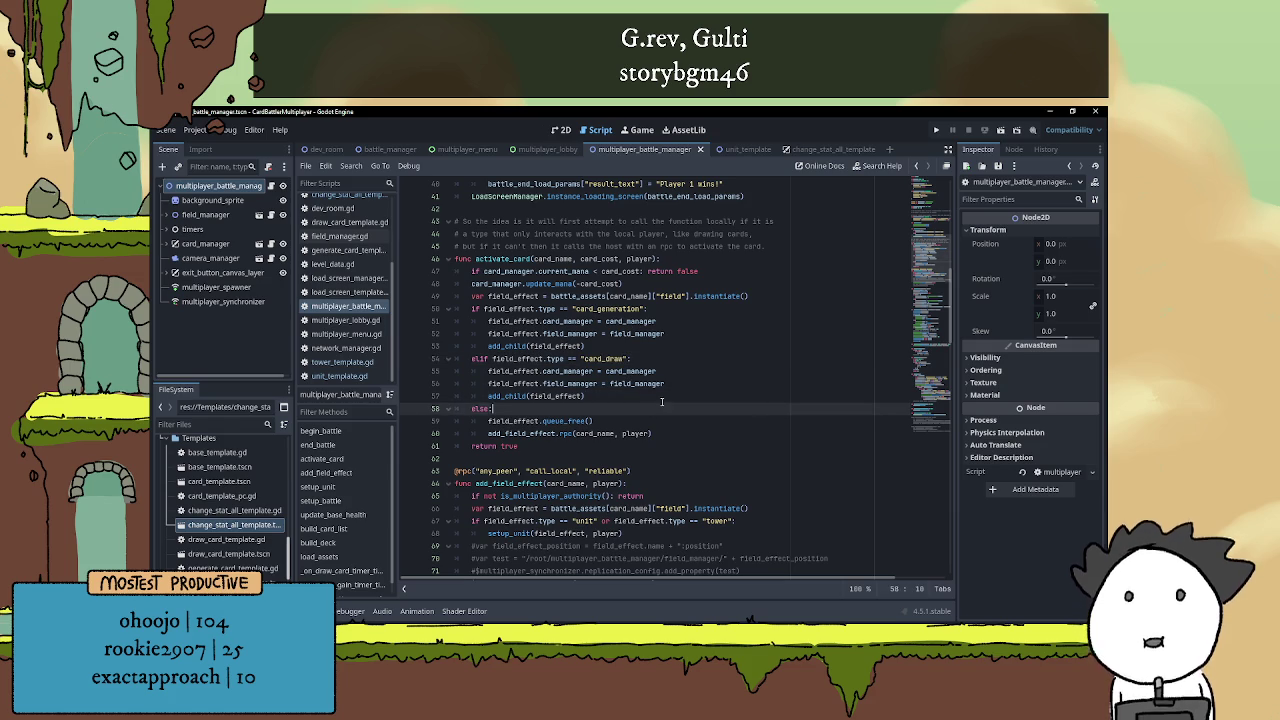
left_click(769, 296)
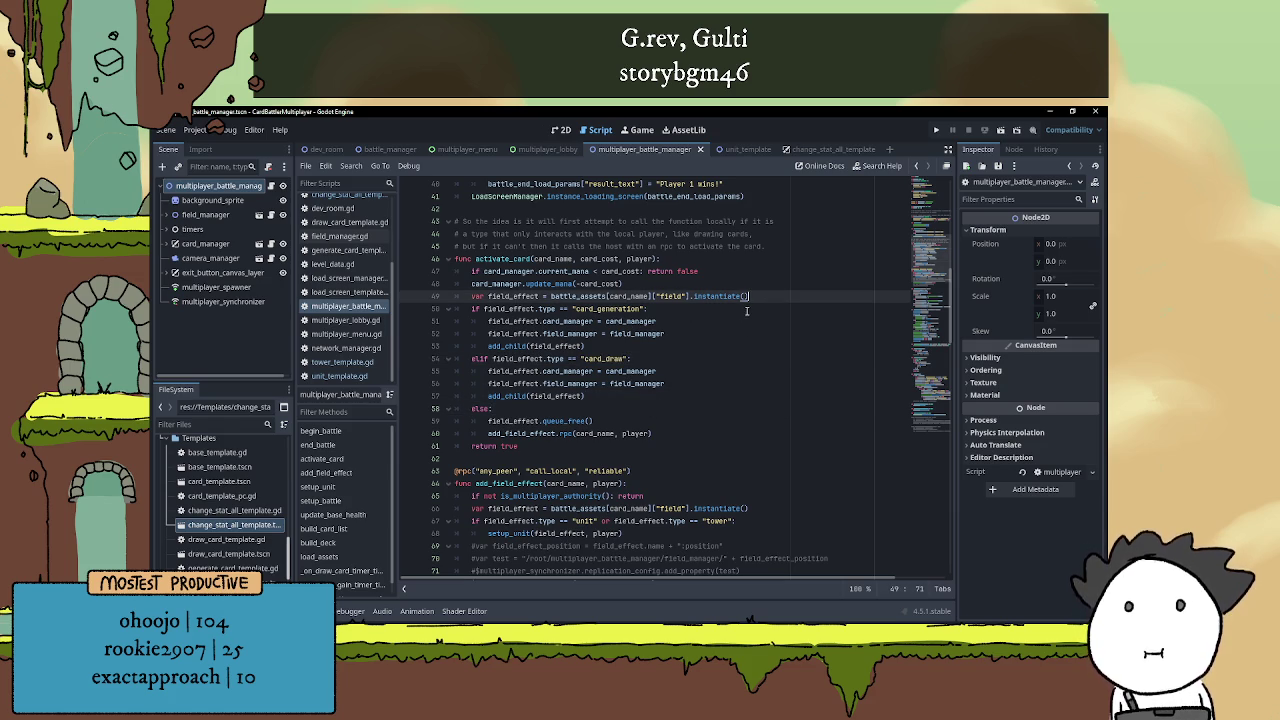
key("Return")
type("if")
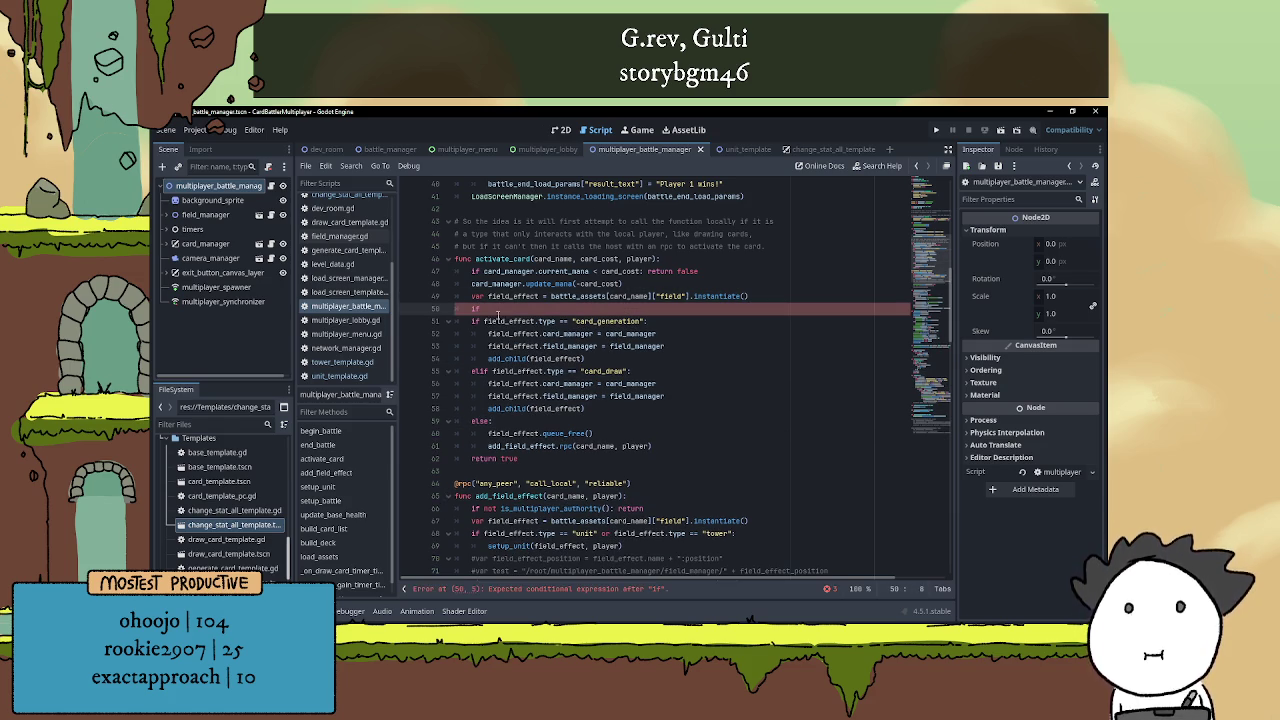
left_click_drag(484, 321, 655, 320)
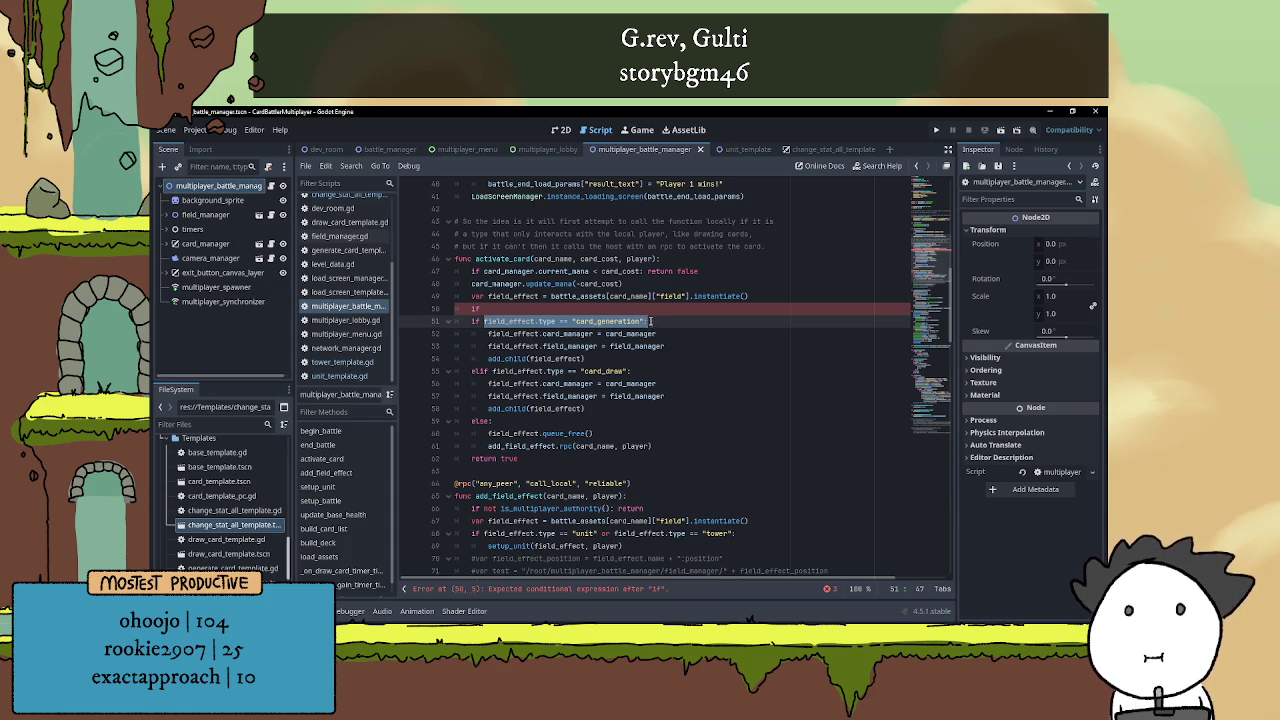
left_click(618, 307)
key("BackSpace")
key("BackSpace")
key("BackSpace")
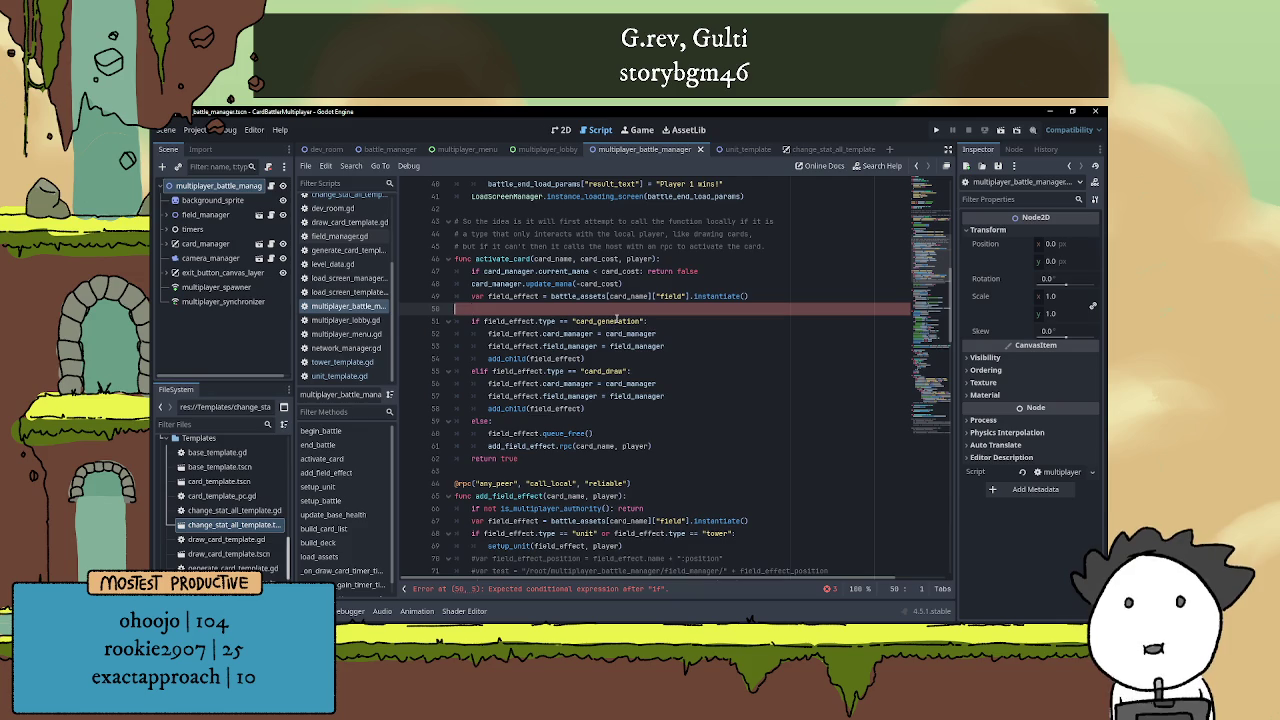
scroll(616, 312, "down", 4)
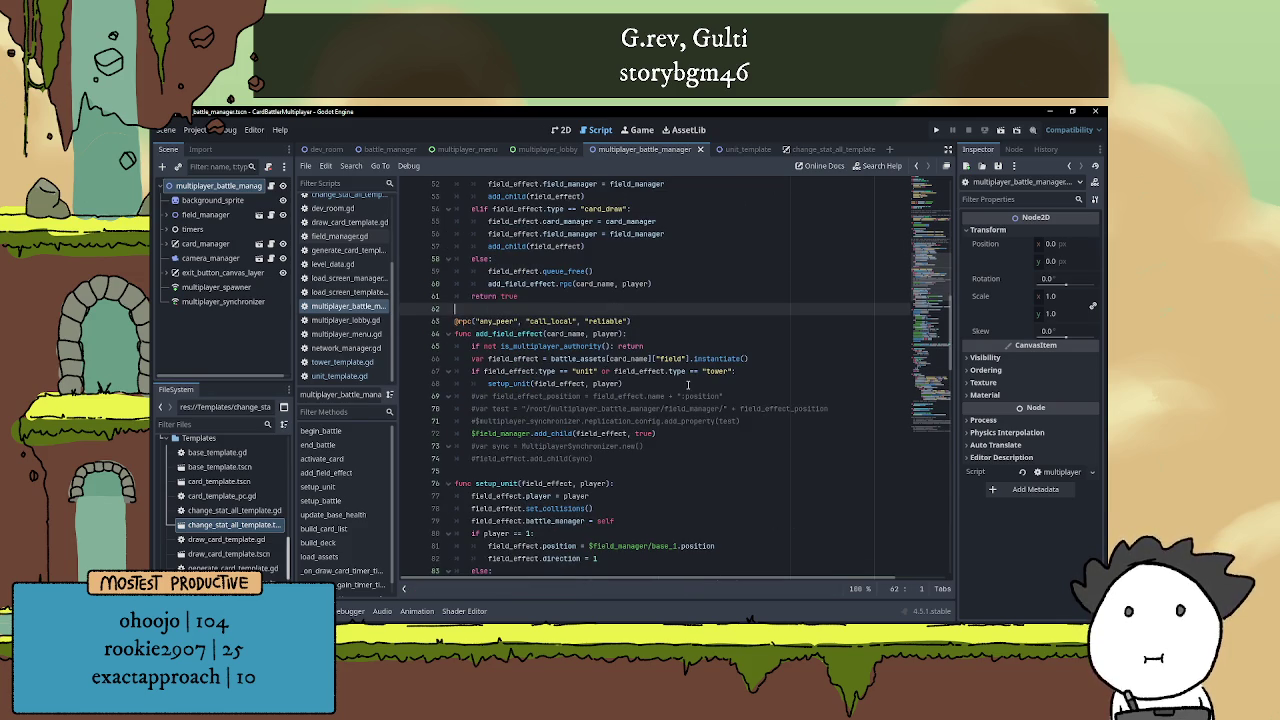
In multiplayer_battle_manager.gd, add an elif "stat_change" branch setting field_effect.field_manager = field_manager
left_click(636, 383)
key("Return")
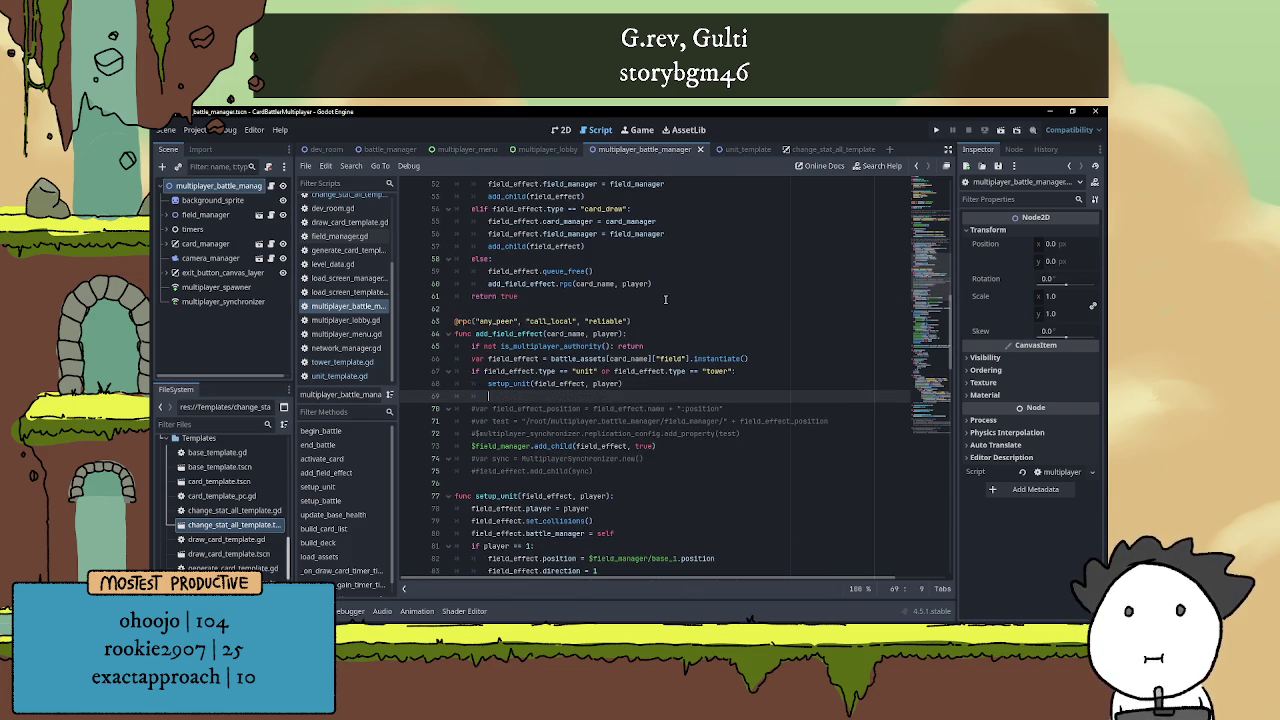
type("elif")
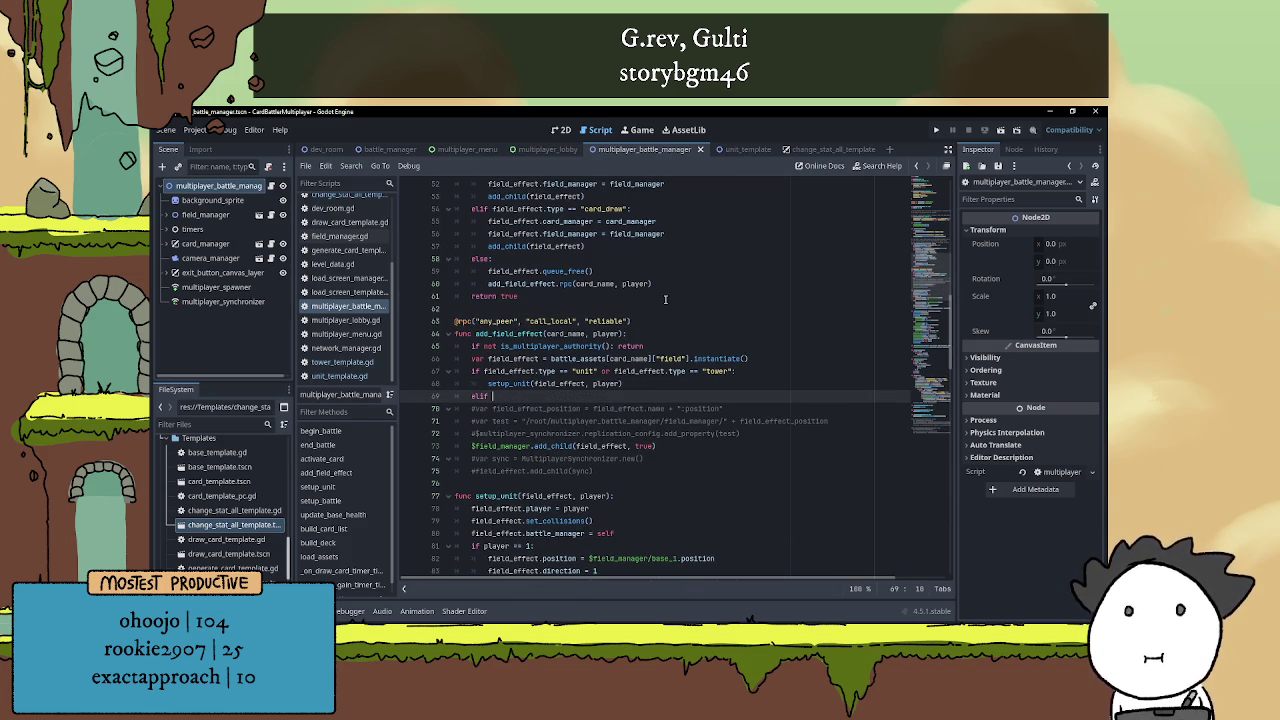
left_click_drag(484, 371, 599, 371)
key("ctrl+c")
left_click(501, 398)
key("ctrl+v")
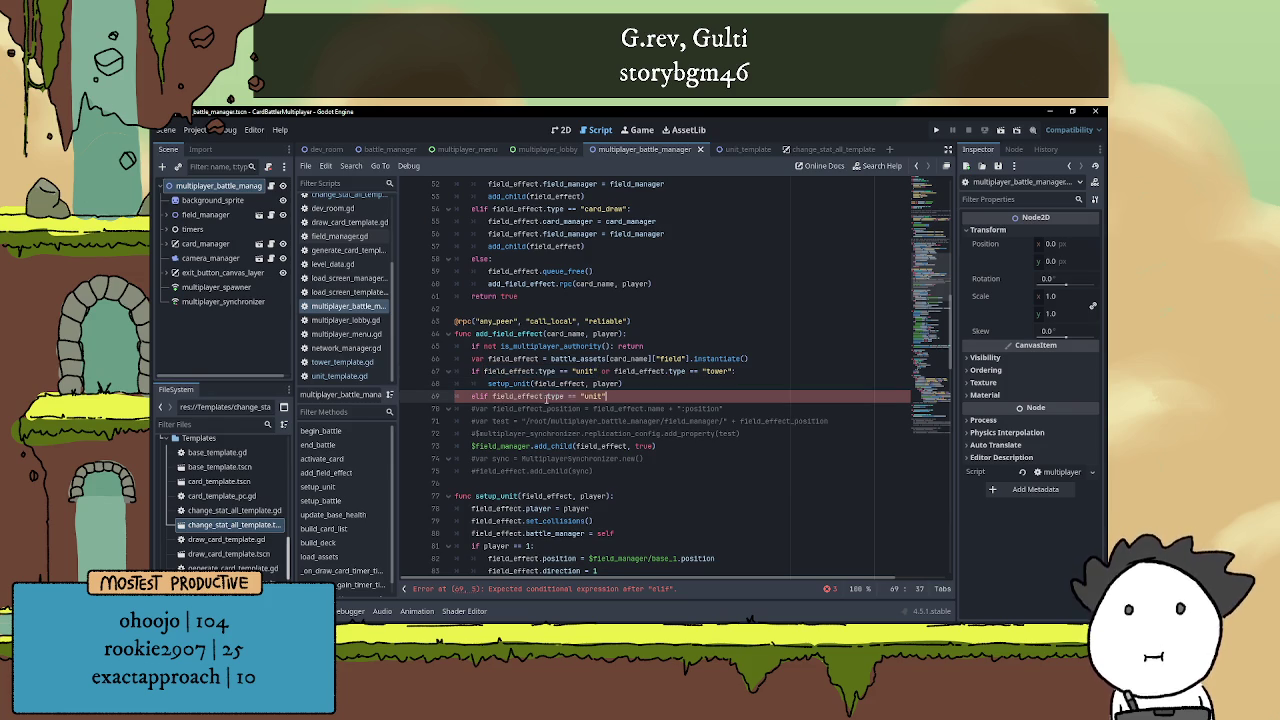
type("stat_change\"")
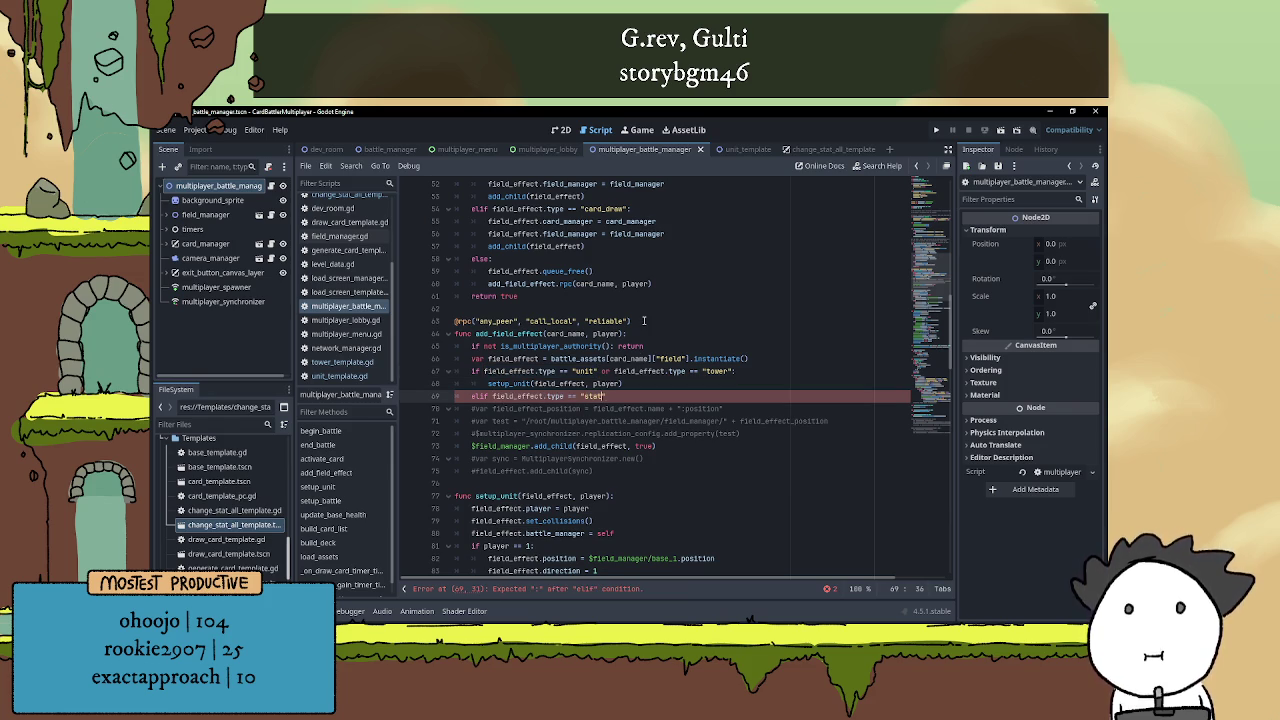
type(":")
key("Return")
type("field")
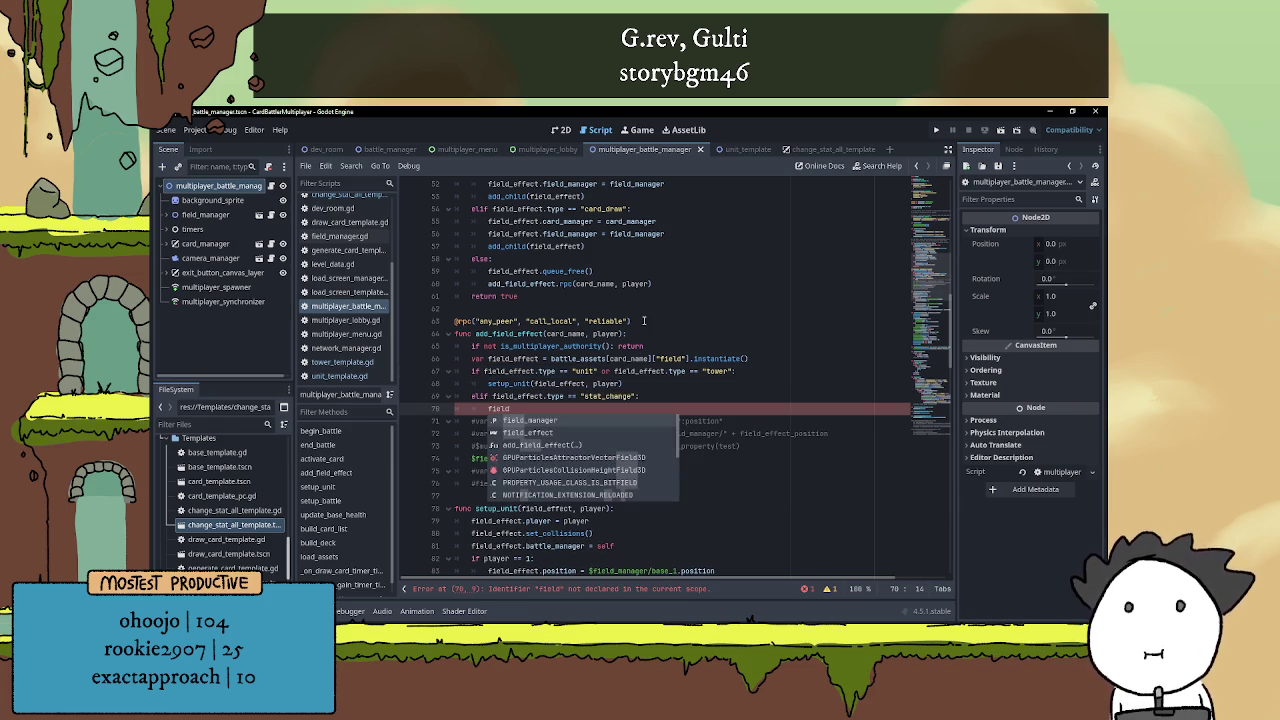
key("BackSpace")
key("BackSpace")
key("BackSpace")
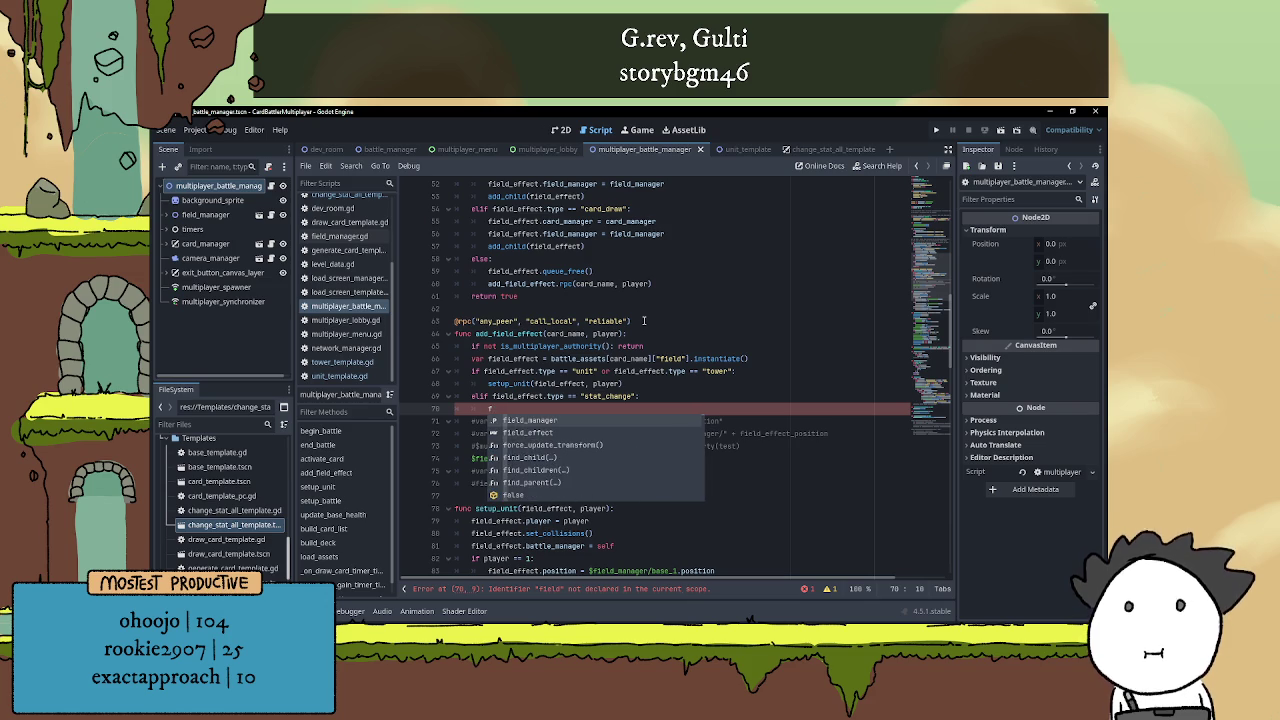
type("ield_effect")
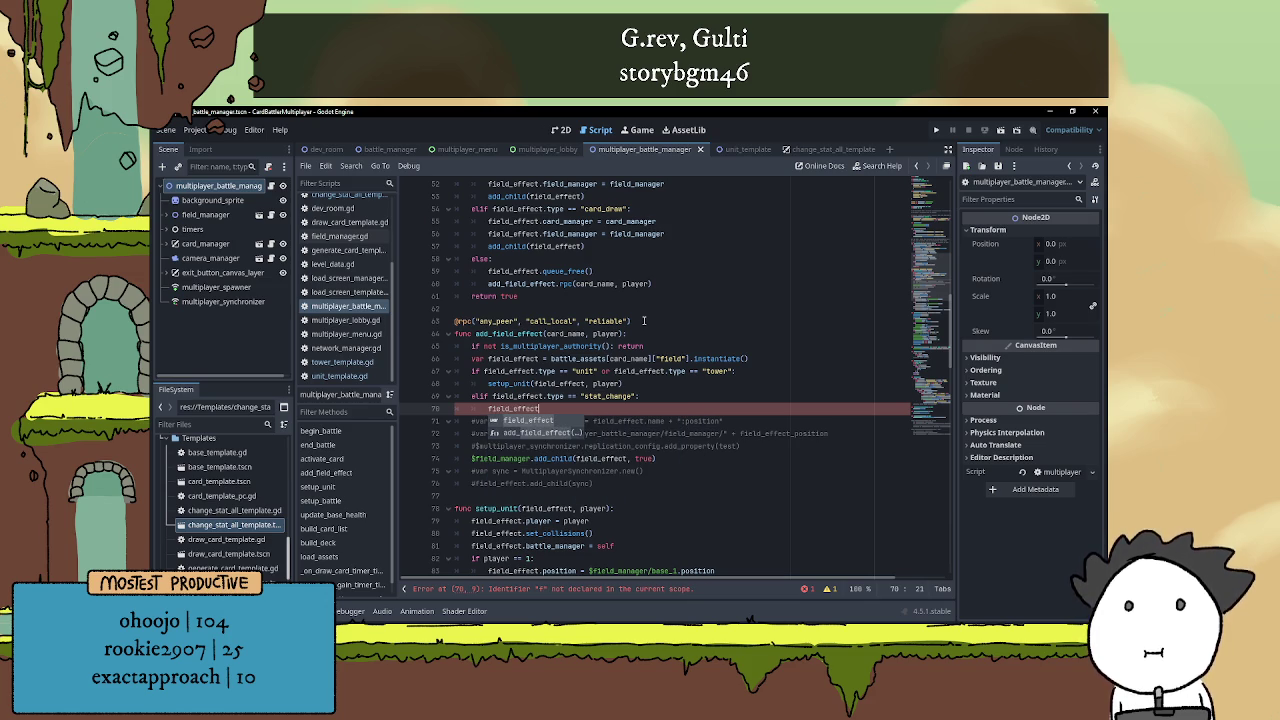
type(".")
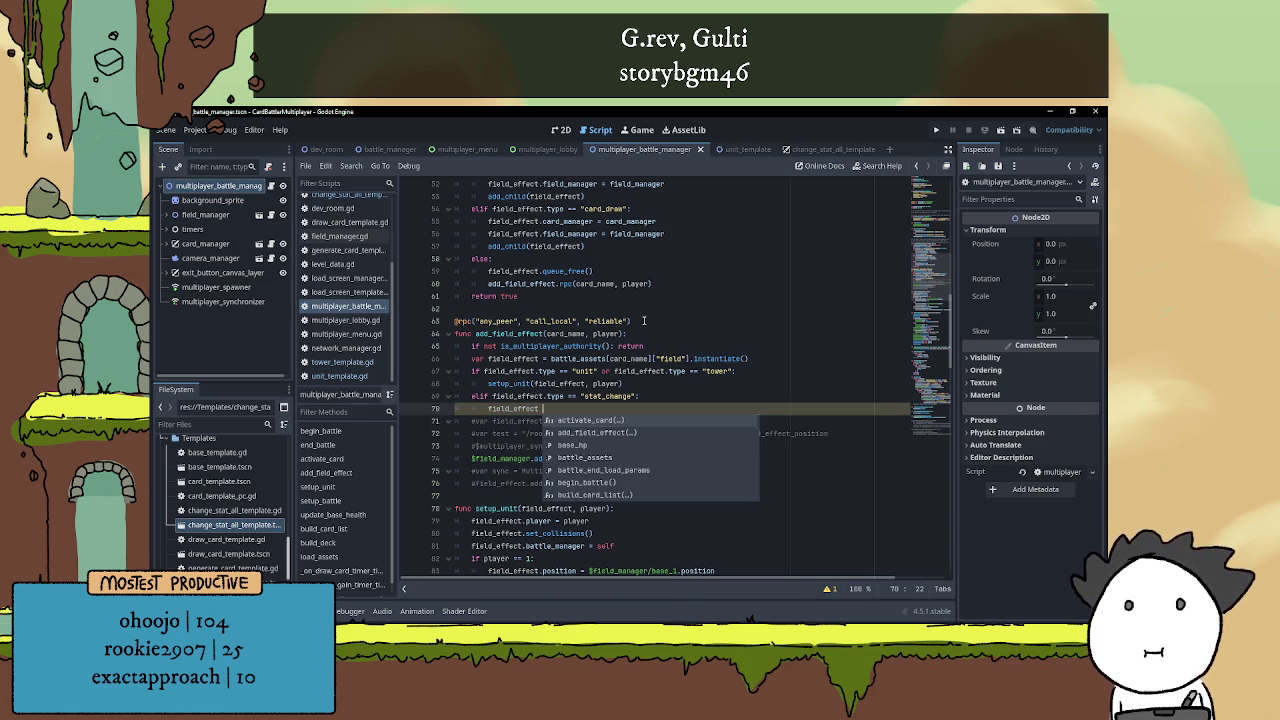
type("=")
key("BackSpace")
key("BackSpace")
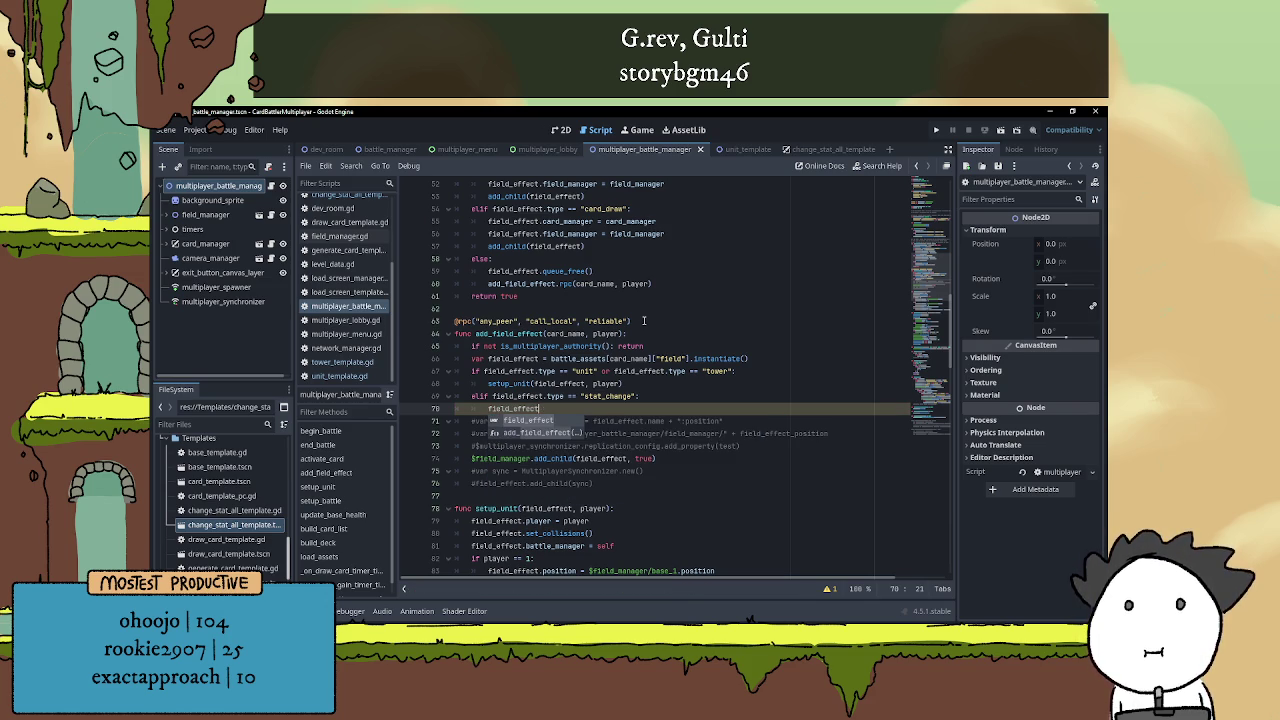
type(".fiel")
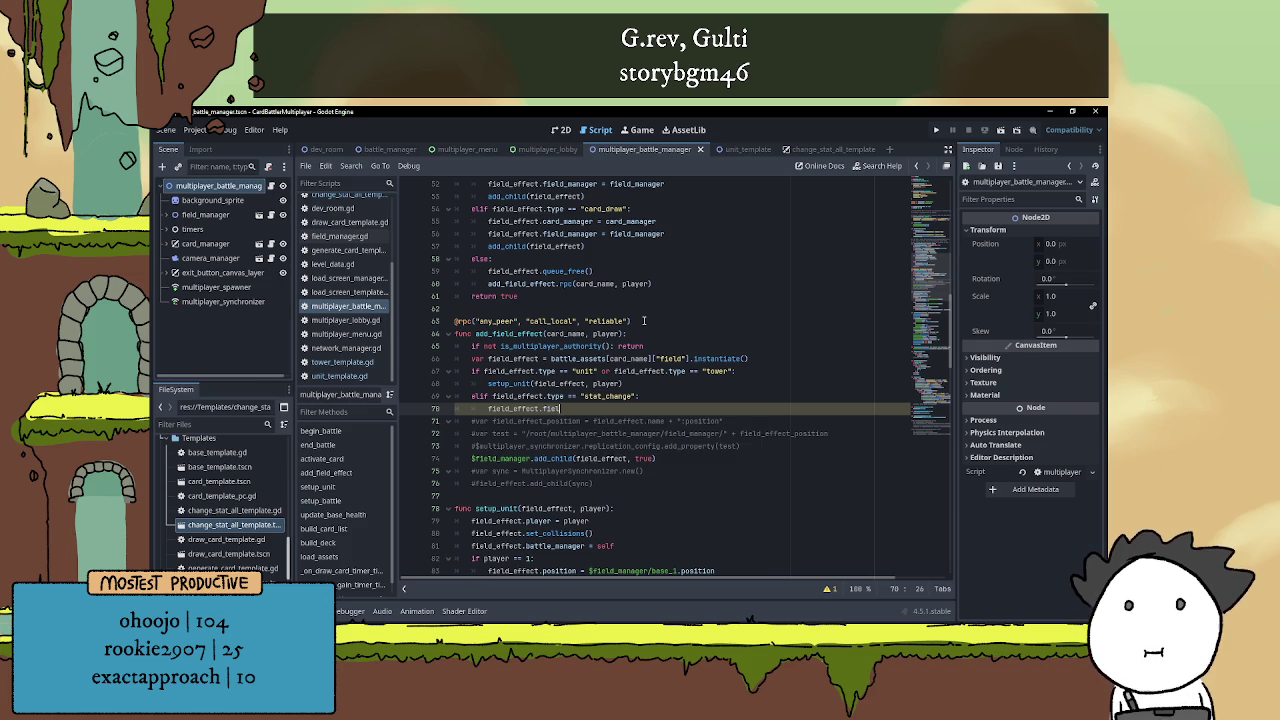
type("d_manager")
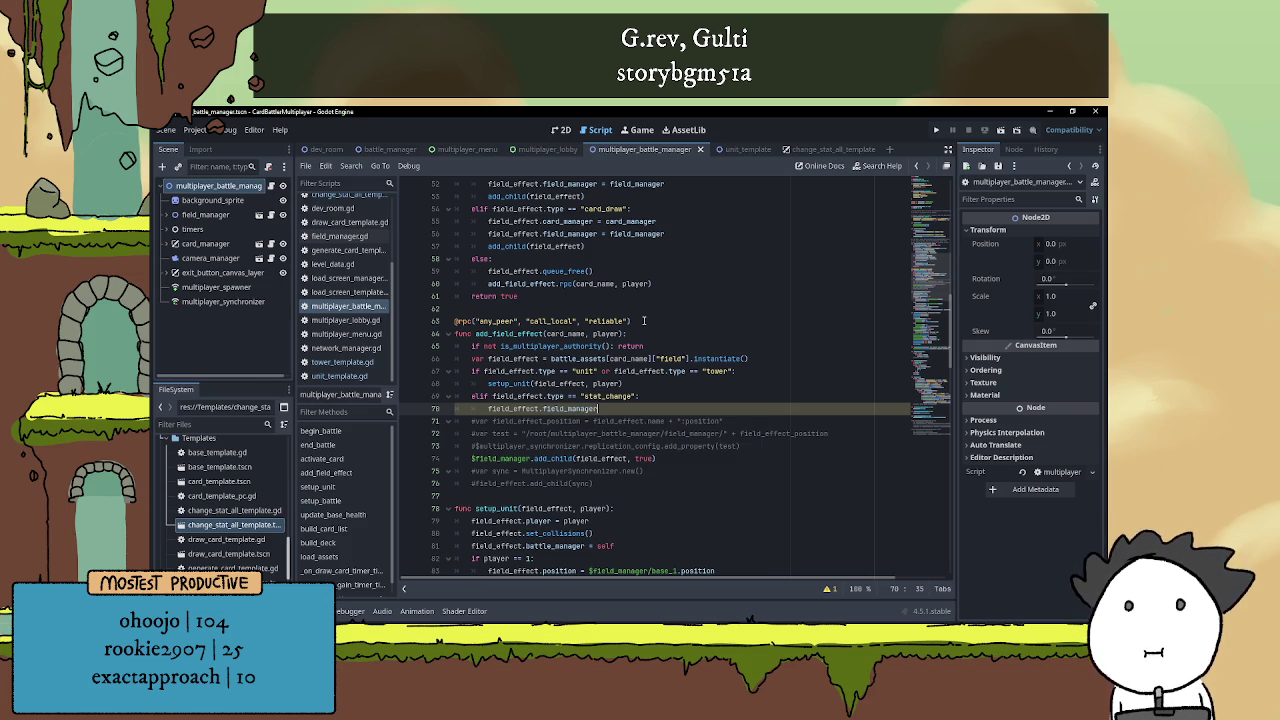
type(" = fie")
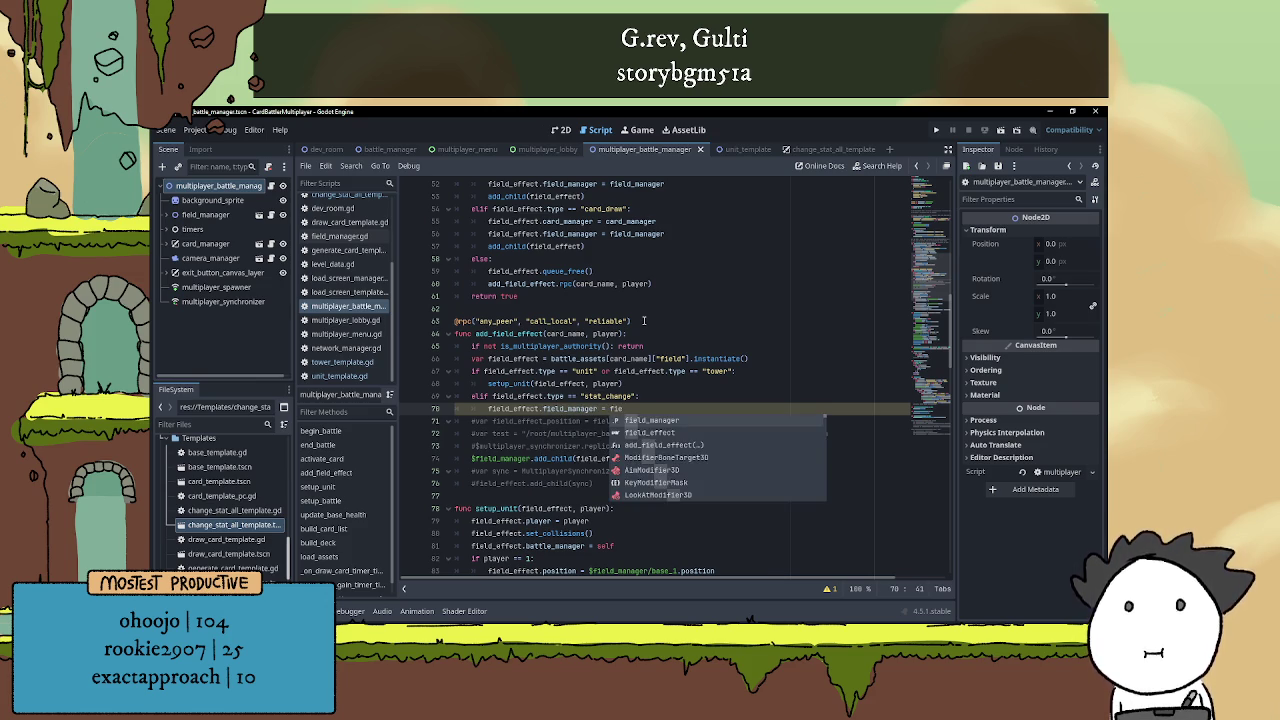
key("Return")
Add the same stat_change branch to battle_manager.gd's activate_card and run the project with F5
left_click(677, 394)
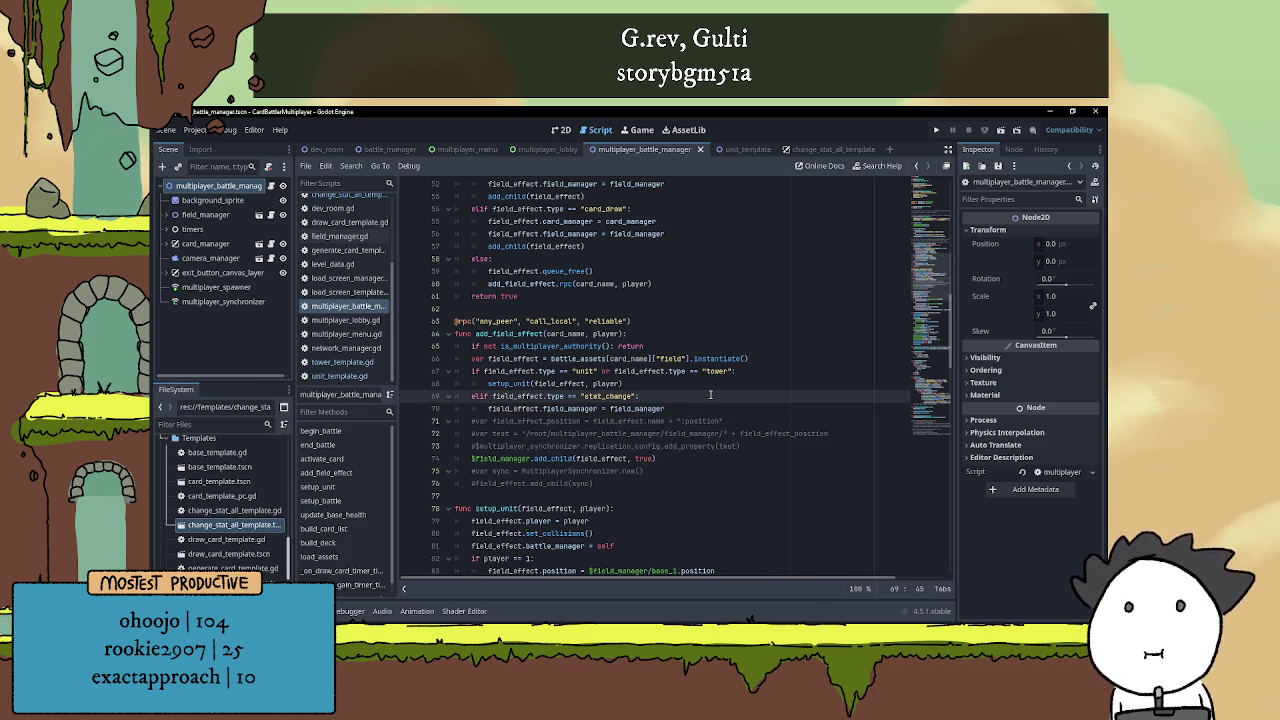
scroll(739, 404, "up", 3)
scroll(739, 404, "down", 3)
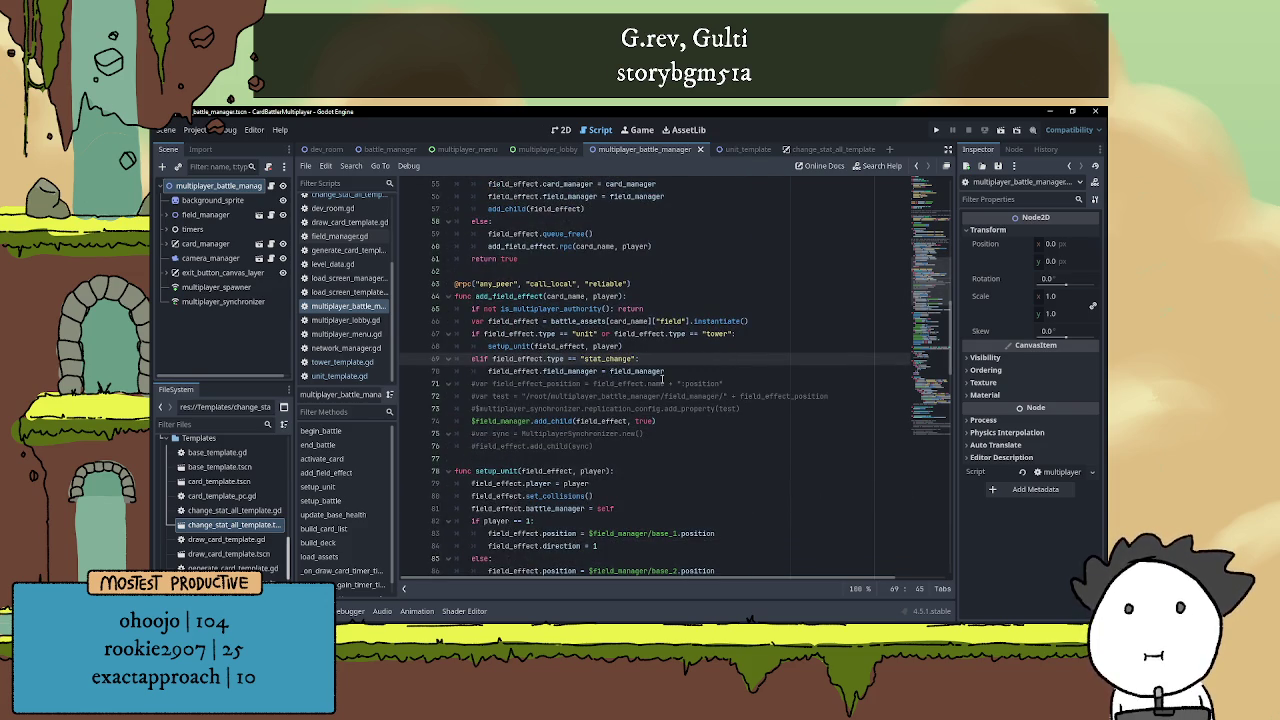
left_click_drag(666, 372, 432, 365)
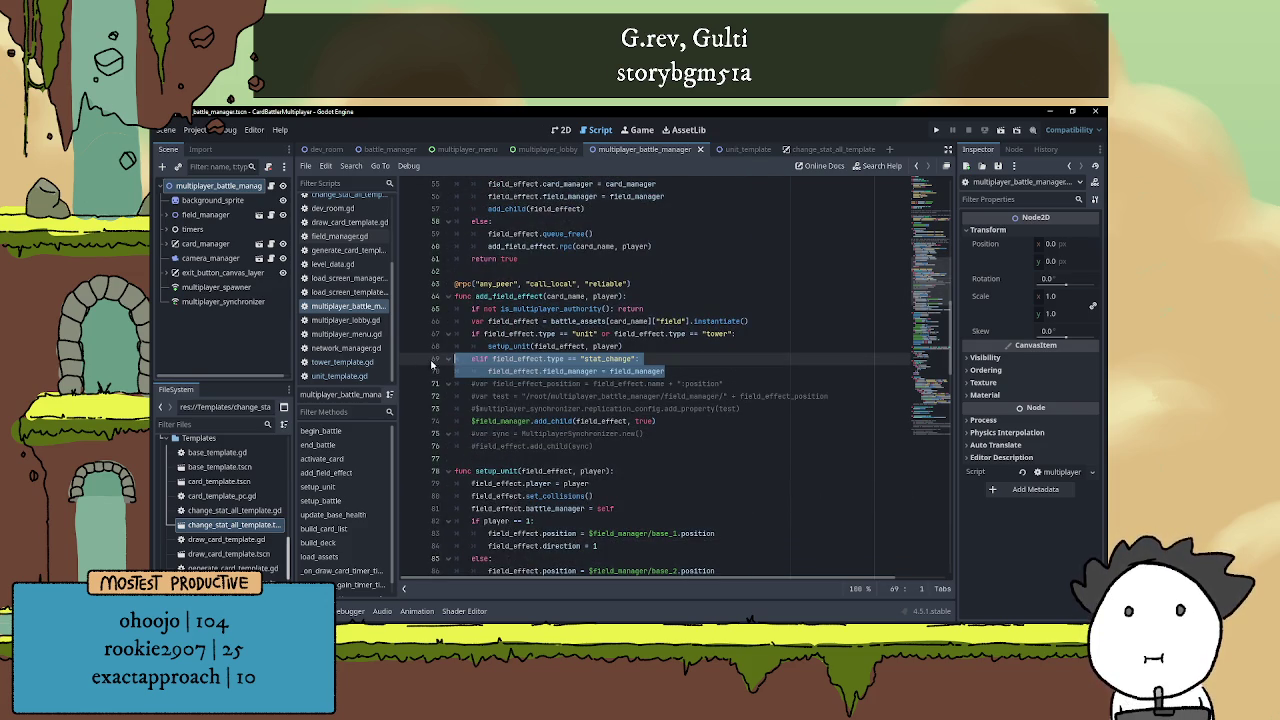
left_click(700, 359)
left_click(390, 149)
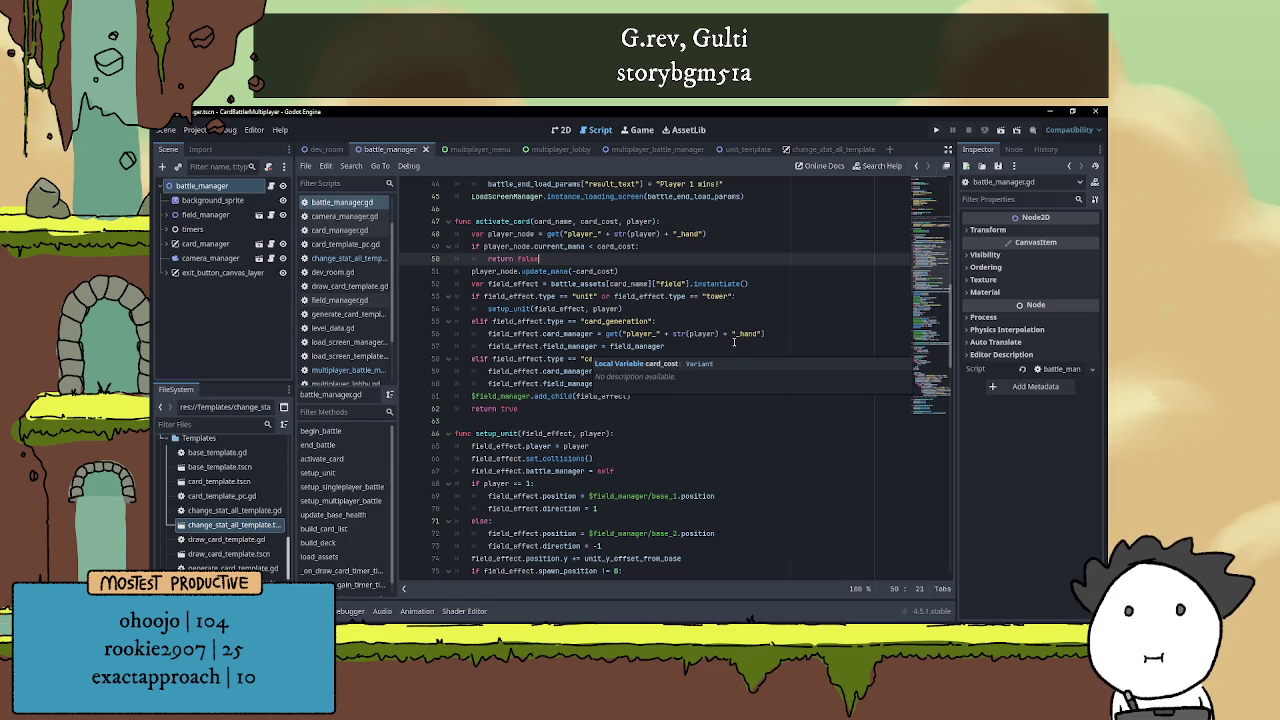
left_click(733, 383)
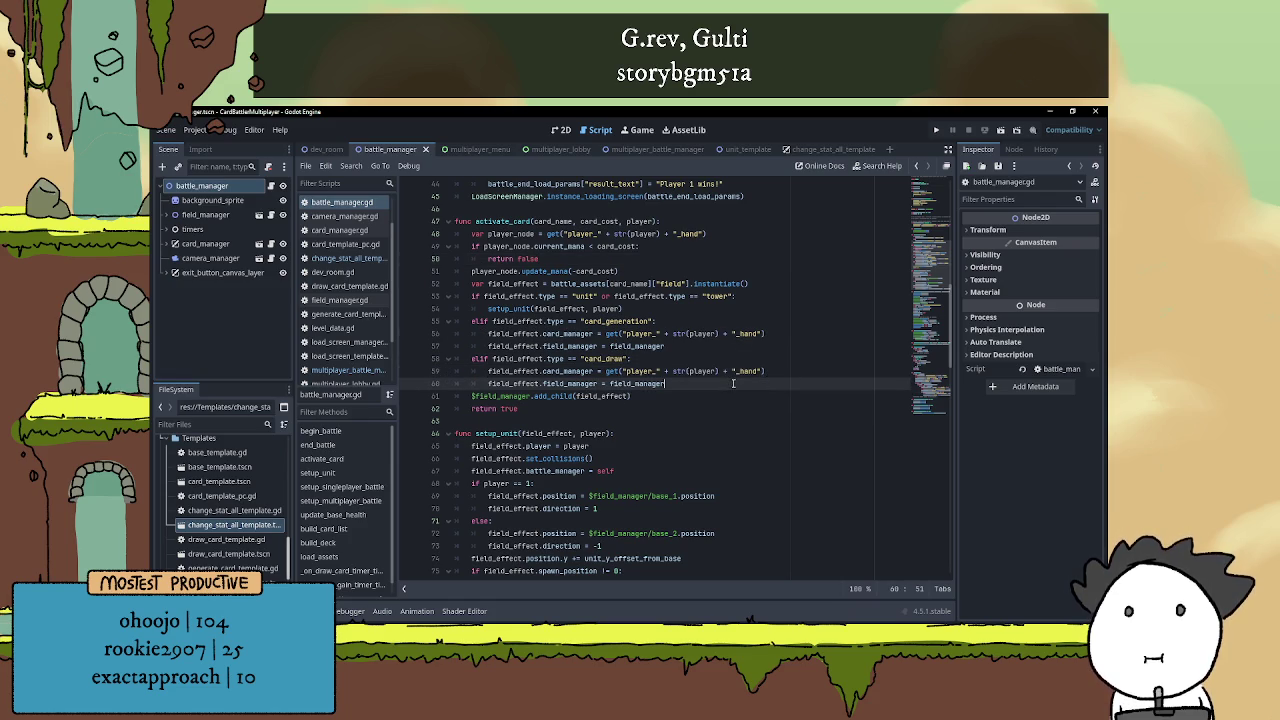
key("Return")
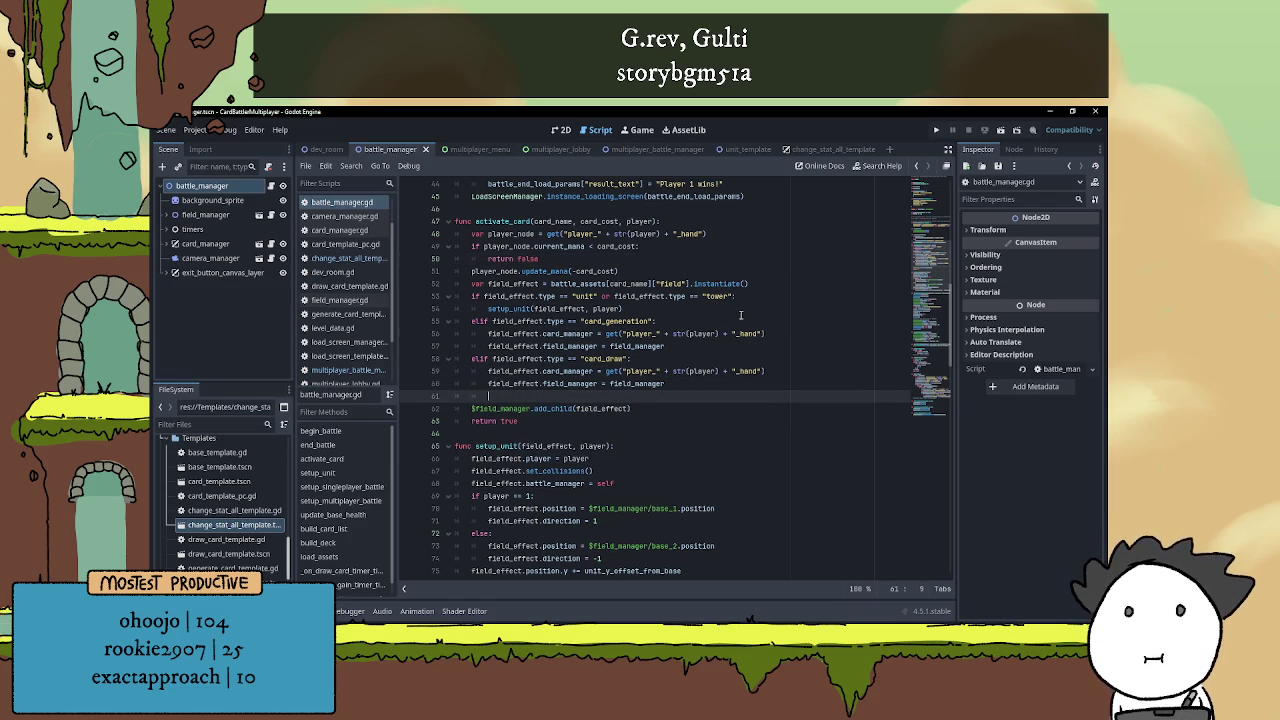
type("elif field_effect.type == \"stat_change\":")
key("Return")
type("field_effect.field_manager = field_manager")
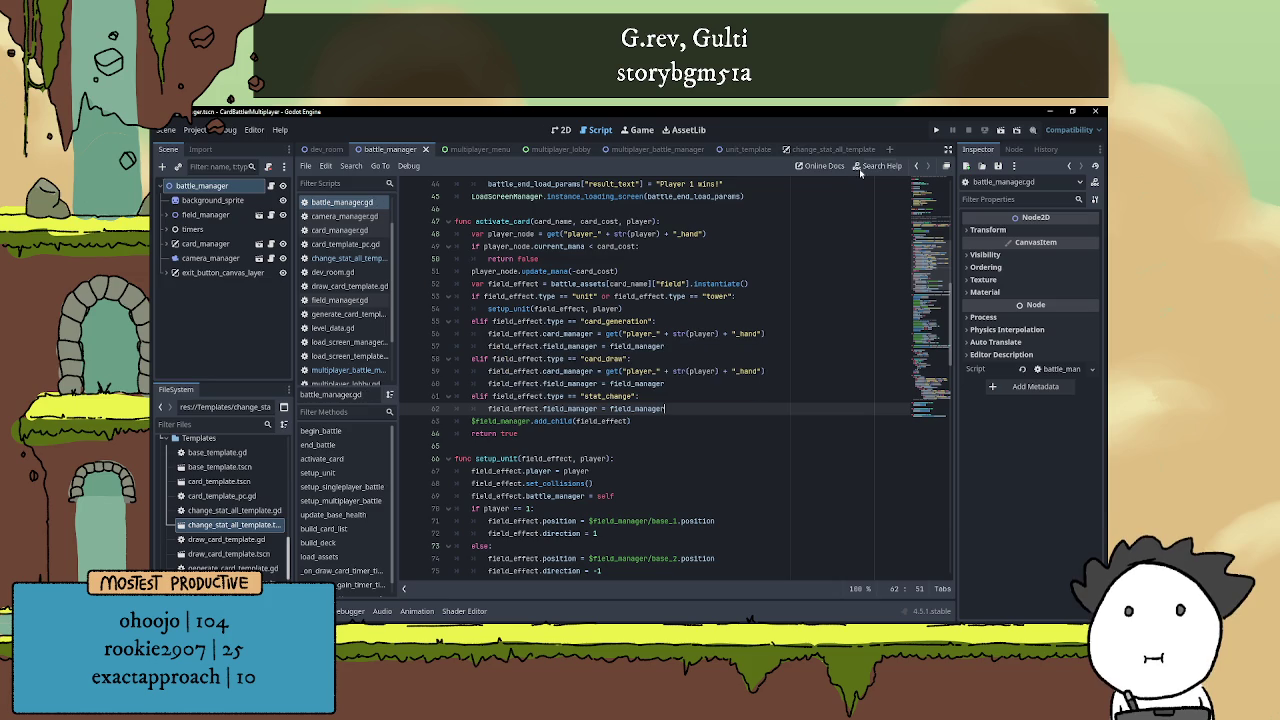
key("F5")
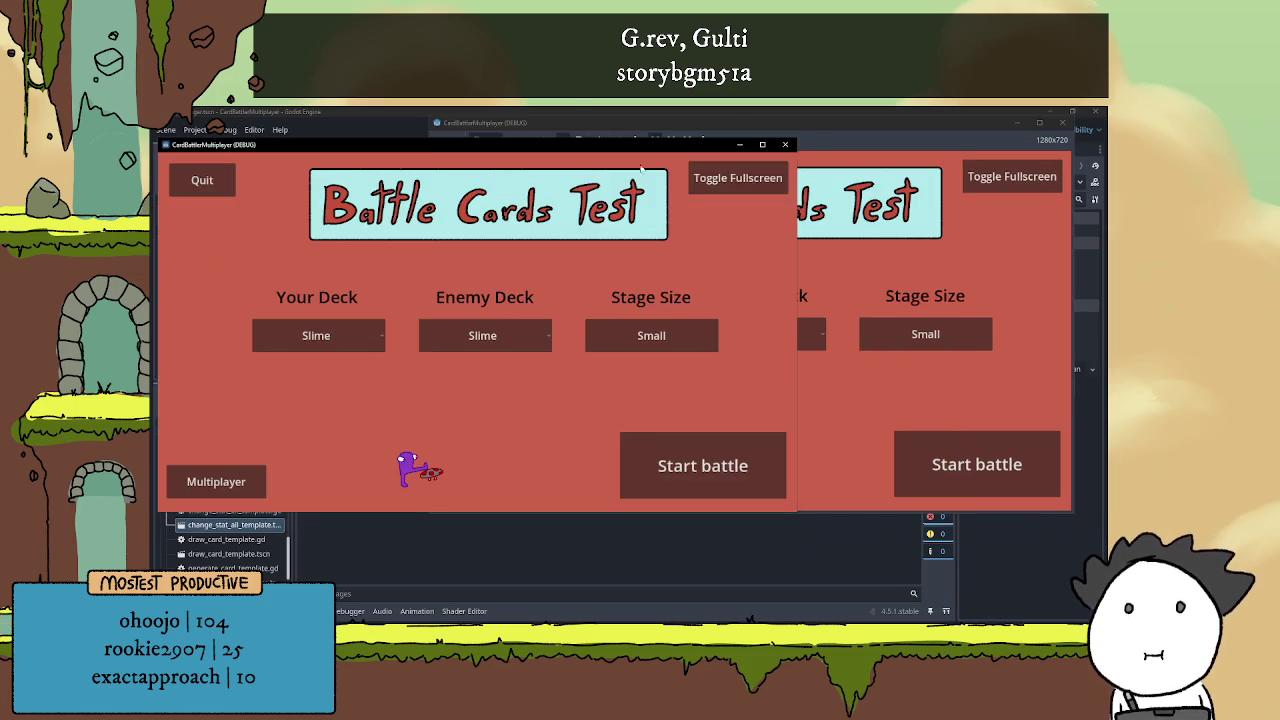
Host a multiplayer battle in the right game window and join it from the left one
left_click(240, 478)
left_click(490, 480)
left_click(877, 256)
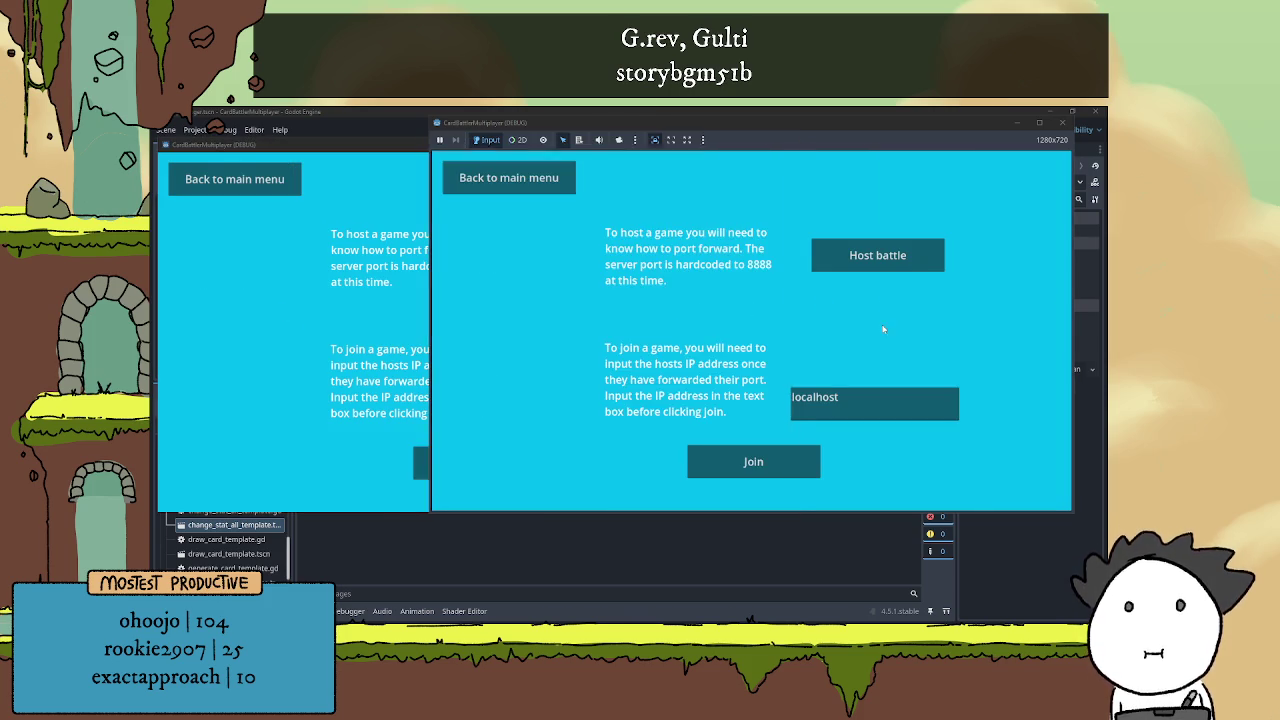
left_click(291, 289)
left_click(436, 455)
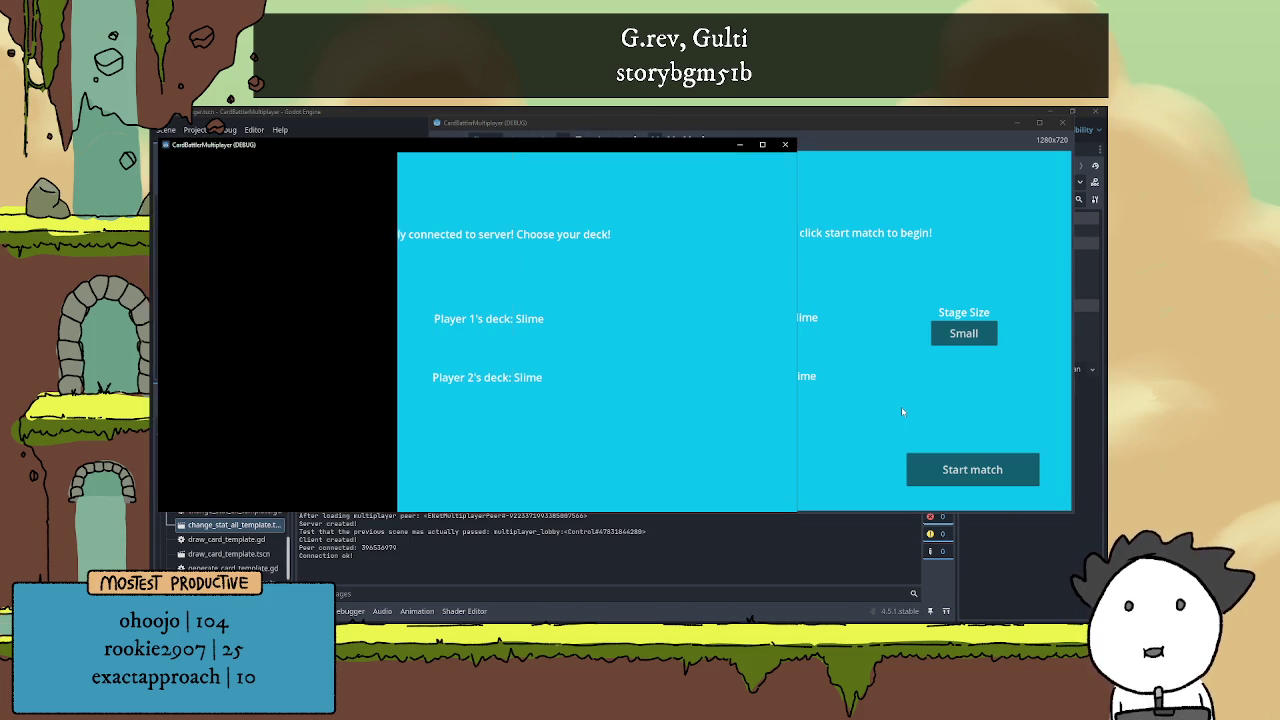
Choose the Fungi deck for both players and start the match
left_click(275, 340)
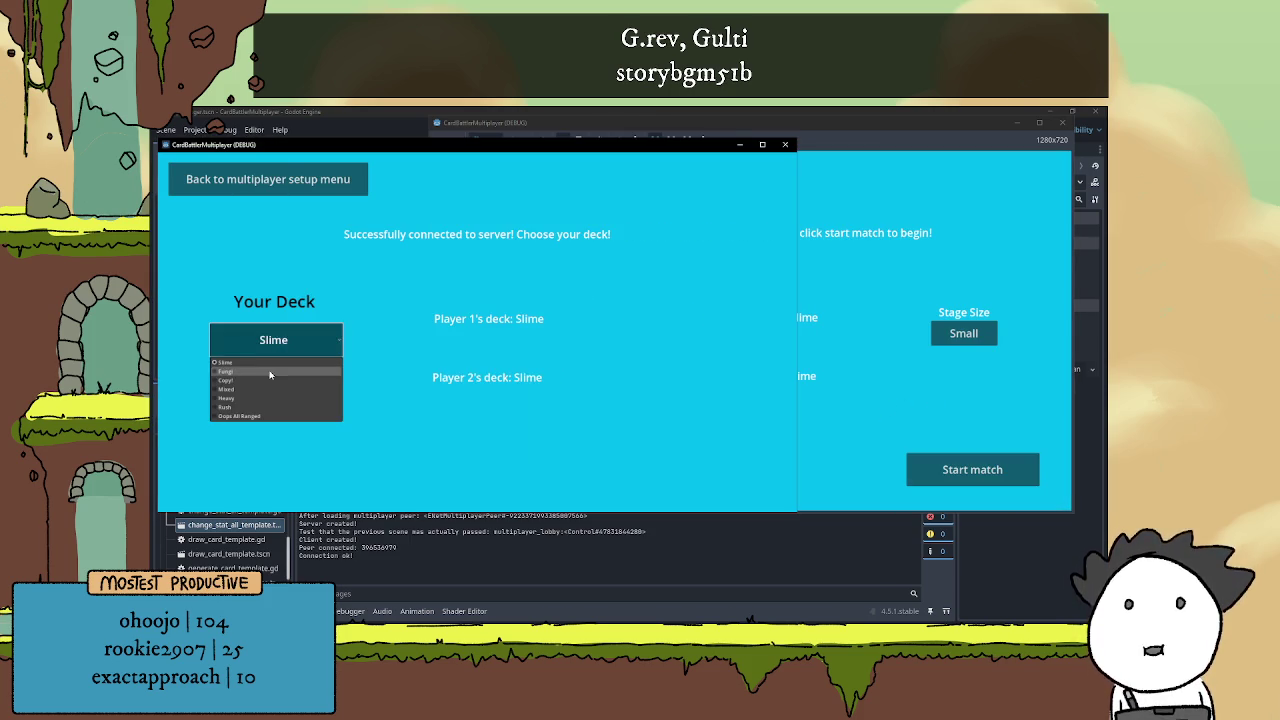
left_click(266, 371)
left_click(520, 360)
left_click(564, 345)
left_click(533, 376)
left_click(975, 466)
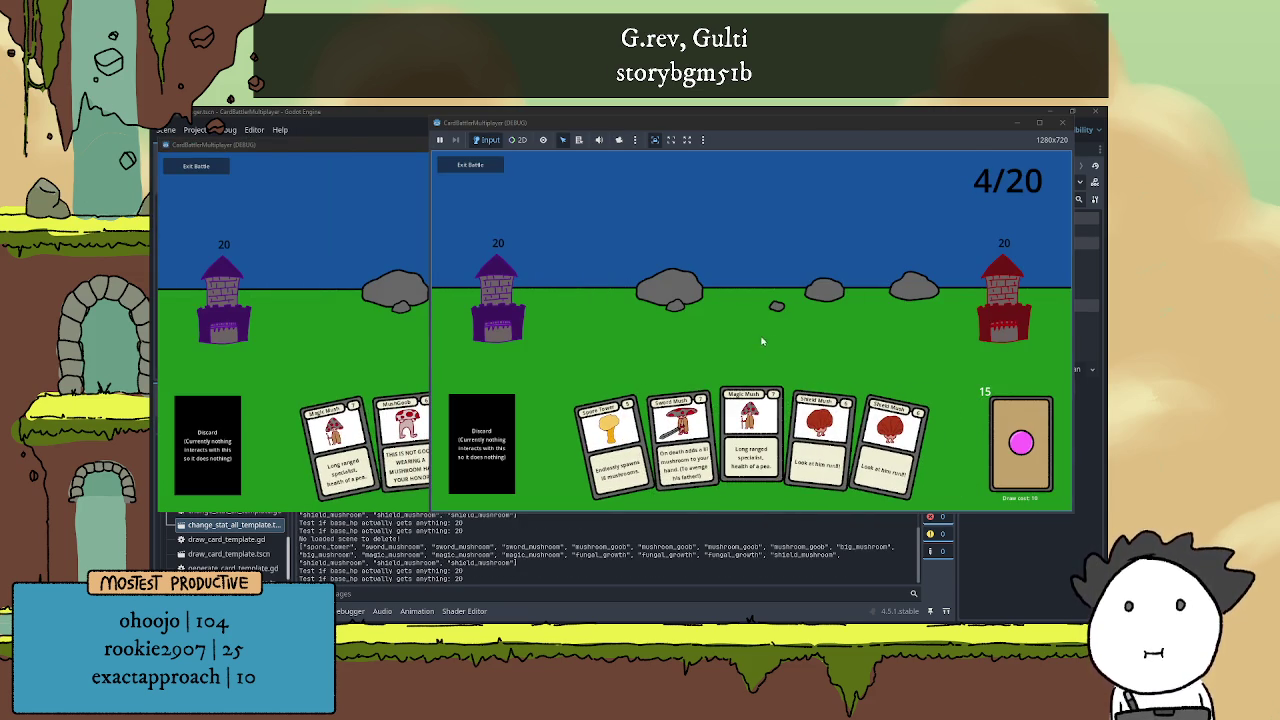
Play a Spore Tower card from each player's hand
left_click(342, 315)
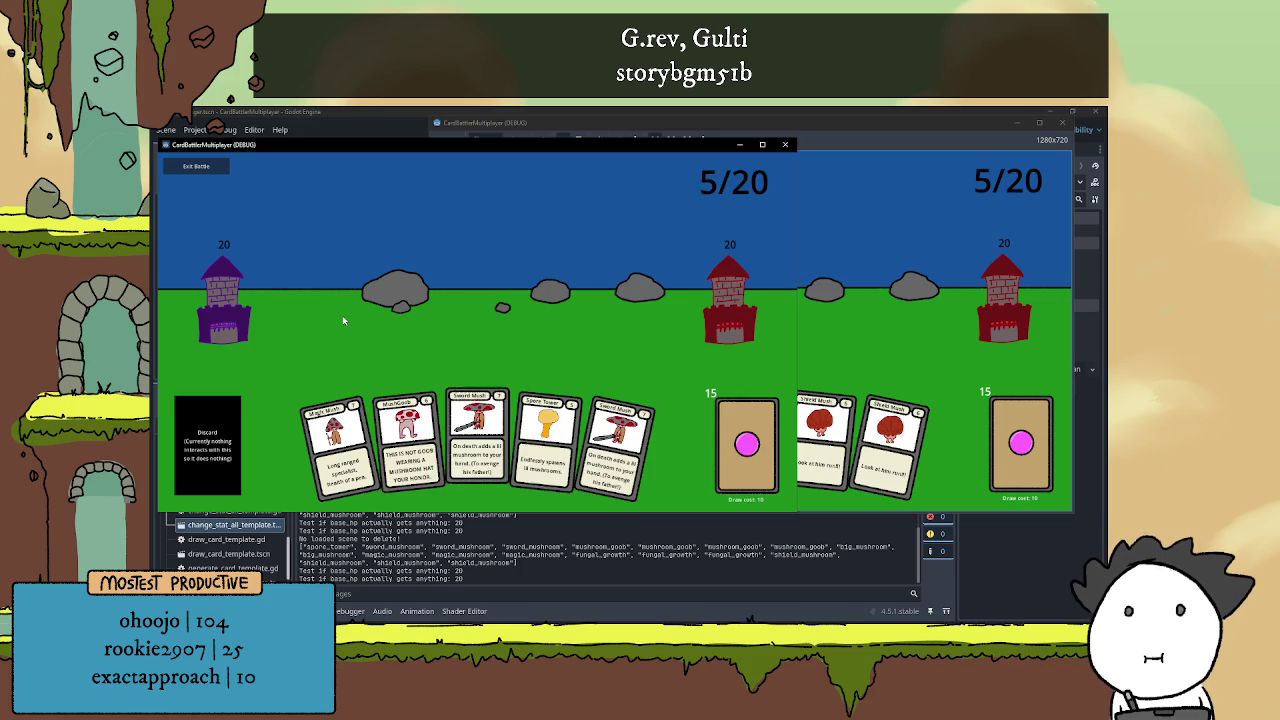
left_click(551, 452)
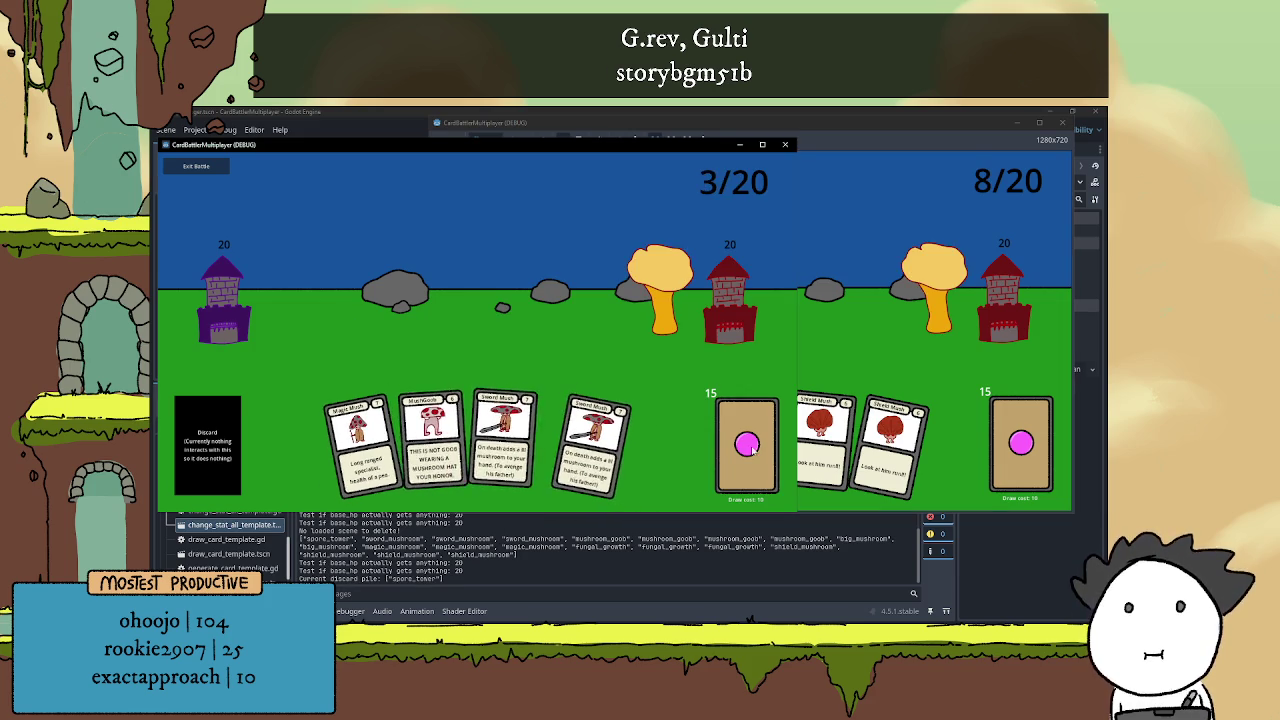
left_click(620, 440)
left_click(632, 437)
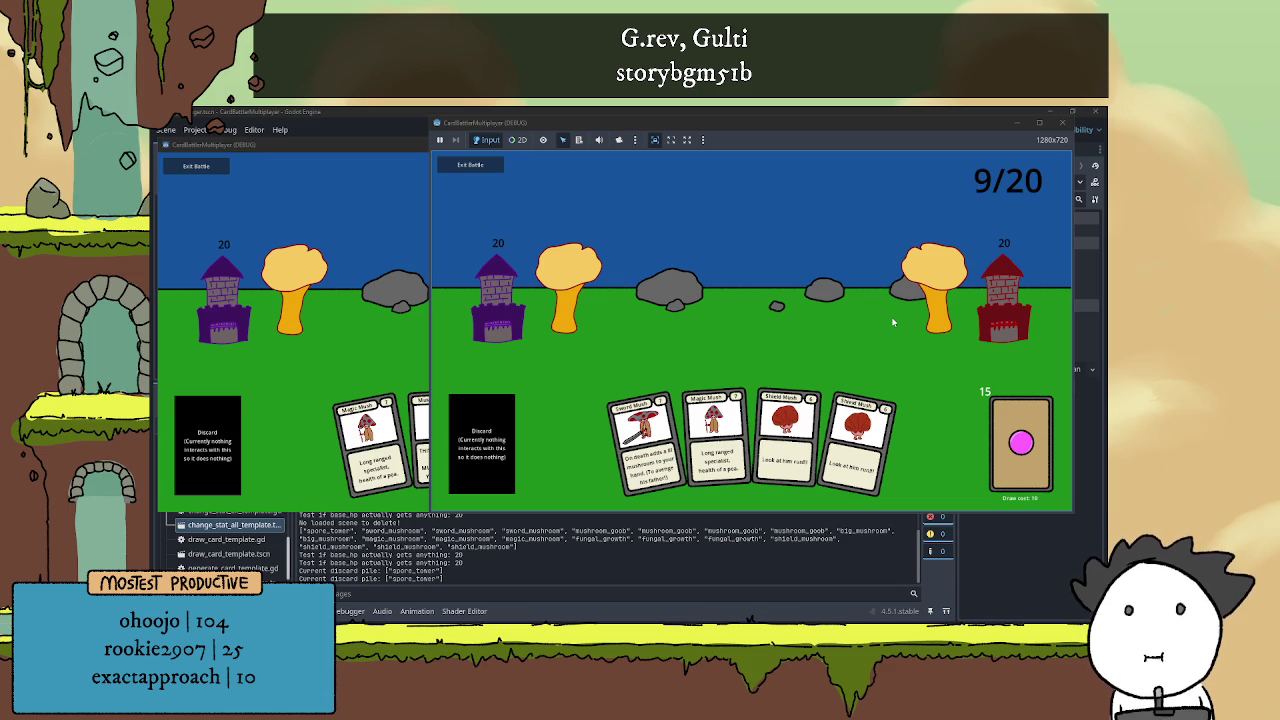
Play the Growth card from the right window, triggering the get_children-on-Nil error
left_click(423, 333)
left_click(857, 329)
left_click(426, 330)
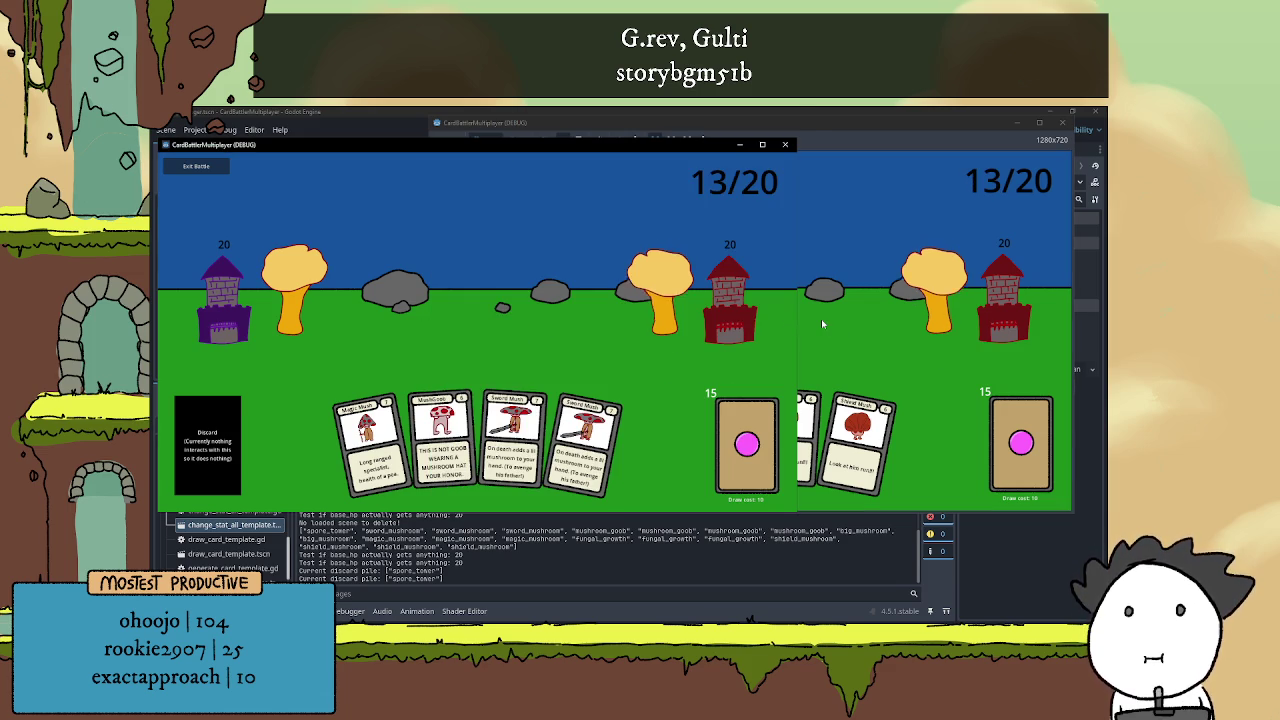
left_click(855, 321)
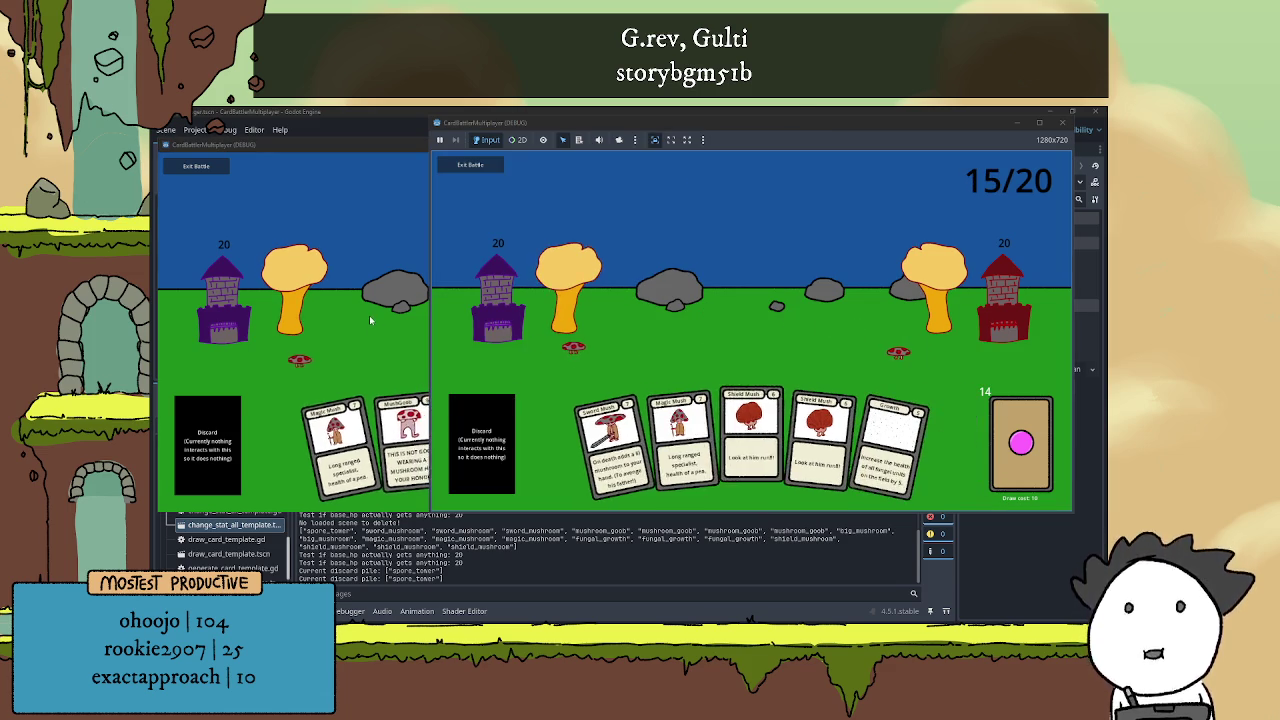
left_click(372, 316)
left_click(900, 363)
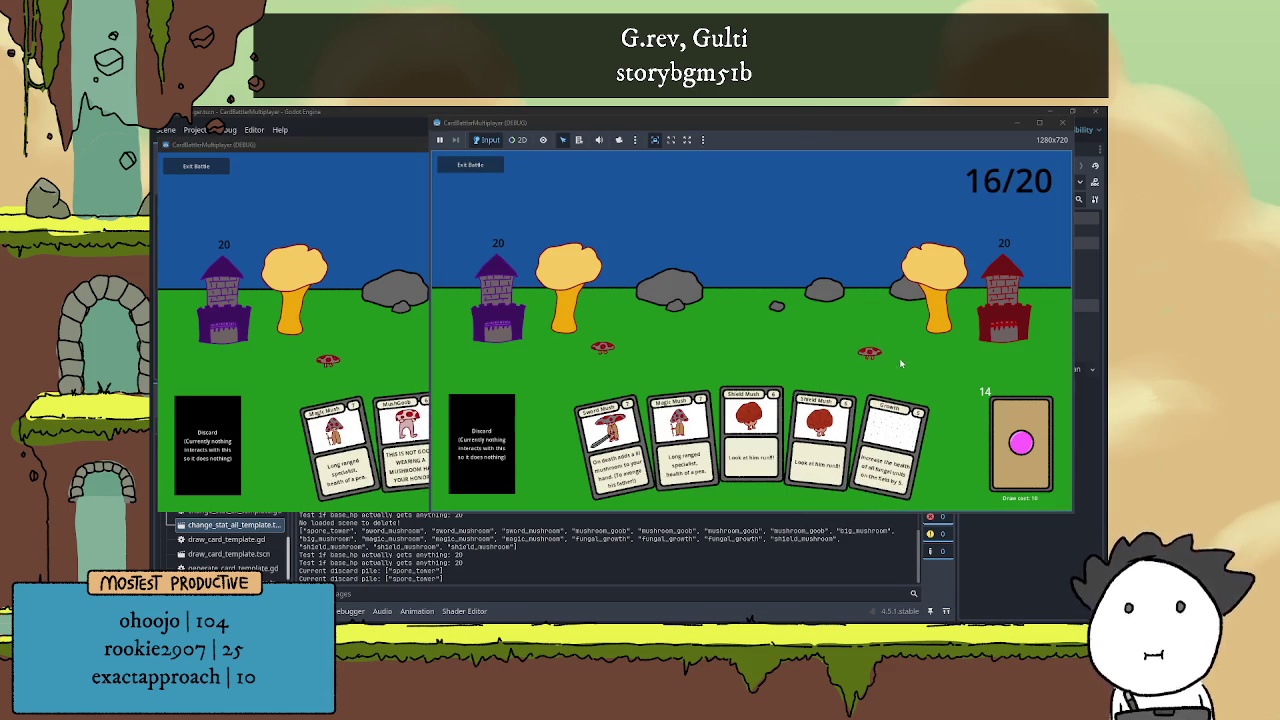
left_click(895, 437)
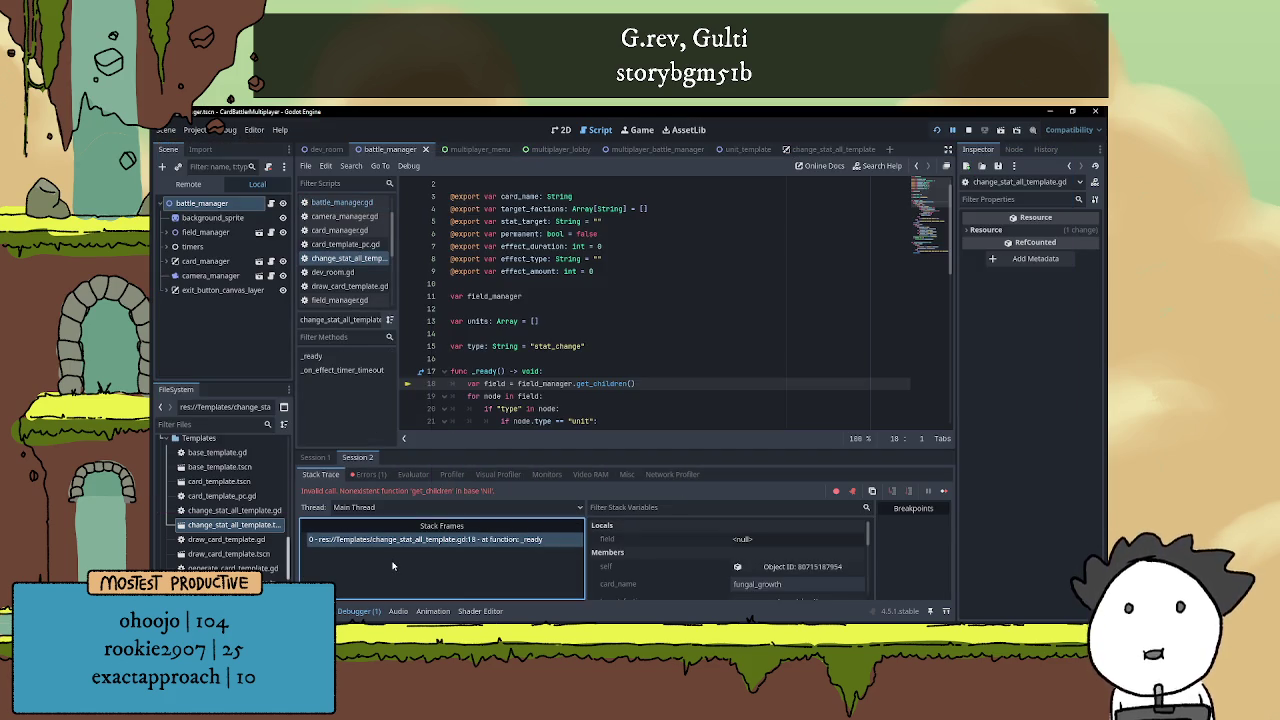
Jump from the Errors list to line 18's get_children call, then stop the game
left_click(358, 475)
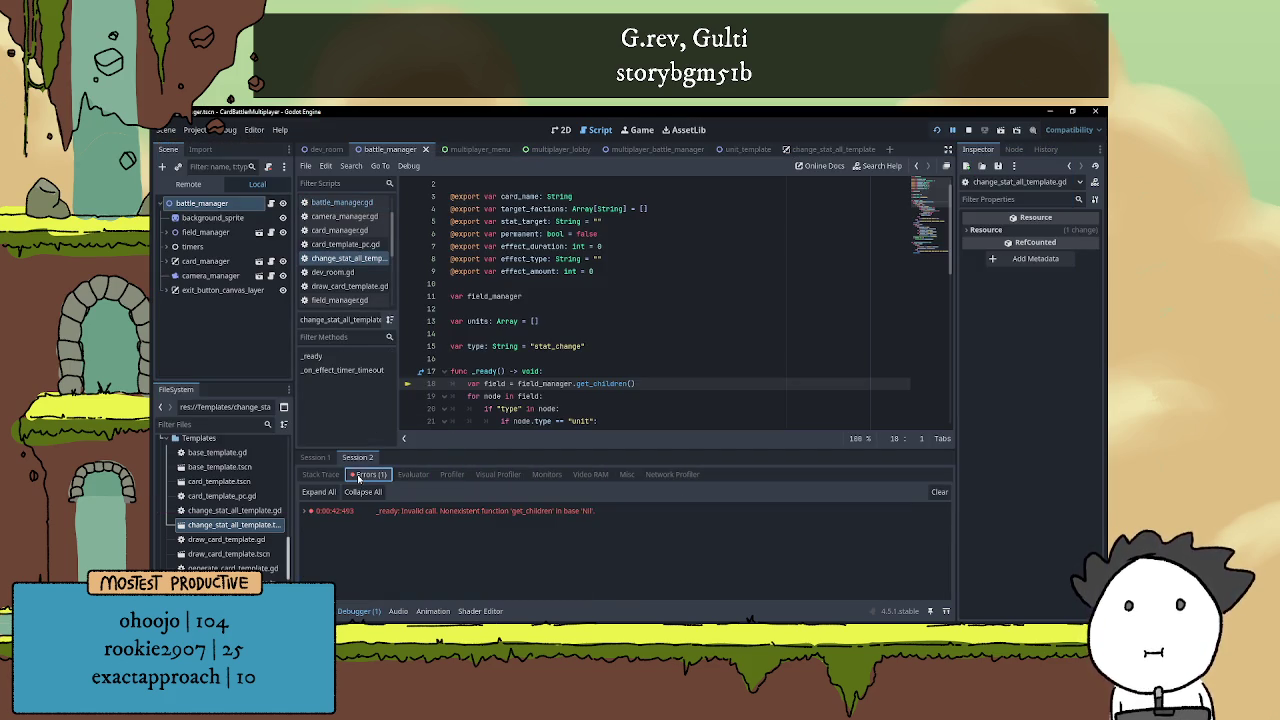
left_click(452, 511)
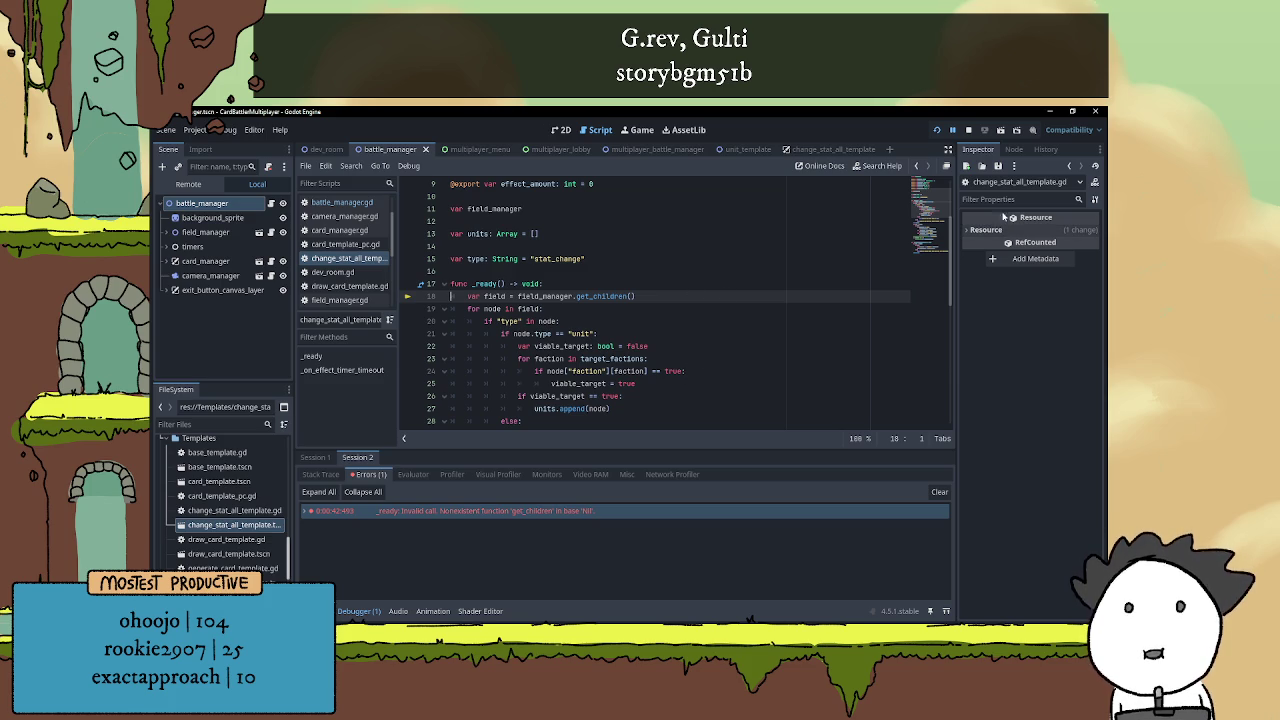
left_click(968, 128)
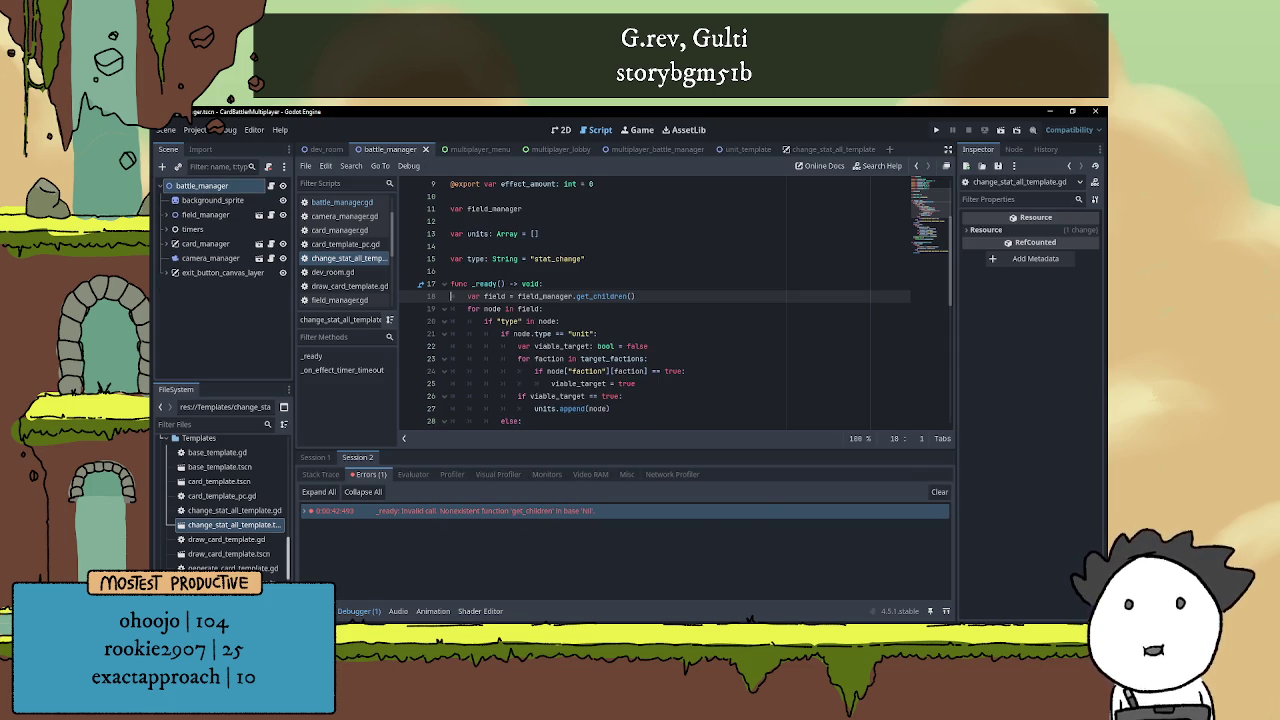
left_click(638, 284)
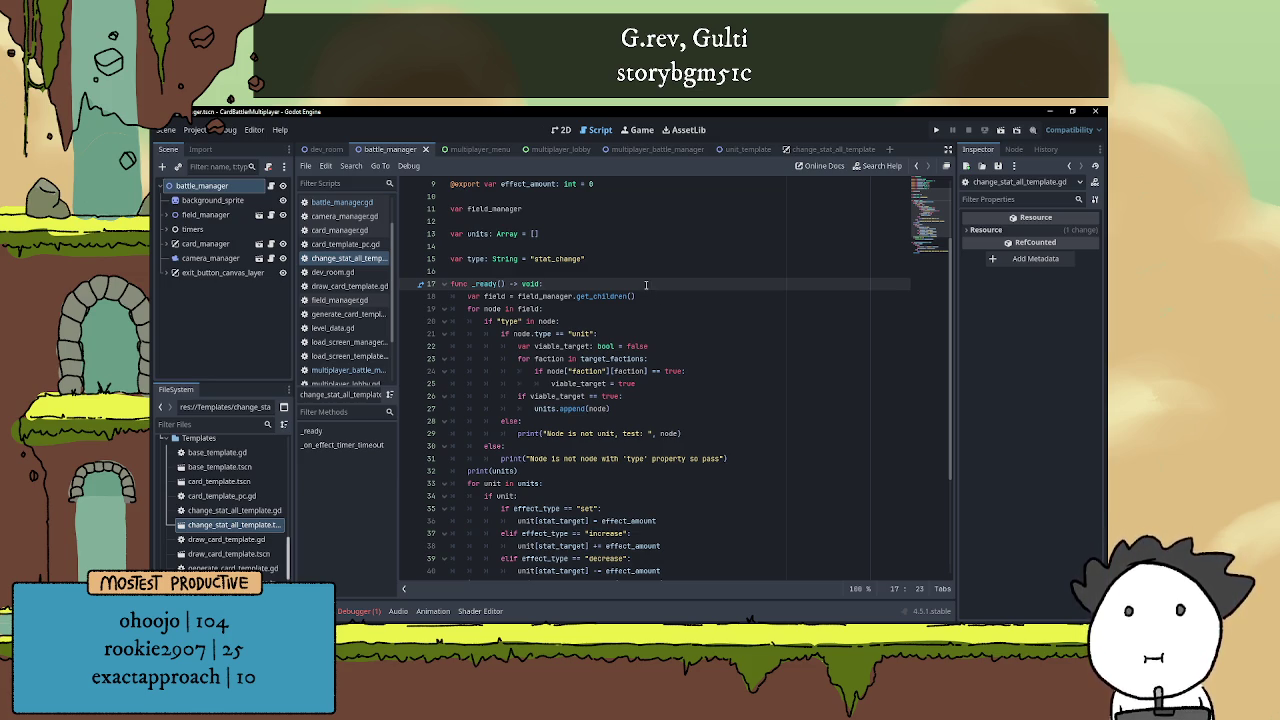
Read through change_stat_all_template.gd's _ready code, then switch to the multiplayer_battle_manager scene
scroll(645, 284, "up", 3)
scroll(647, 365, "down", 4)
scroll(620, 362, "up", 2)
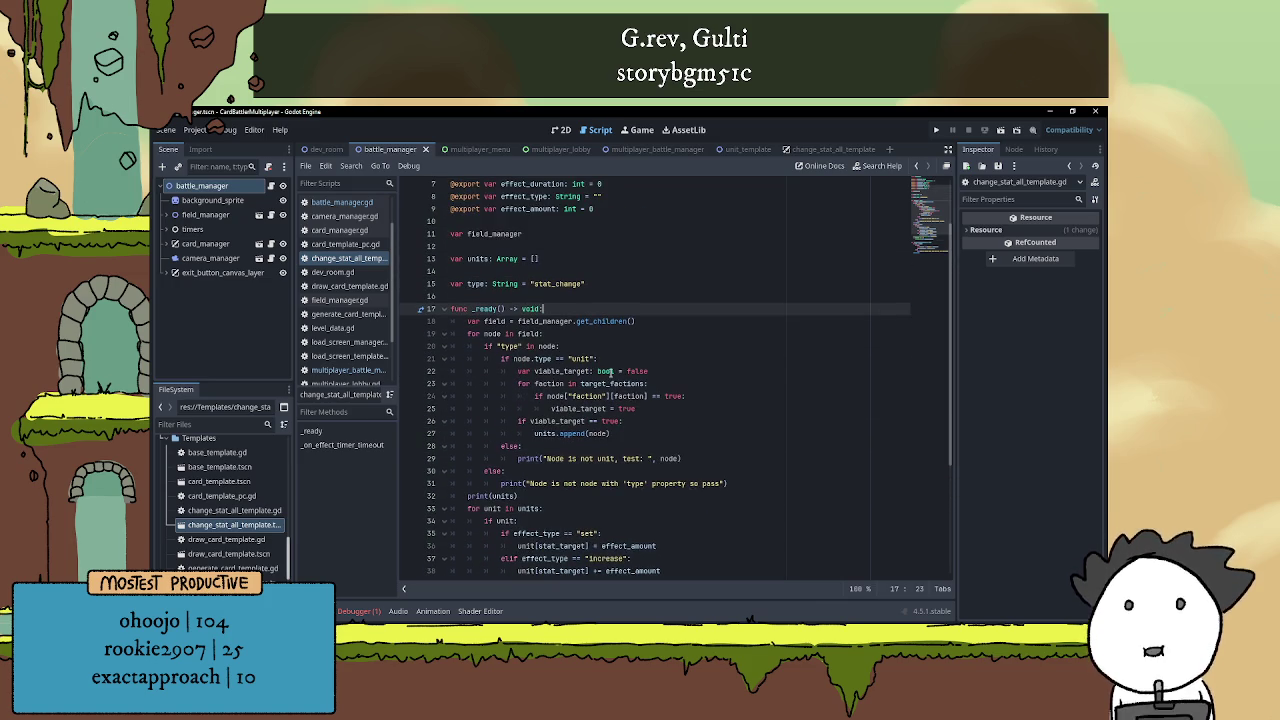
mouse_move(612, 371)
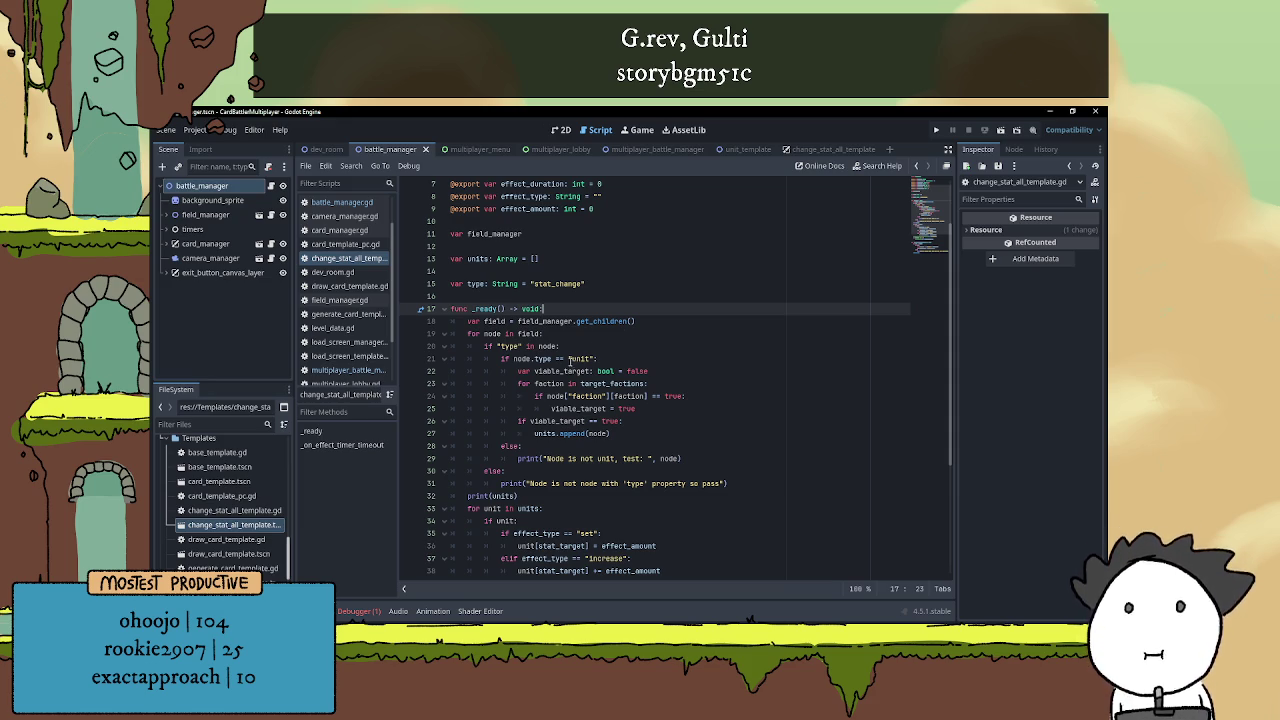
scroll(624, 335, "down", 2)
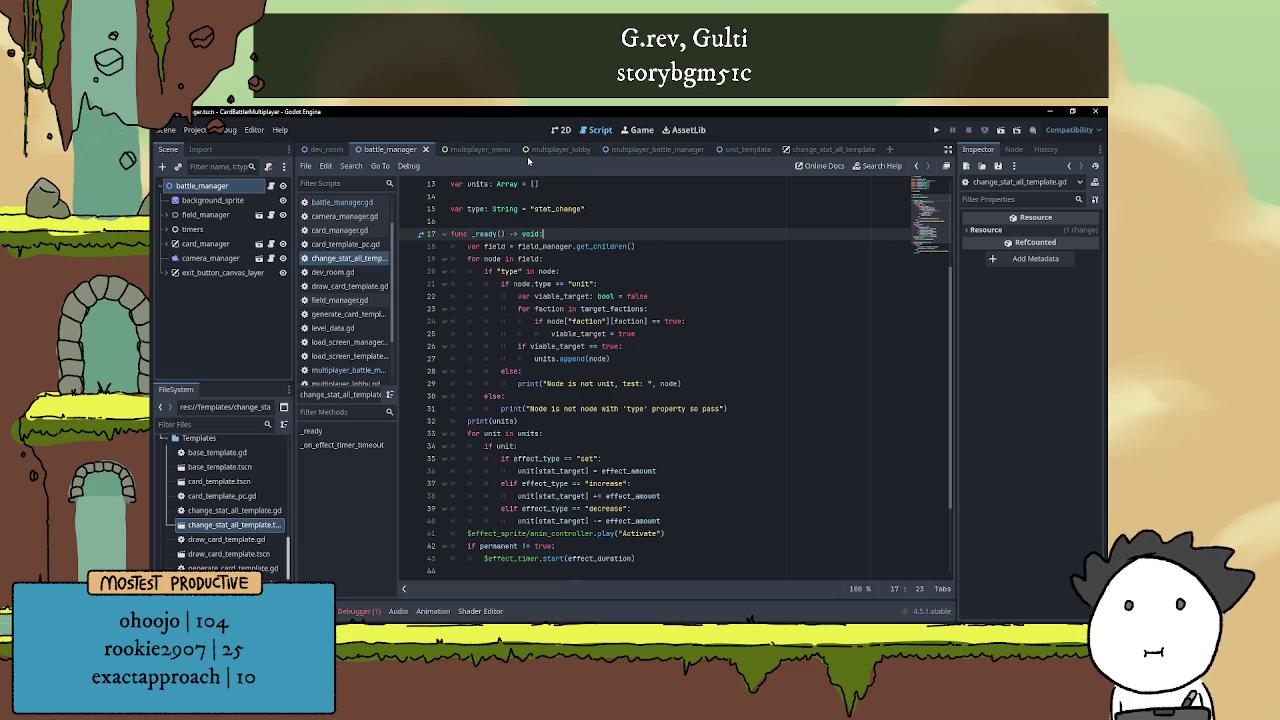
left_click(645, 149)
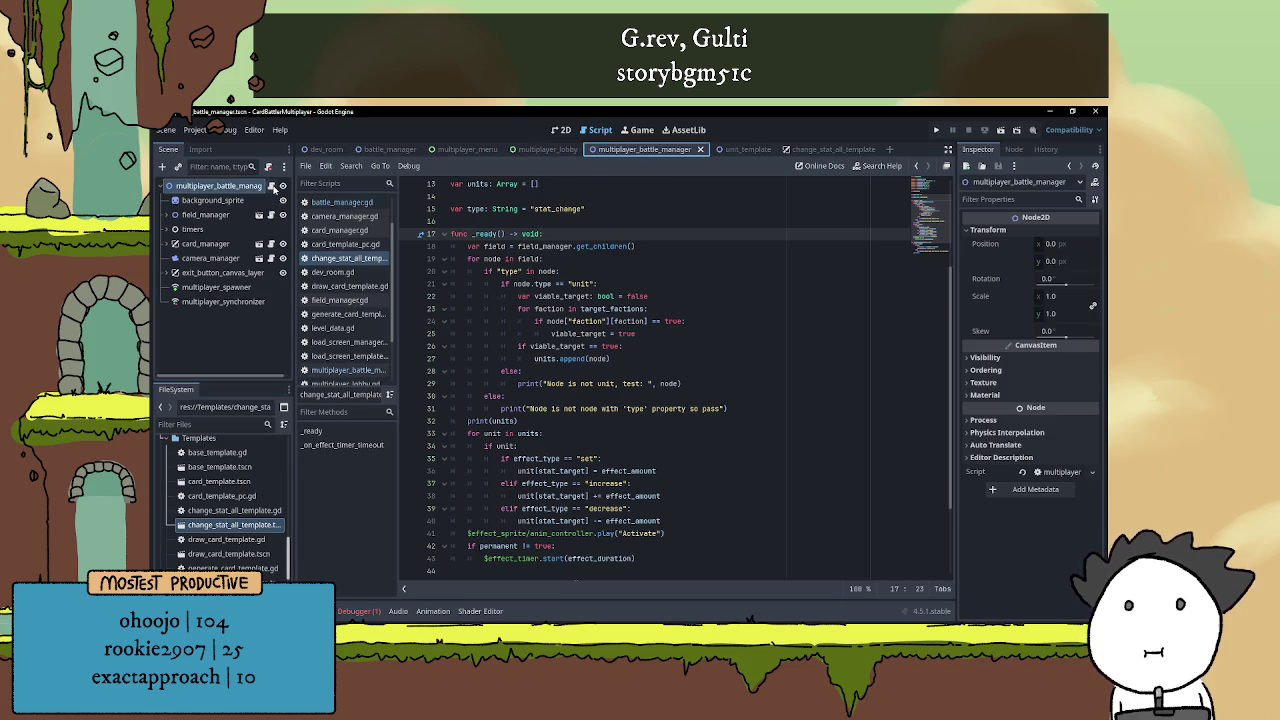
Cut the two-line stat_change elif out of add_field_effect in multiplayer_battle_manager.gd
left_click(282, 186)
left_click_drag(667, 359, 401, 356)
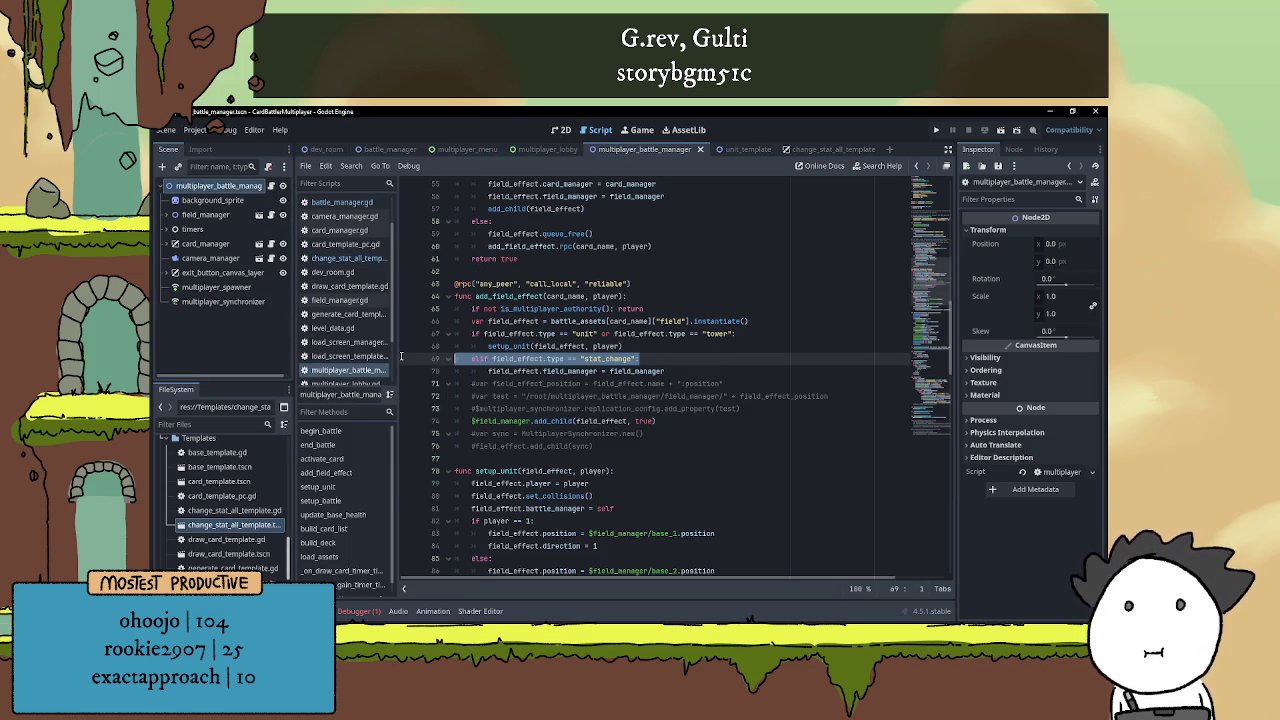
left_click(699, 371)
left_click_drag(656, 371, 380, 357)
key("ctrl+c")
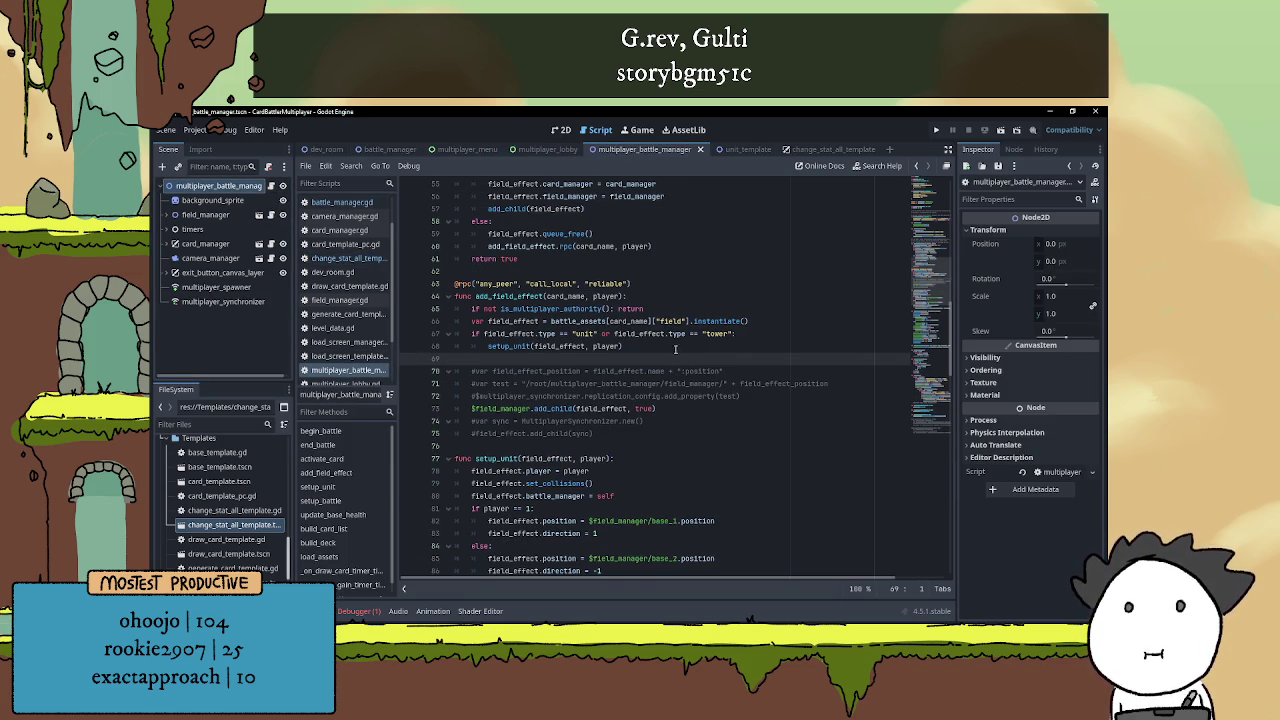
key("BackSpace")
Paste the stat_change branch after the card_draw branch's add_child(field_effect) in activate_card
scroll(631, 364, "up", 3)
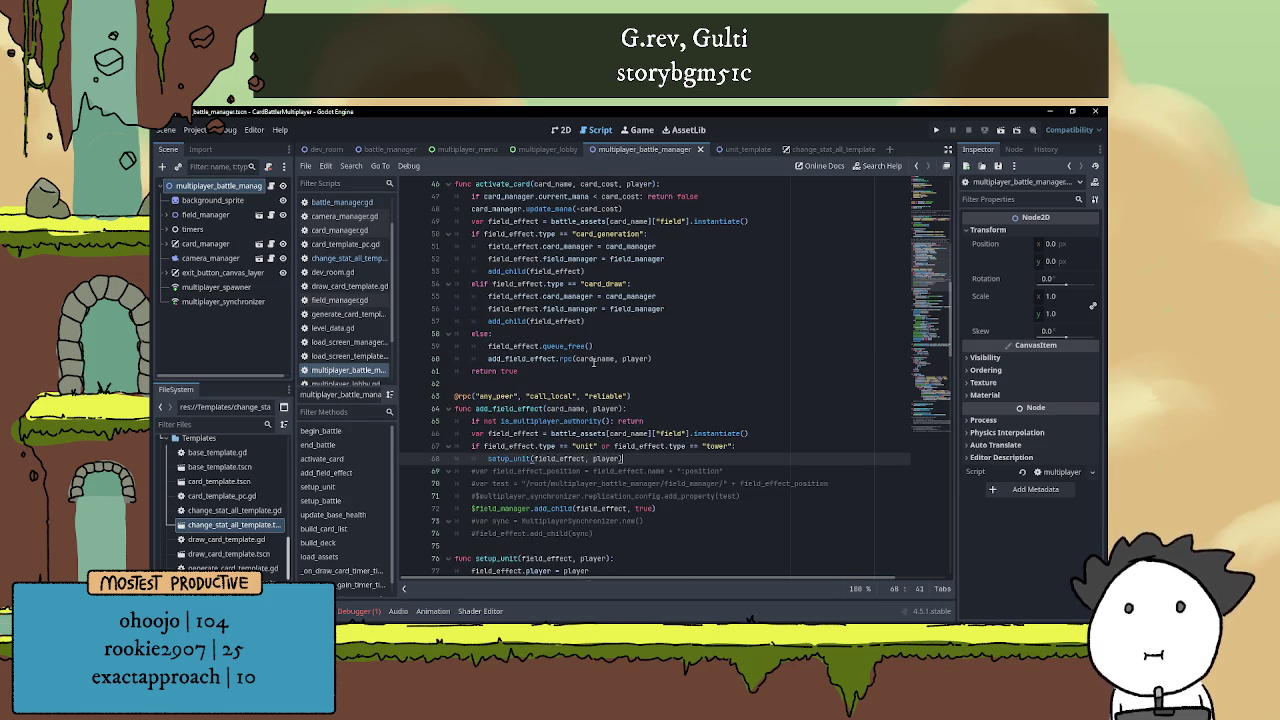
scroll(655, 355, "up", 1)
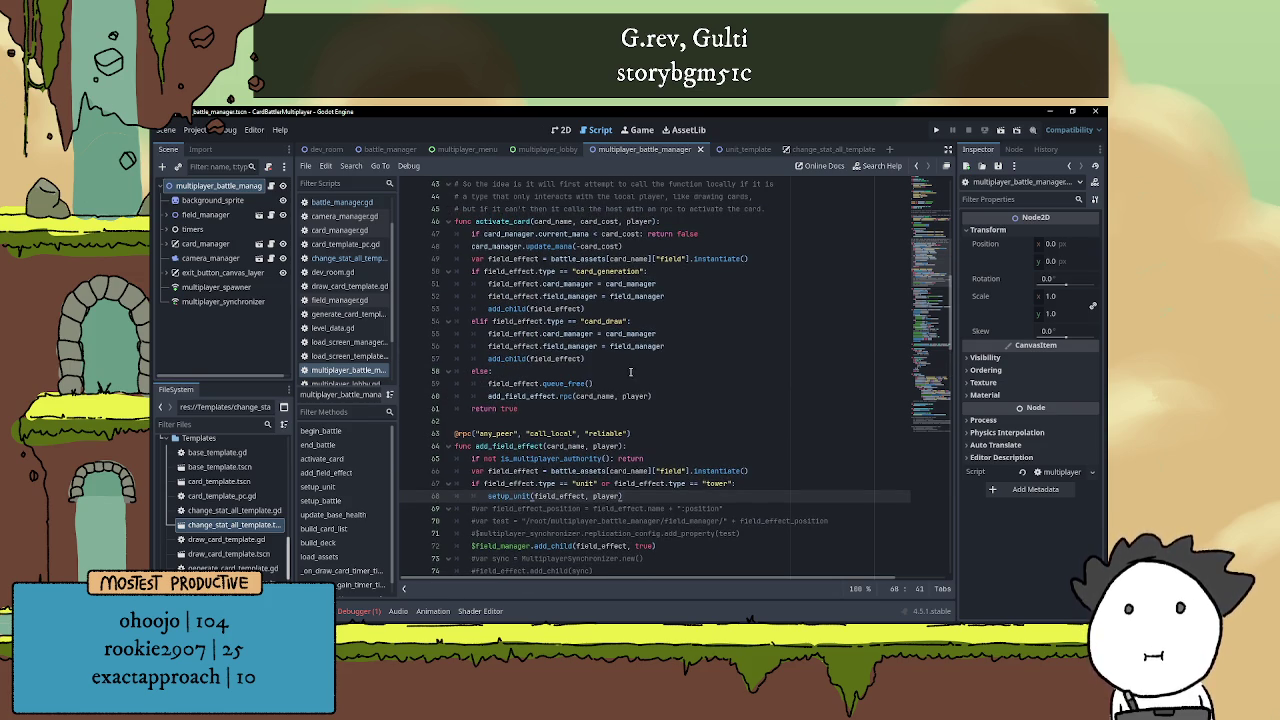
left_click(626, 357)
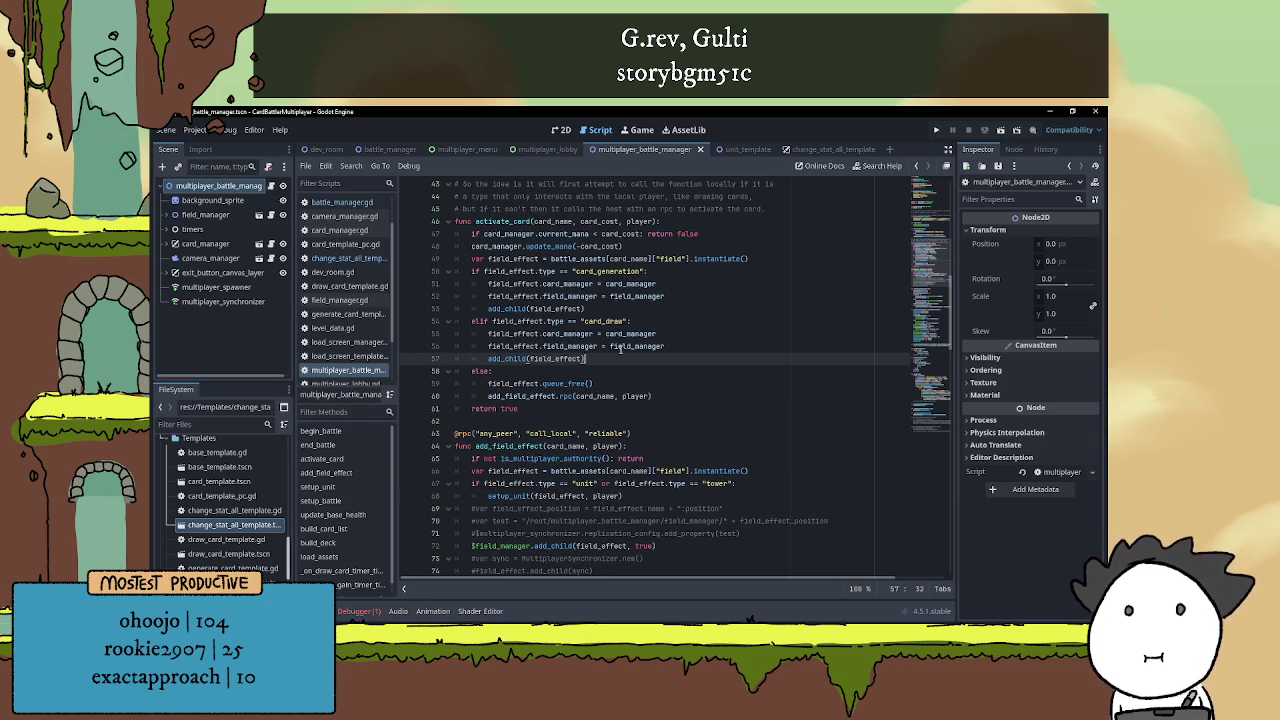
key("Return")
key("BackSpace")
key("BackSpace")
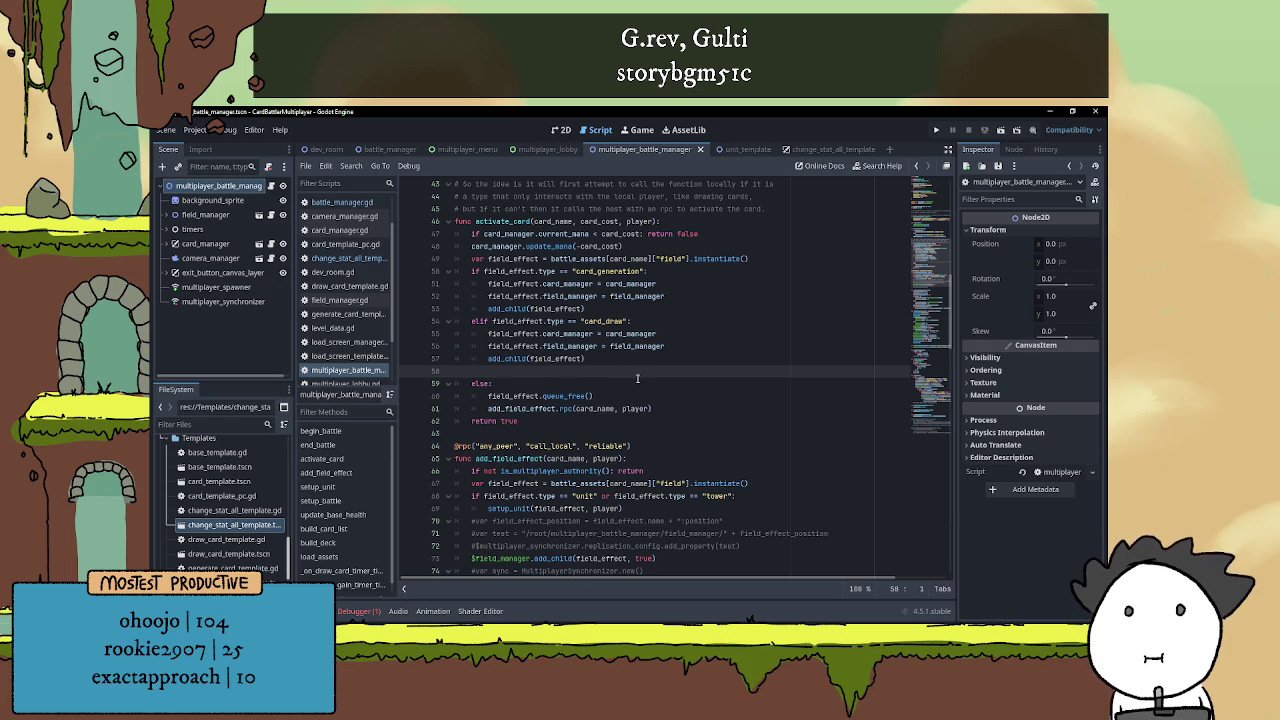
key("ctrl+v")
Save the script and run the project to the Battle Cards Test menu
left_click(690, 371)
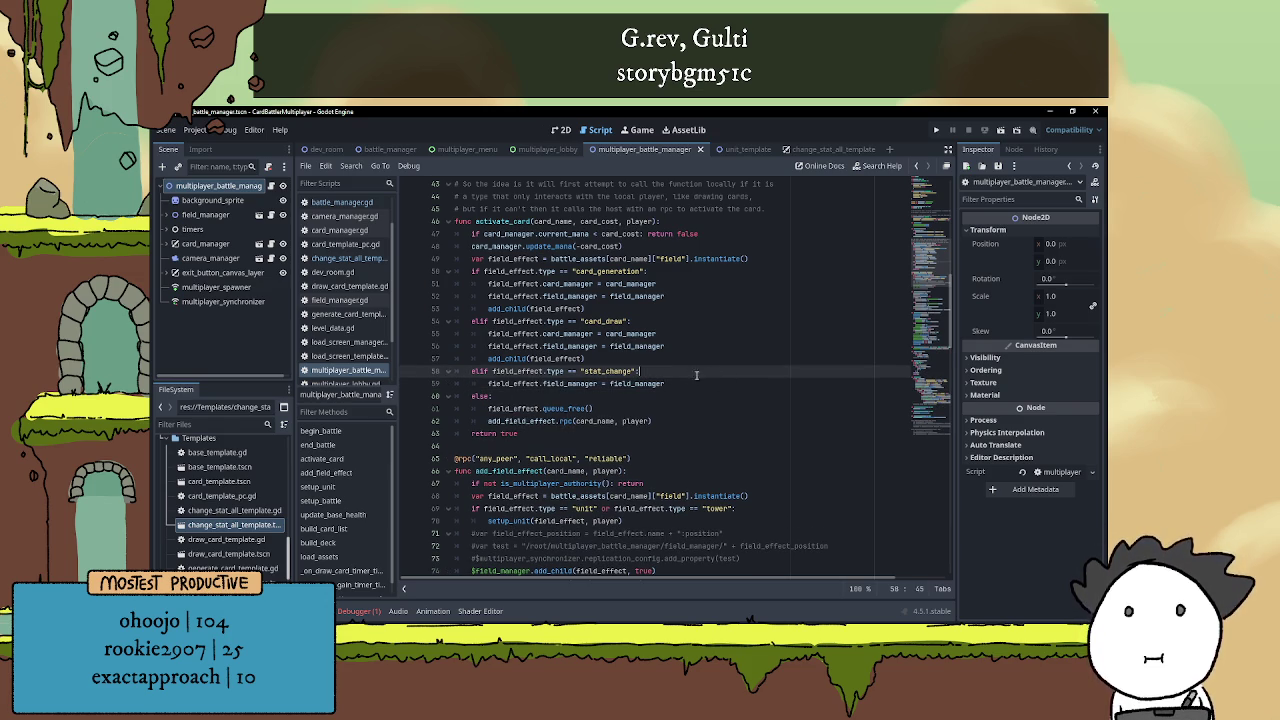
left_click(657, 359)
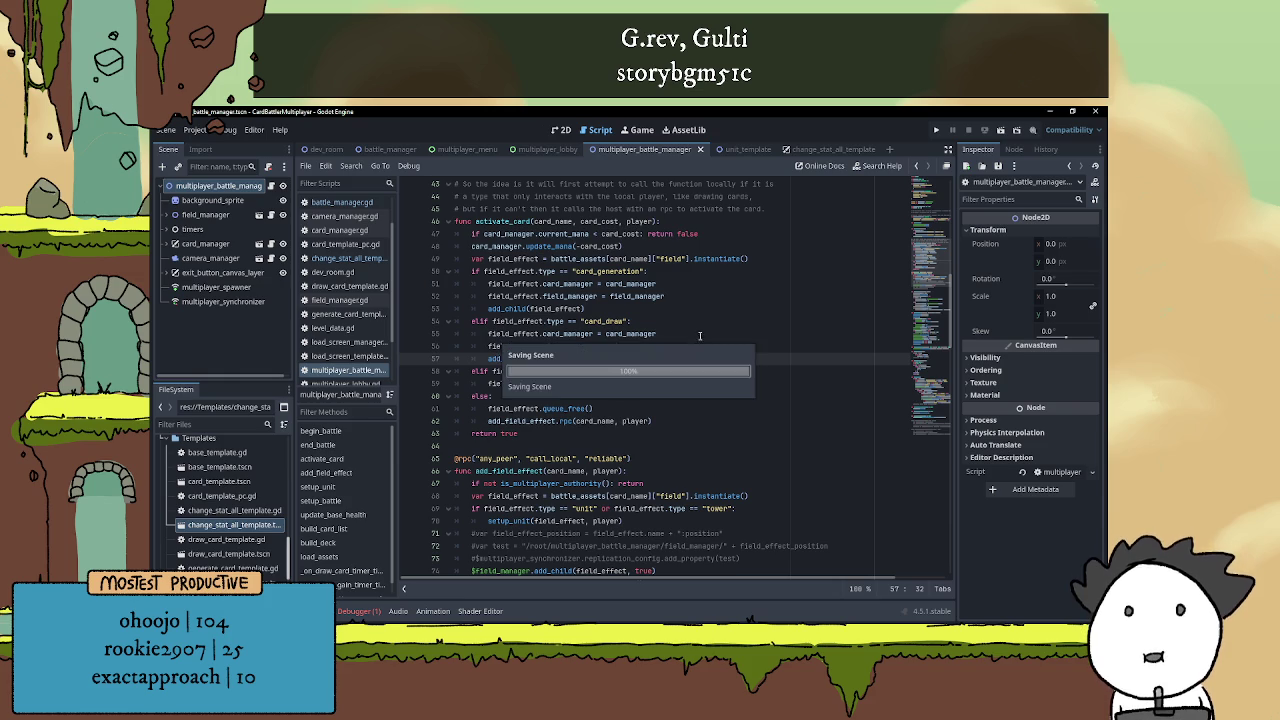
left_click(935, 129)
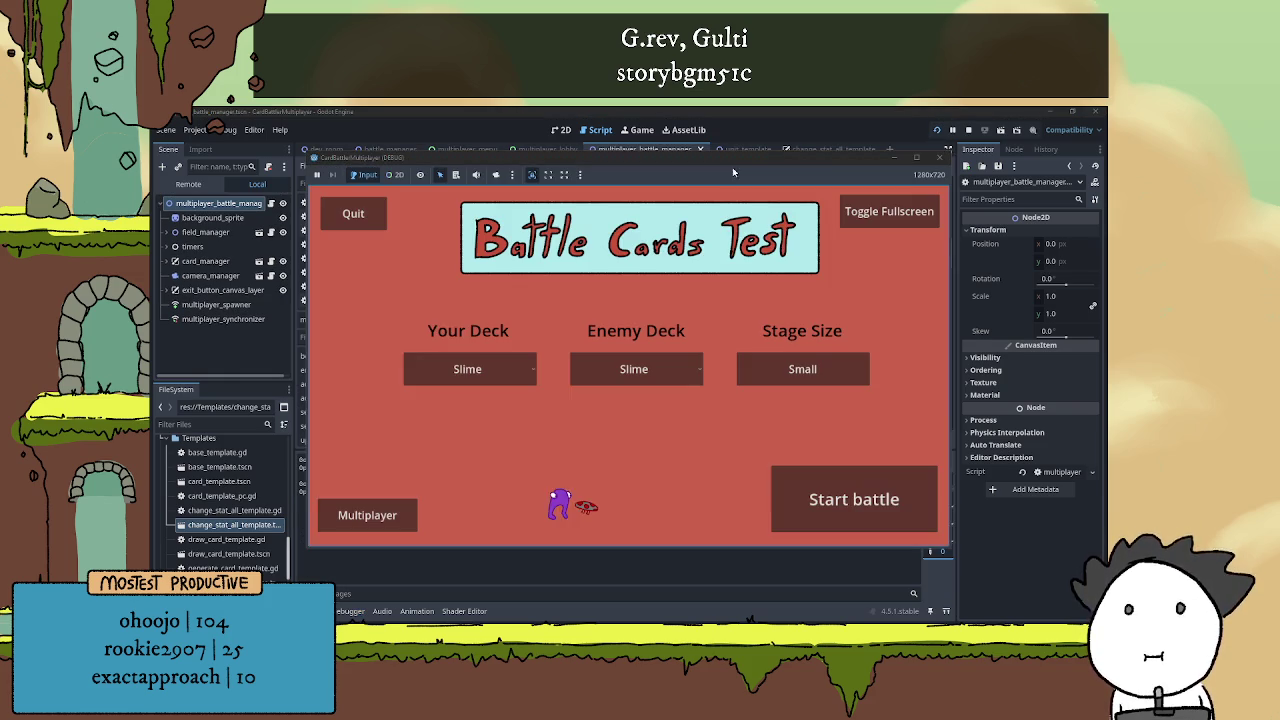
Arrange the two game windows, host a battle in one and join it from the other
left_click_drag(755, 161, 884, 132)
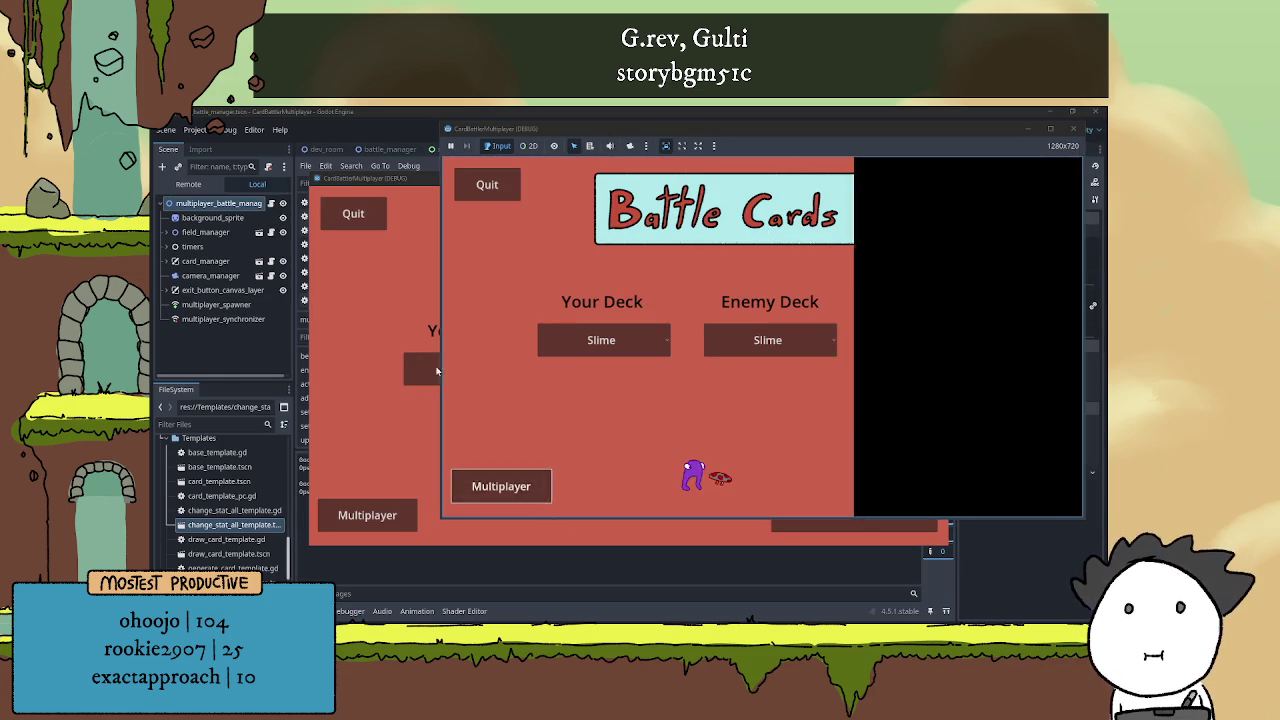
left_click_drag(407, 178, 262, 120)
left_click(255, 452)
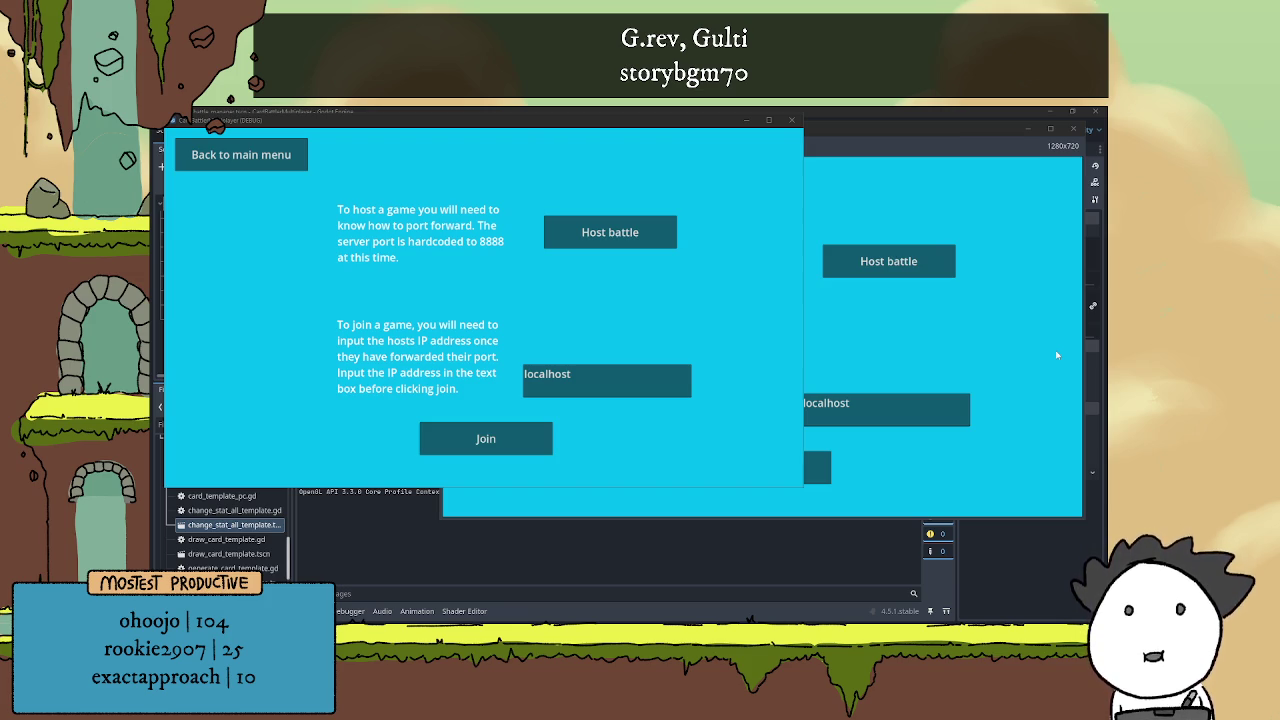
left_click(905, 269)
left_click(432, 312)
left_click(485, 438)
left_click(908, 289)
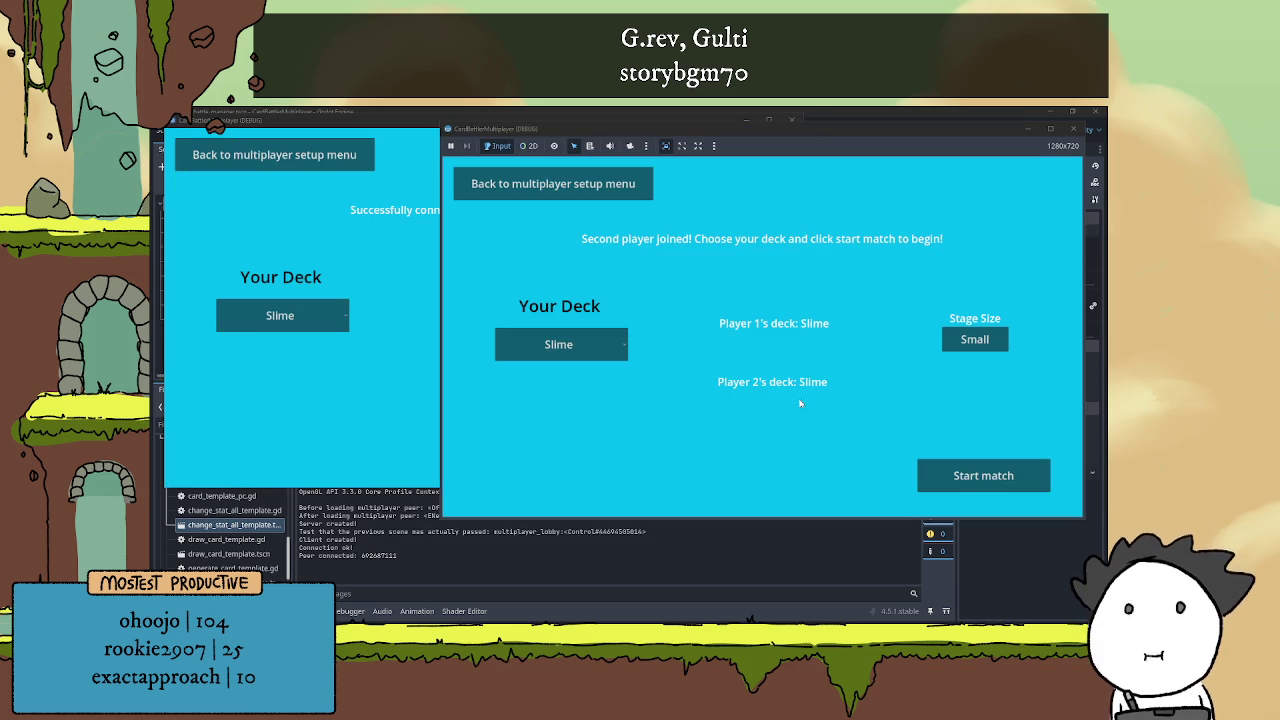
Give both the host and player 2 the Fungi deck and start the match
left_click(585, 350)
left_click(530, 381)
left_click(340, 323)
left_click(345, 325)
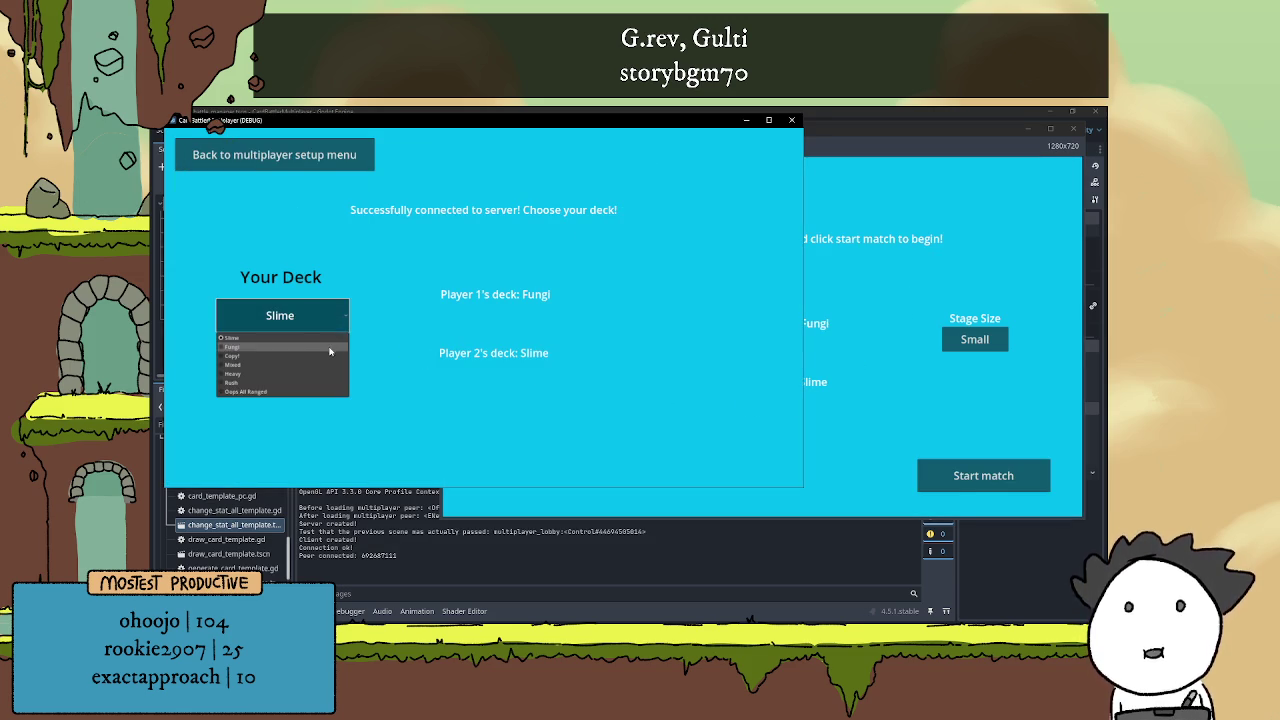
left_click(250, 347)
left_click(912, 362)
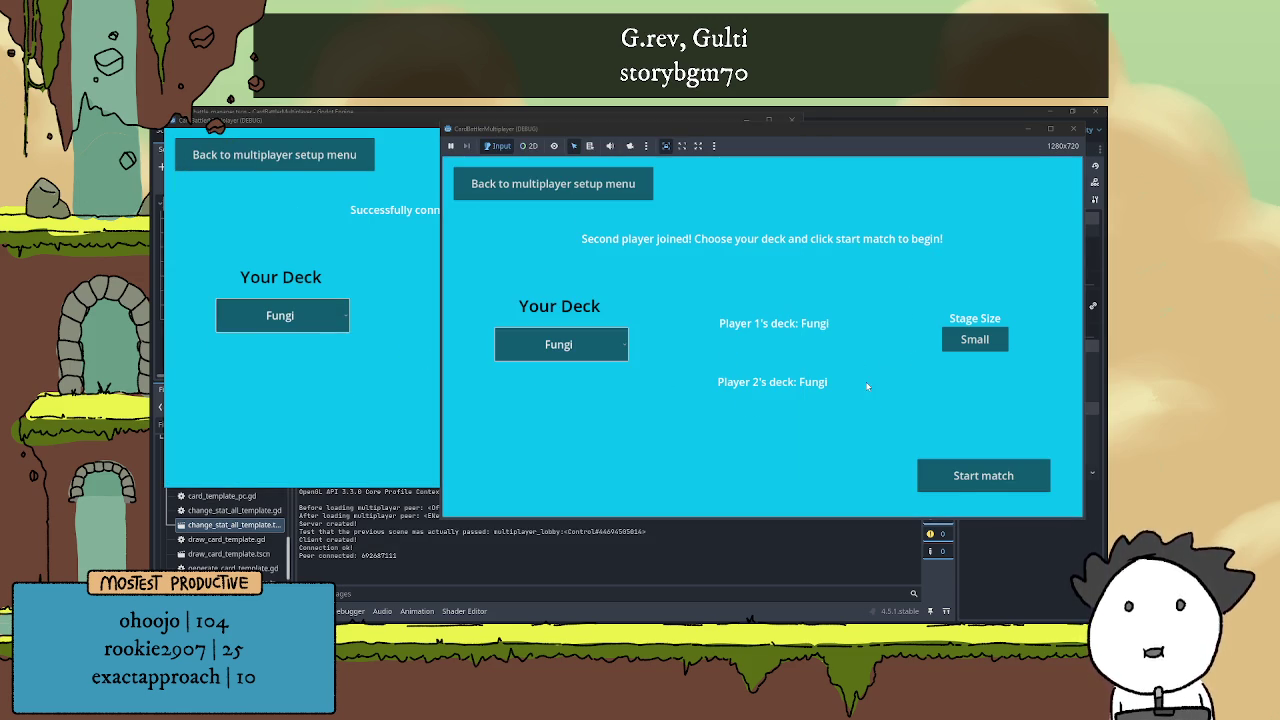
left_click(983, 475)
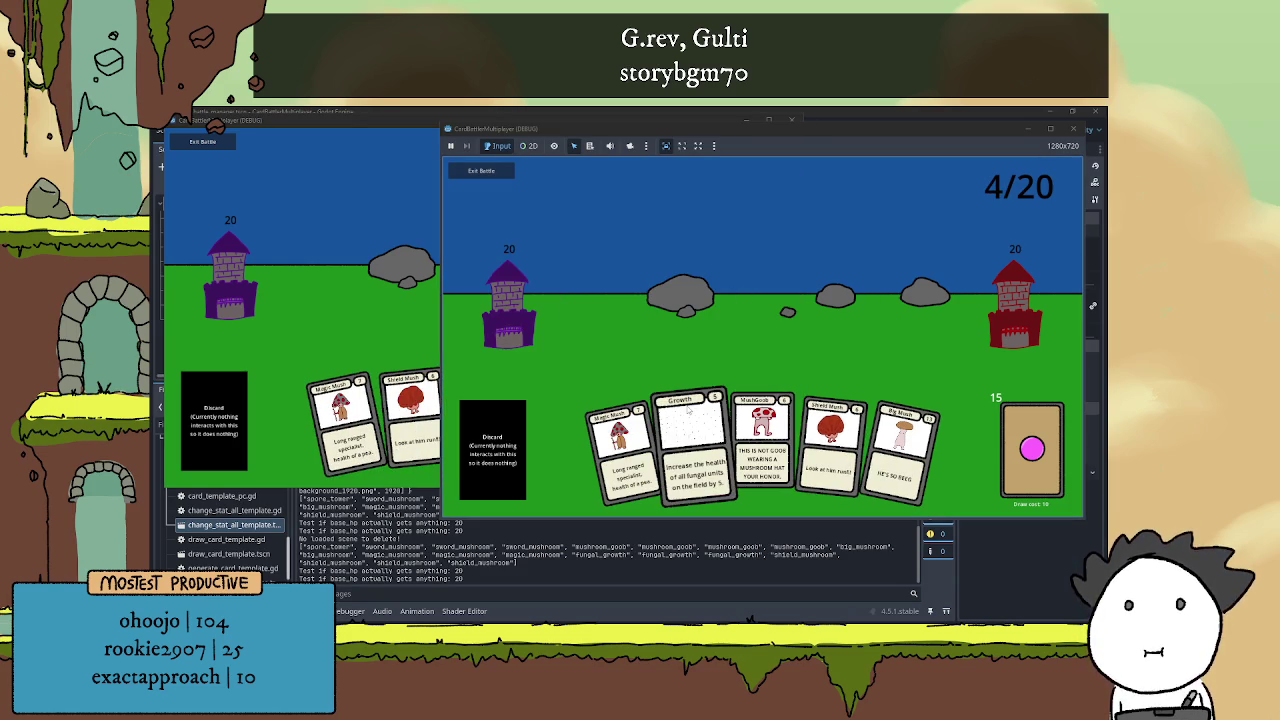
Play Growth on both players' sides without error, then stop the game with F8
left_click(688, 412)
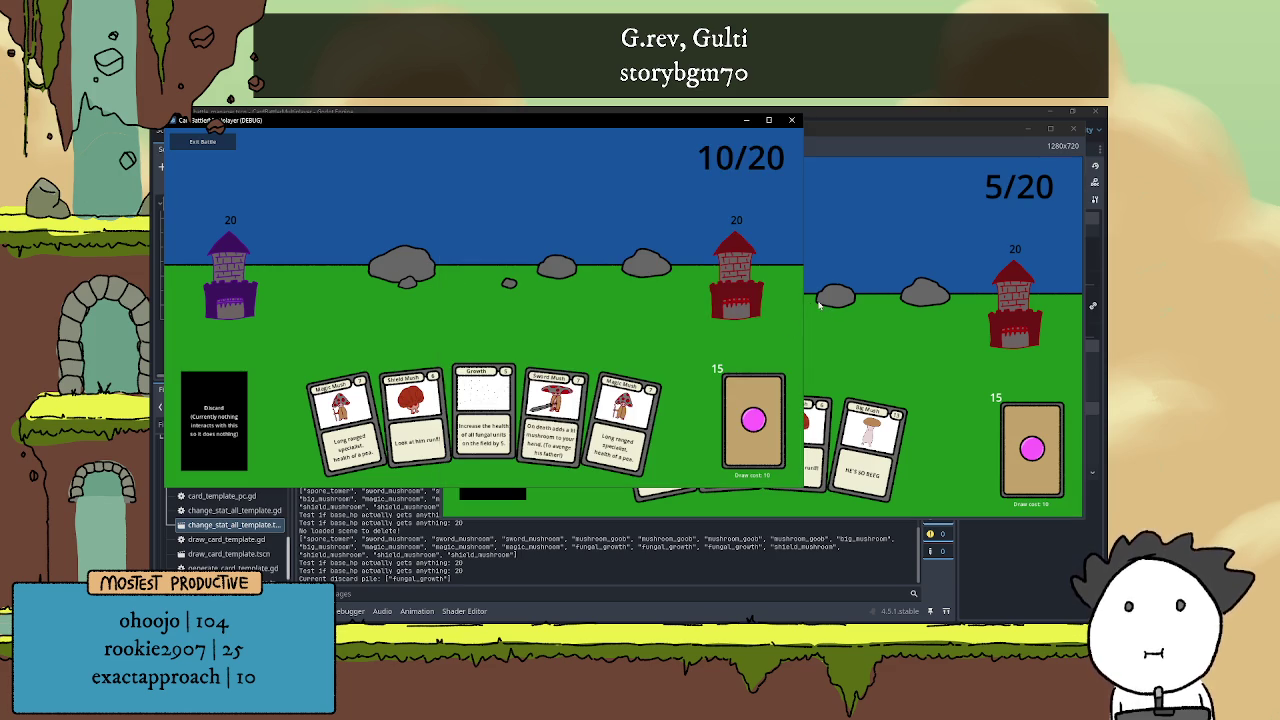
left_click(484, 415)
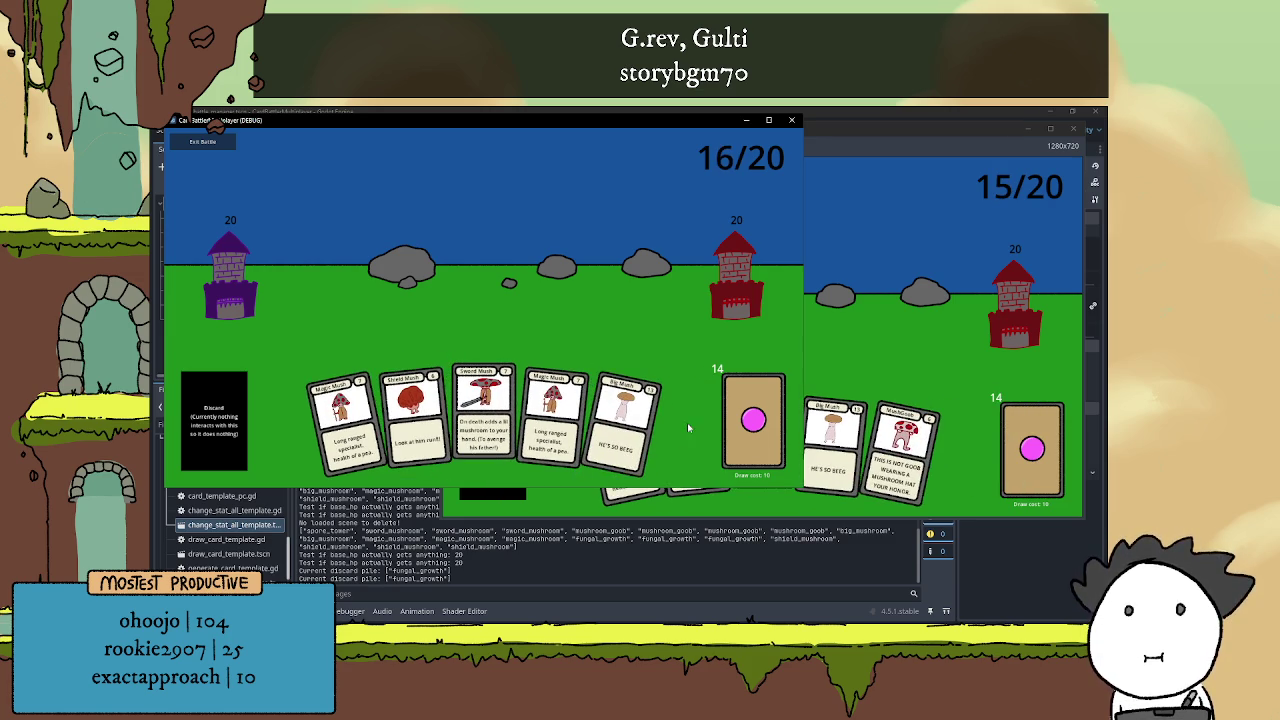
key("F8")
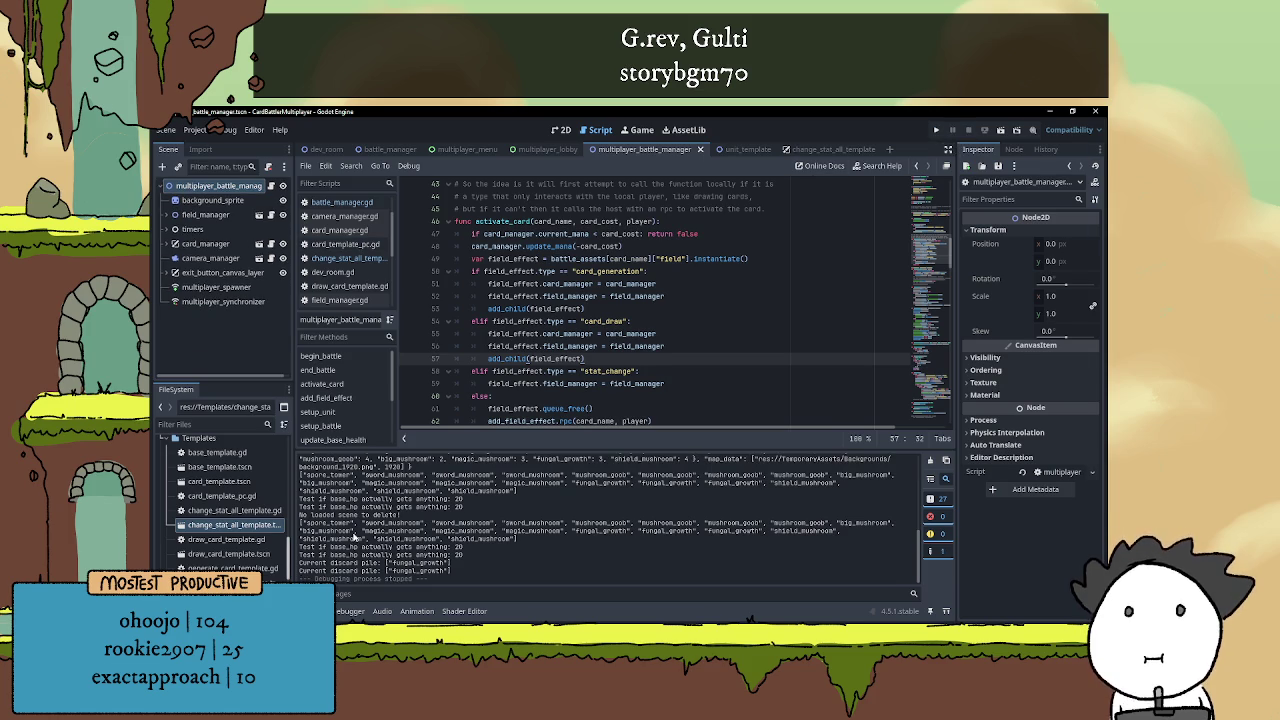
Collapse the bottom Output panel with Ctrl+J to enlarge the script view
key("ctrl+j")
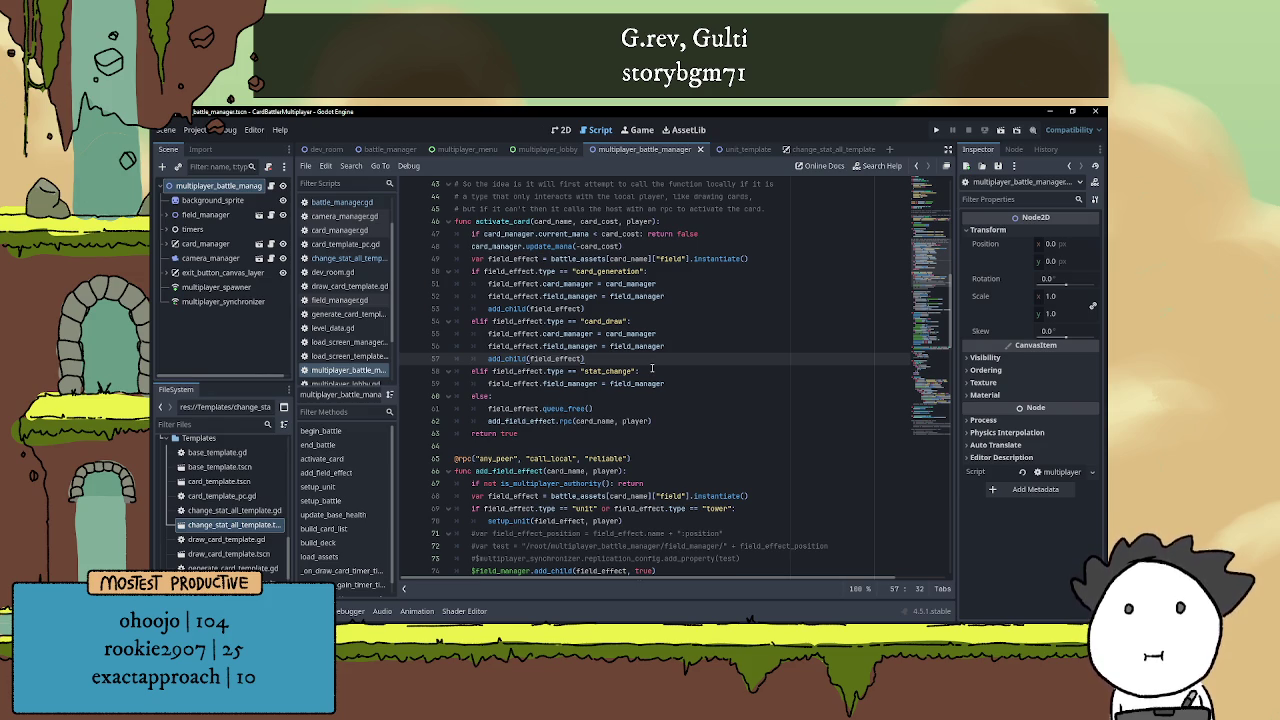
scroll(660, 458, "up", 2)
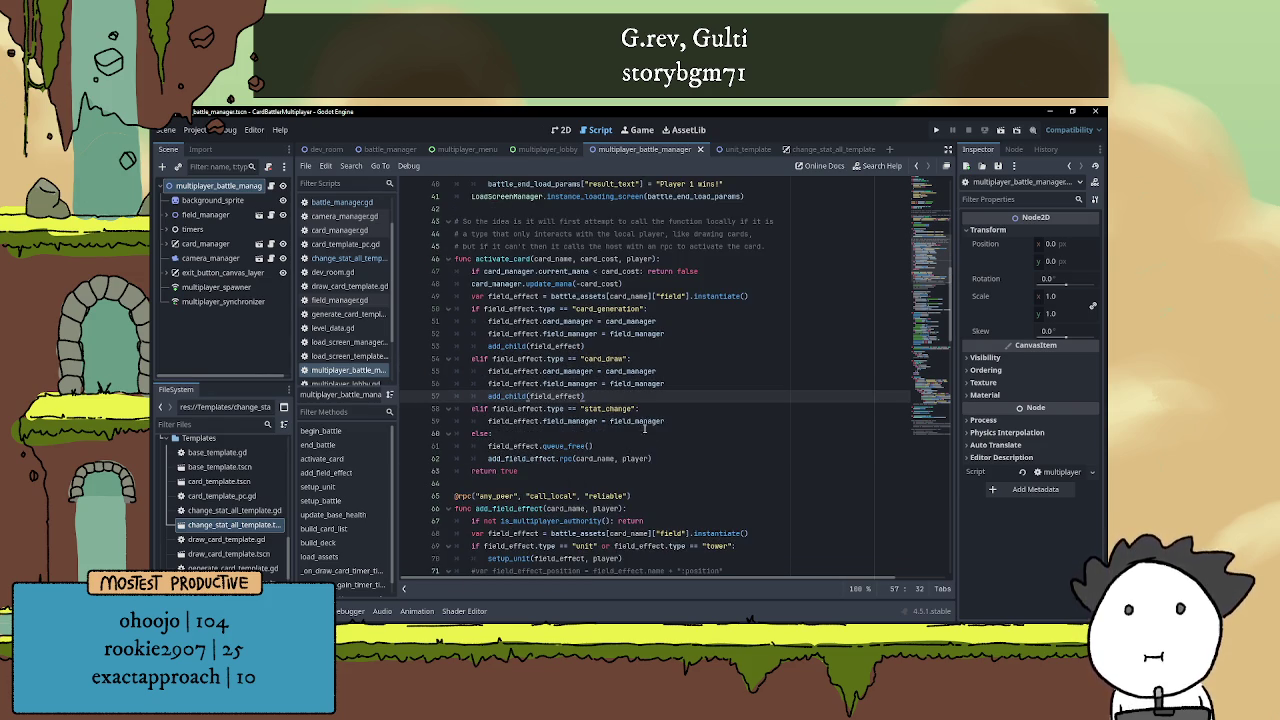
left_click(655, 423)
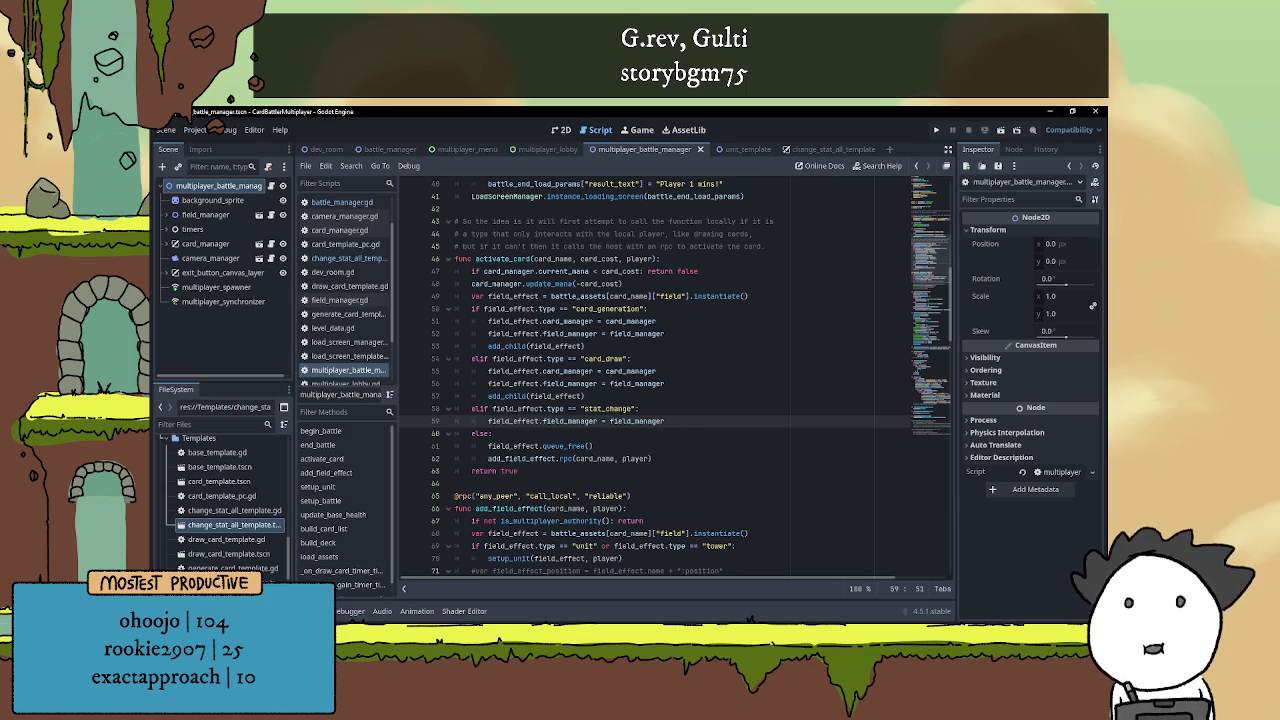
left_click(970, 615)
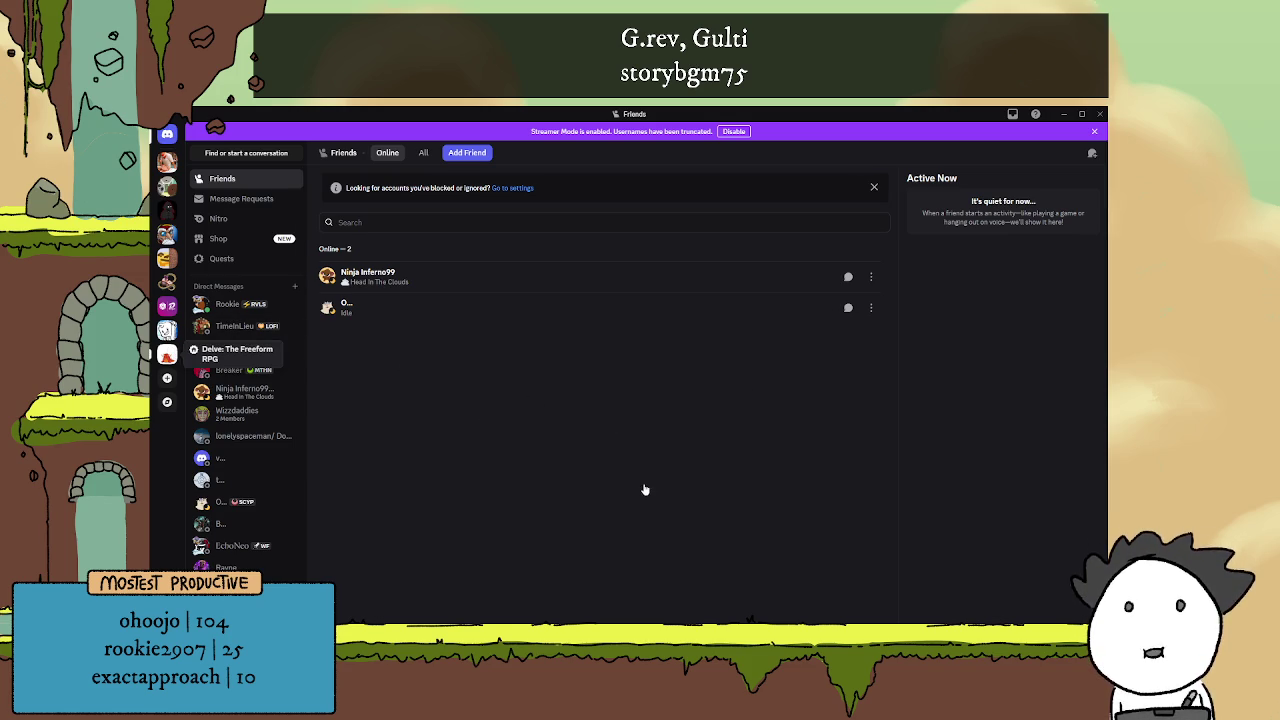
Open #general-chat and view the green rabbit image zoomed in, then Alt+Tab back to Godot
left_click(245, 361)
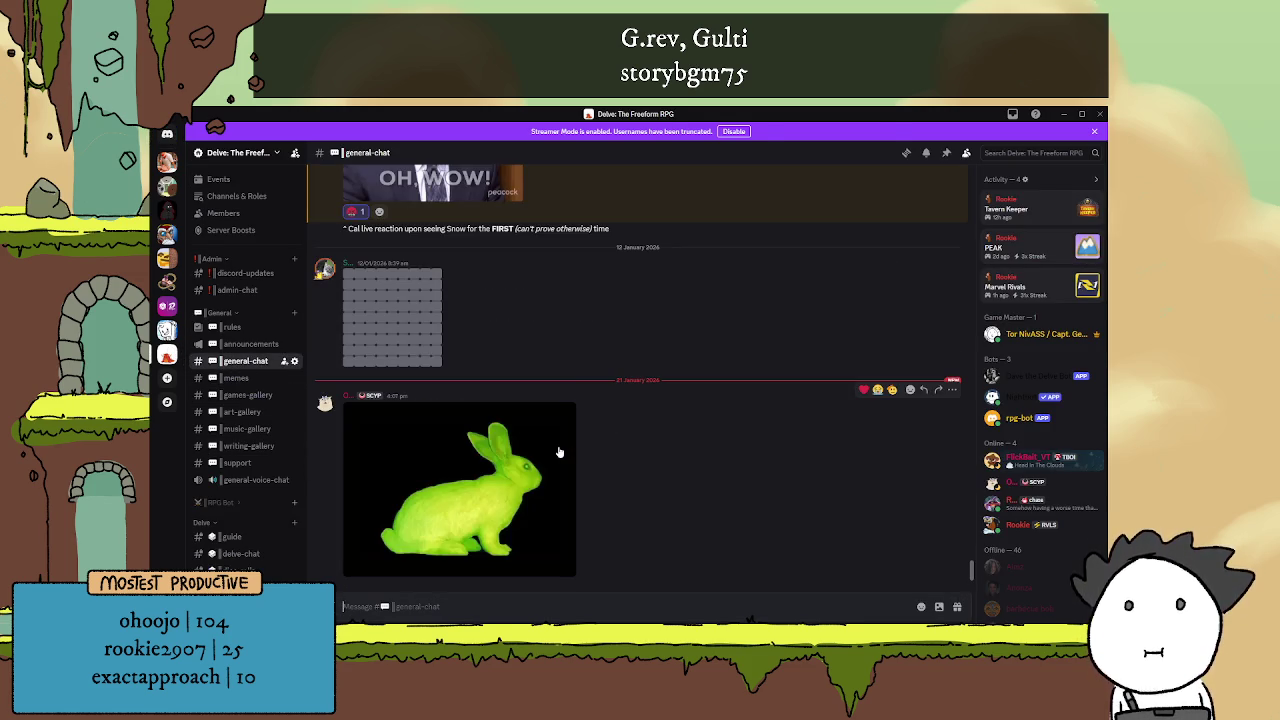
left_click(545, 462)
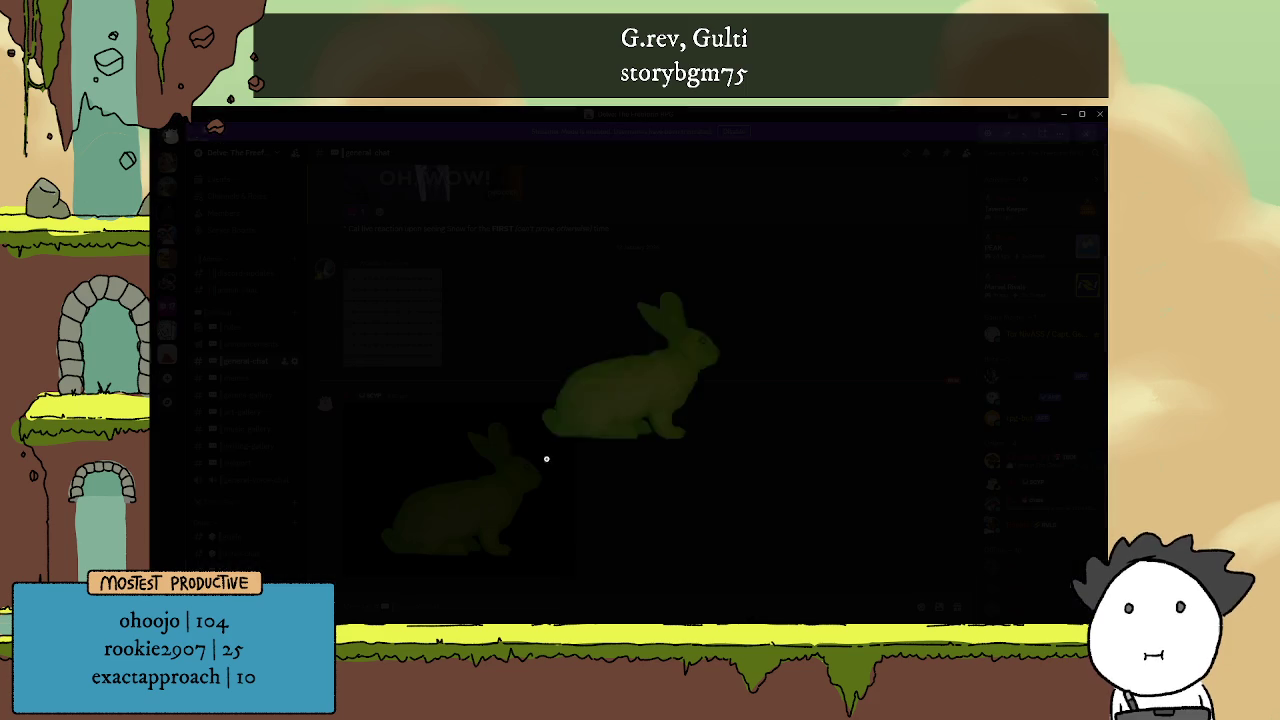
left_click(631, 410)
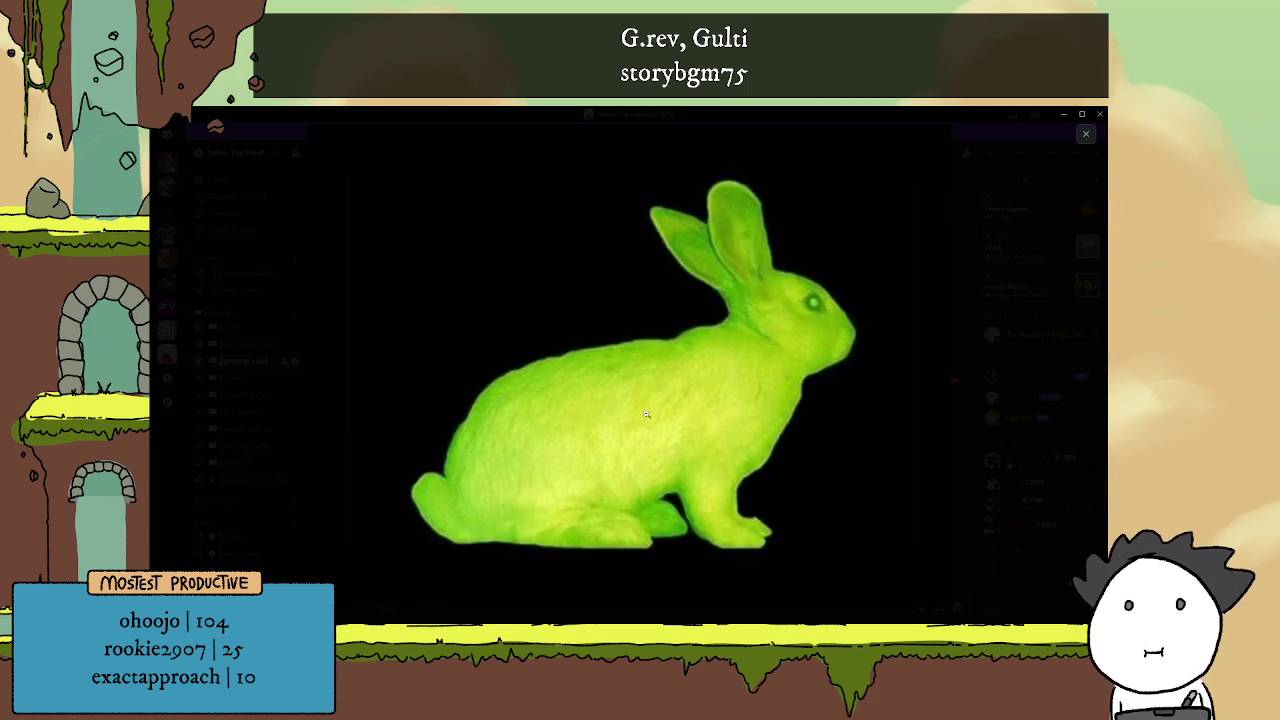
left_click(645, 415)
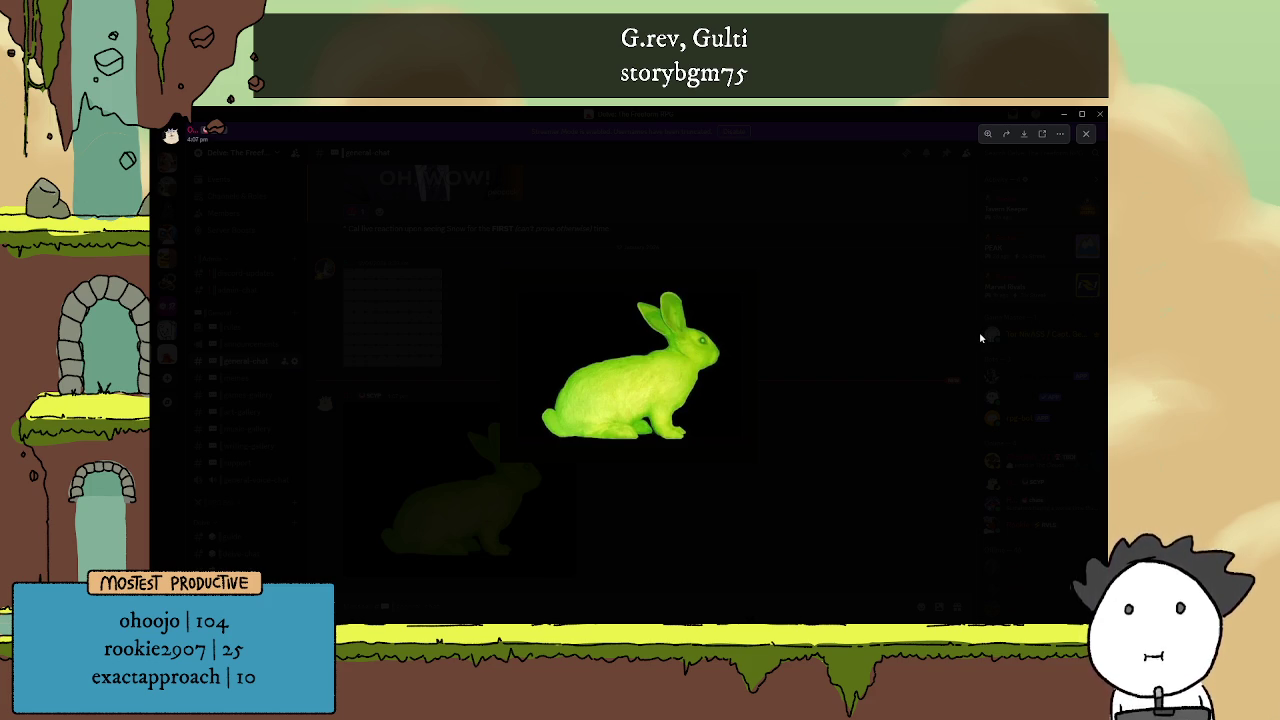
left_click(1085, 133)
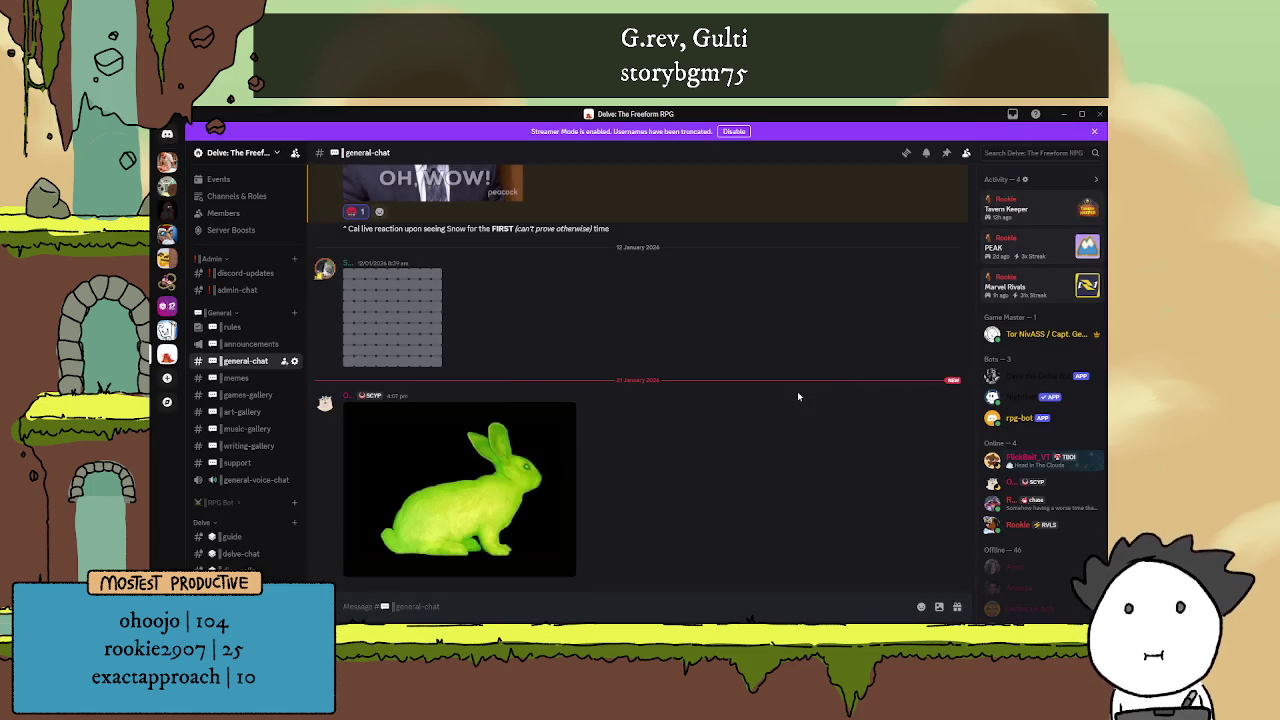
left_click(505, 481)
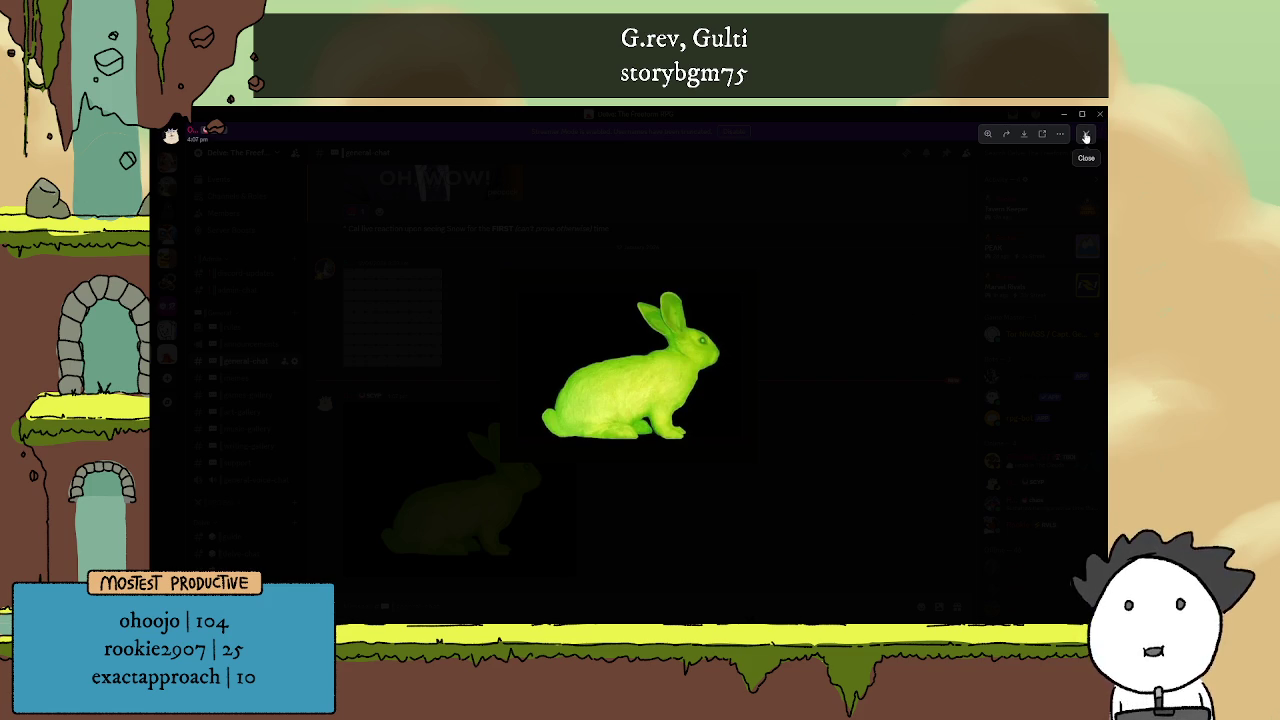
left_click(1020, 309)
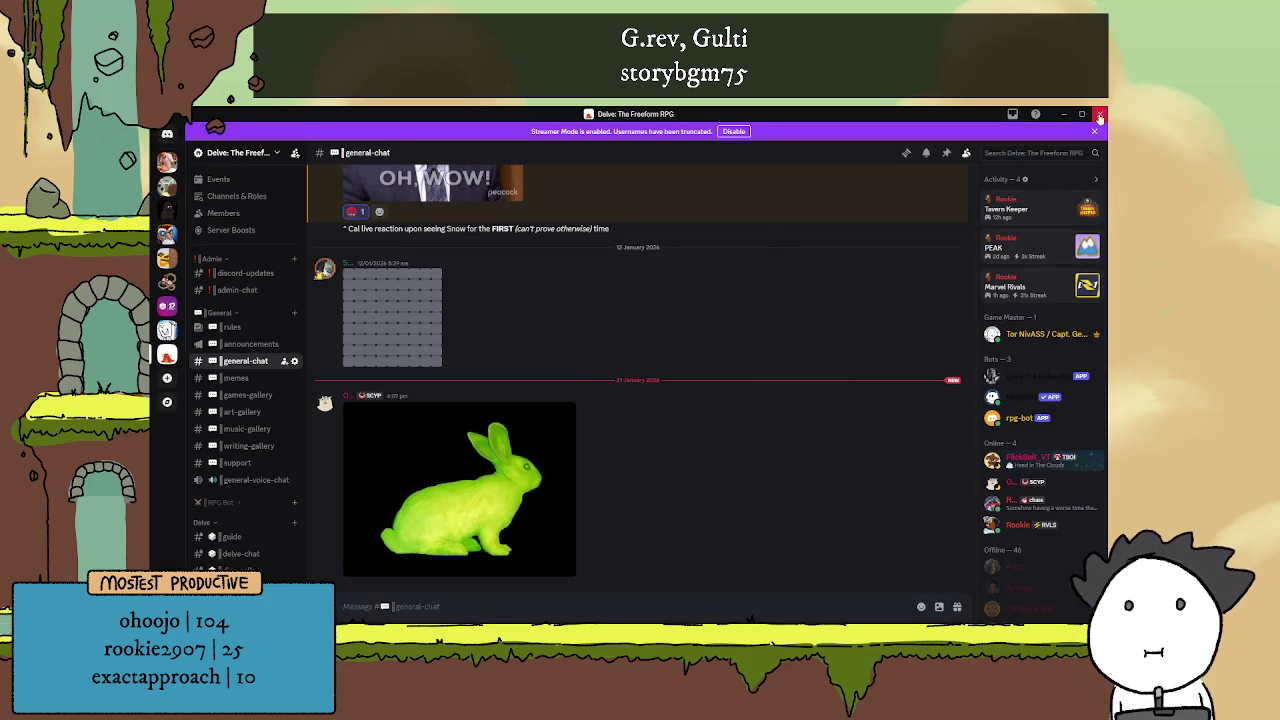
key("alt+Tab")
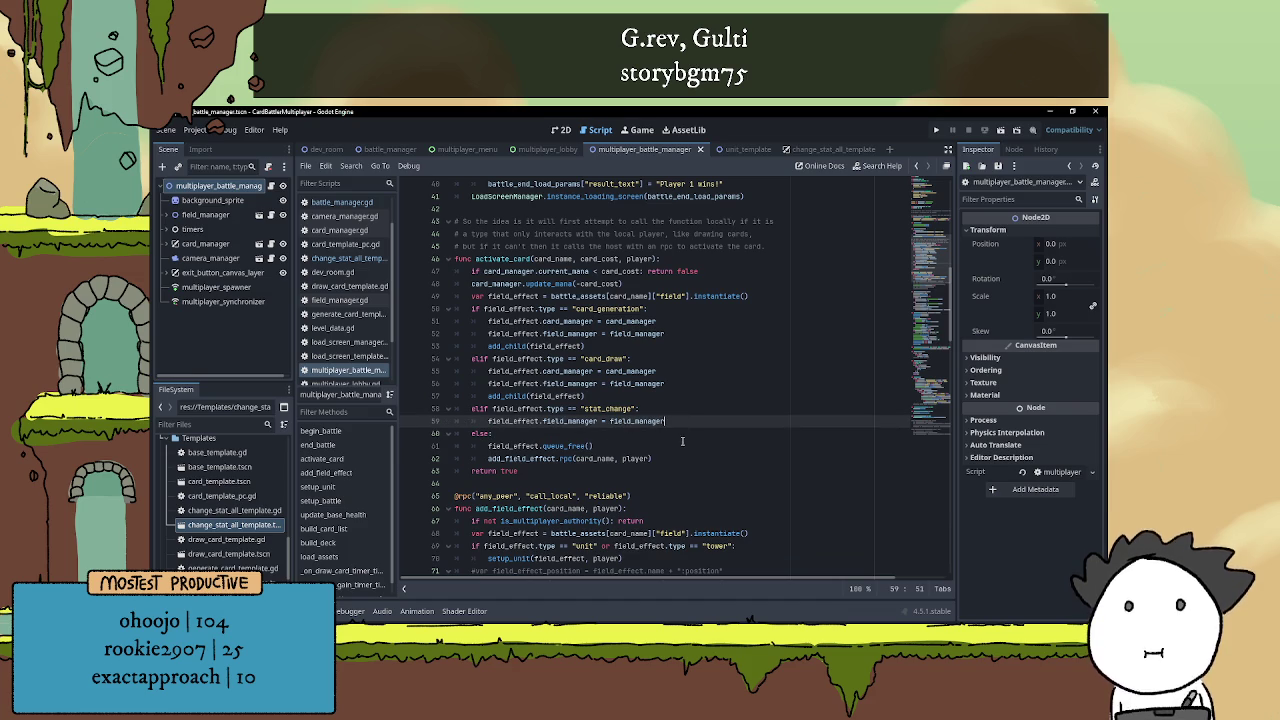
left_click(690, 446)
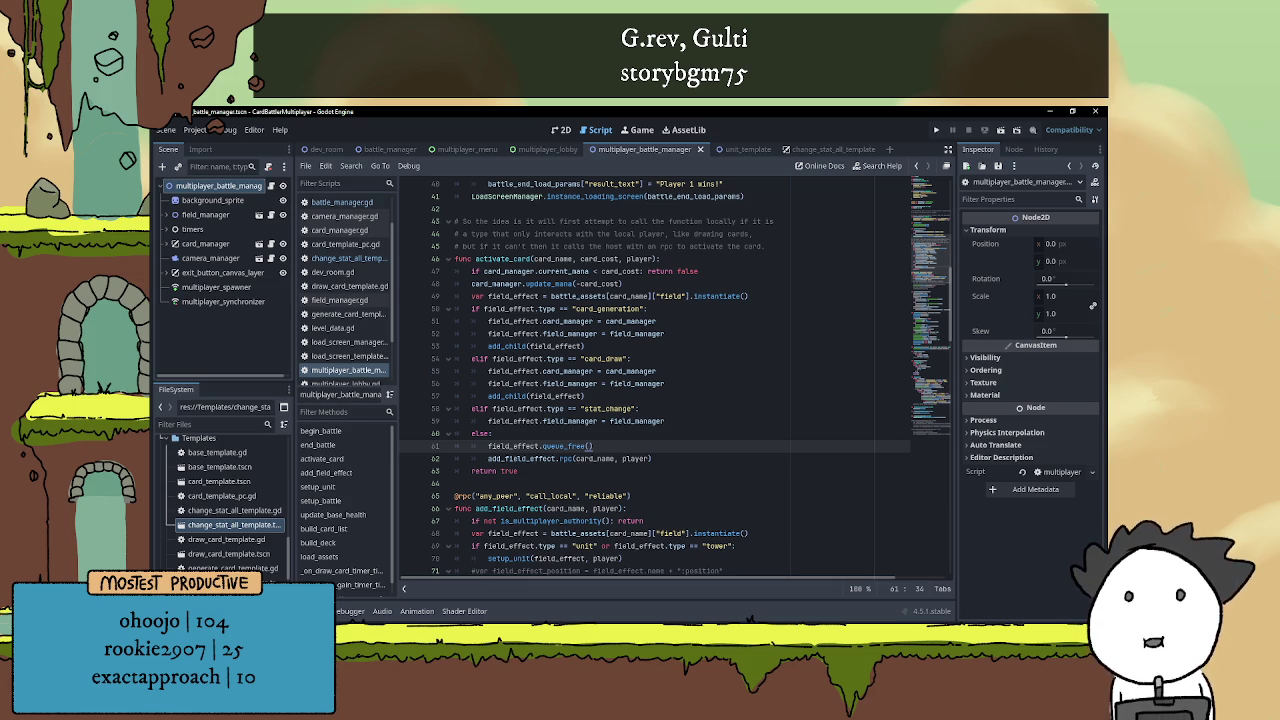
key("super+e")
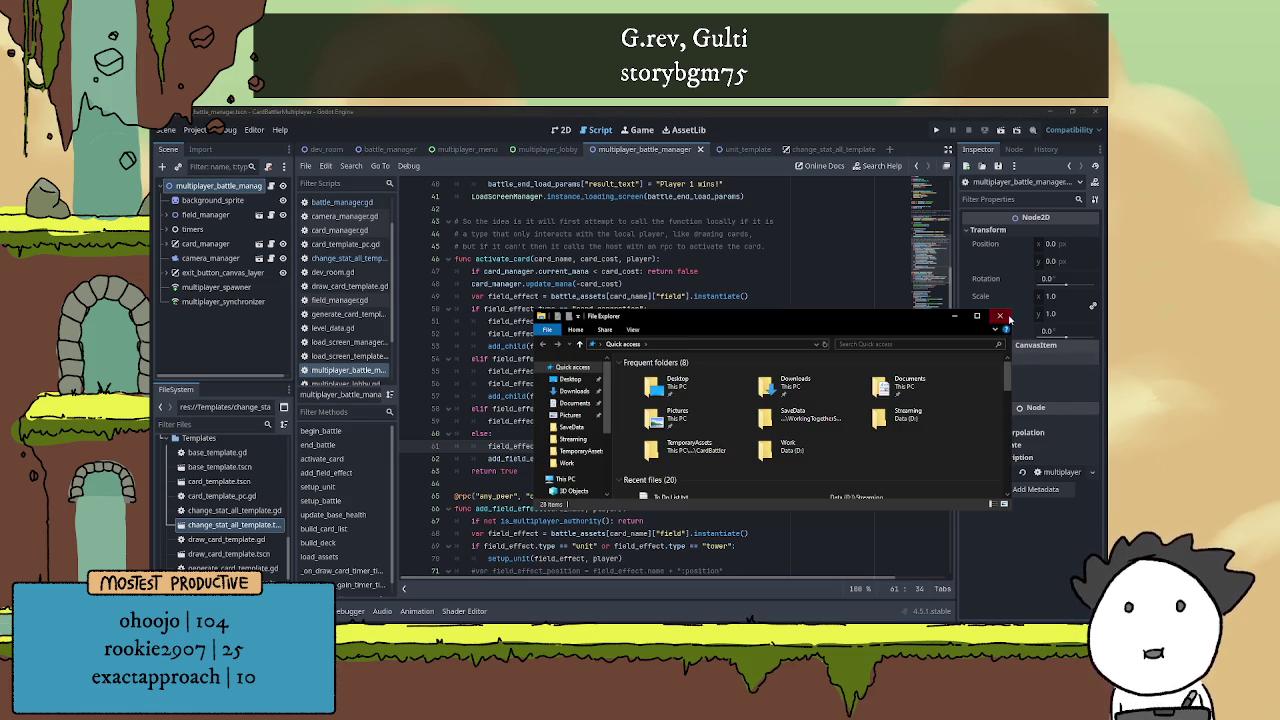
key("alt+F4")
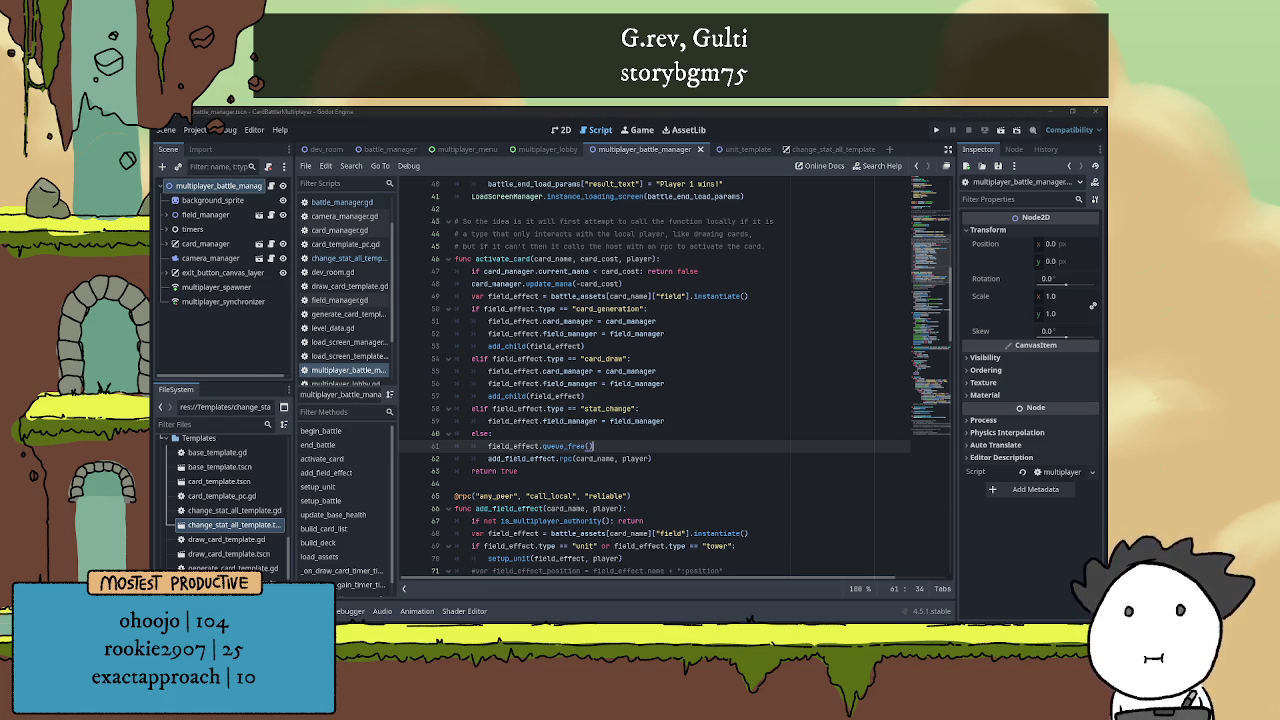
Review the stat_change branch and place the caret at the end of its field_manager line
left_click(664, 421)
scroll(662, 447, "up", 3)
scroll(662, 447, "down", 3)
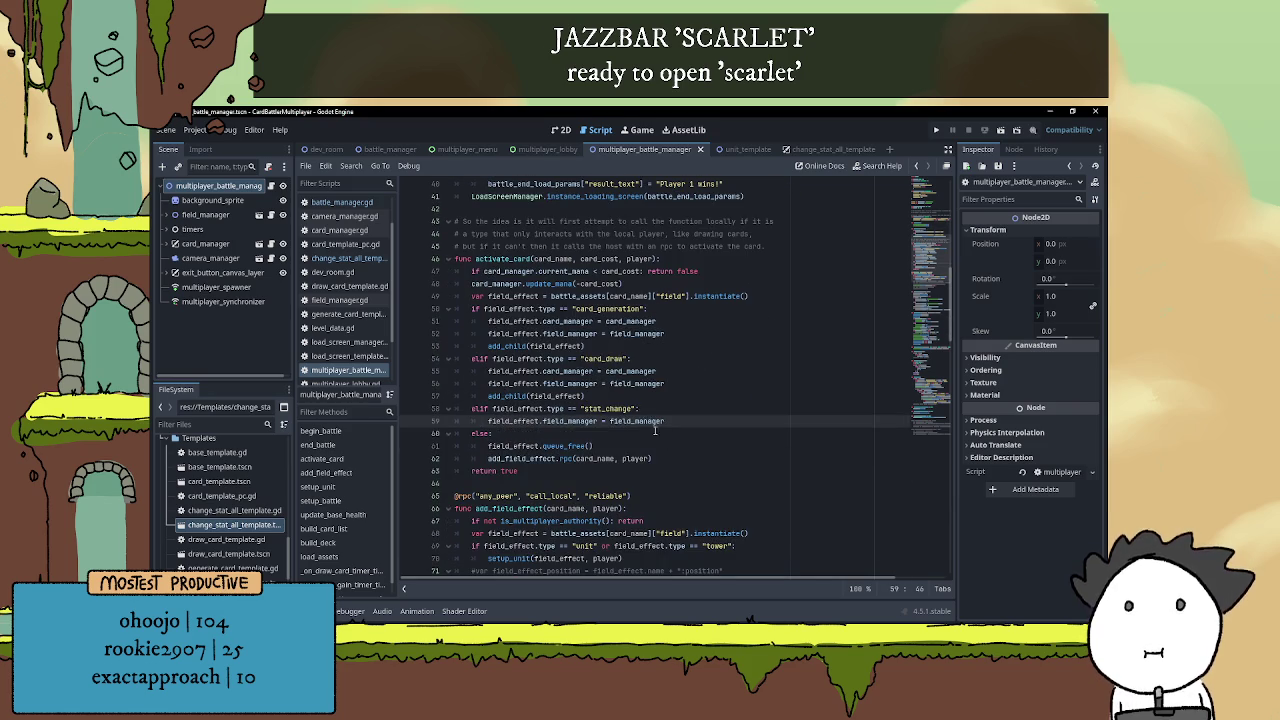
double_click(607, 409)
left_click(548, 409)
left_click(657, 407)
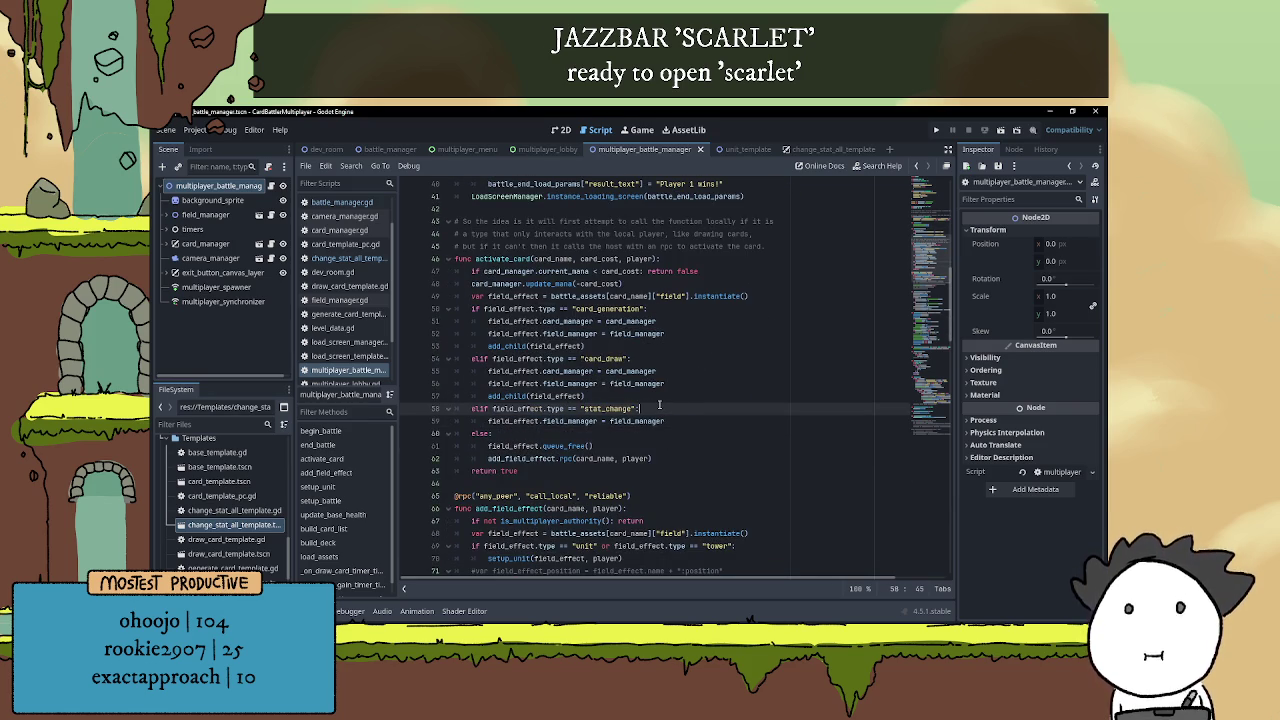
scroll(549, 390, "down", 1)
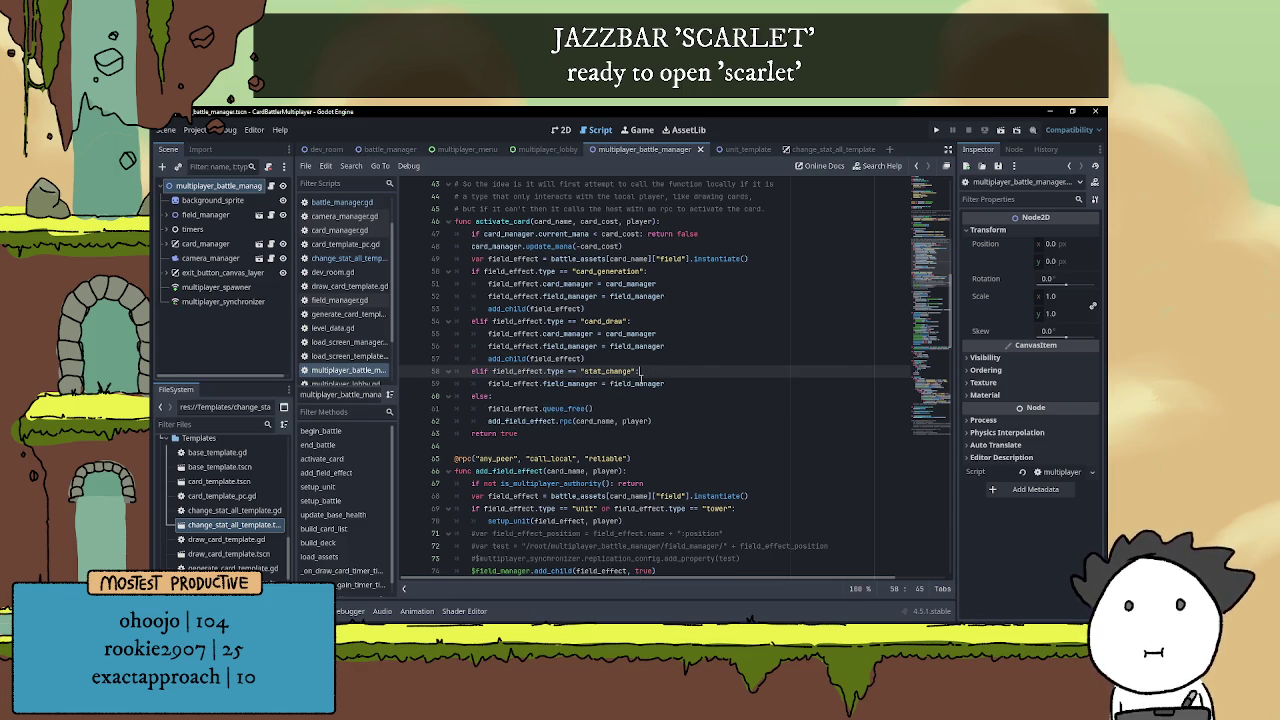
scroll(638, 380, "down", 4)
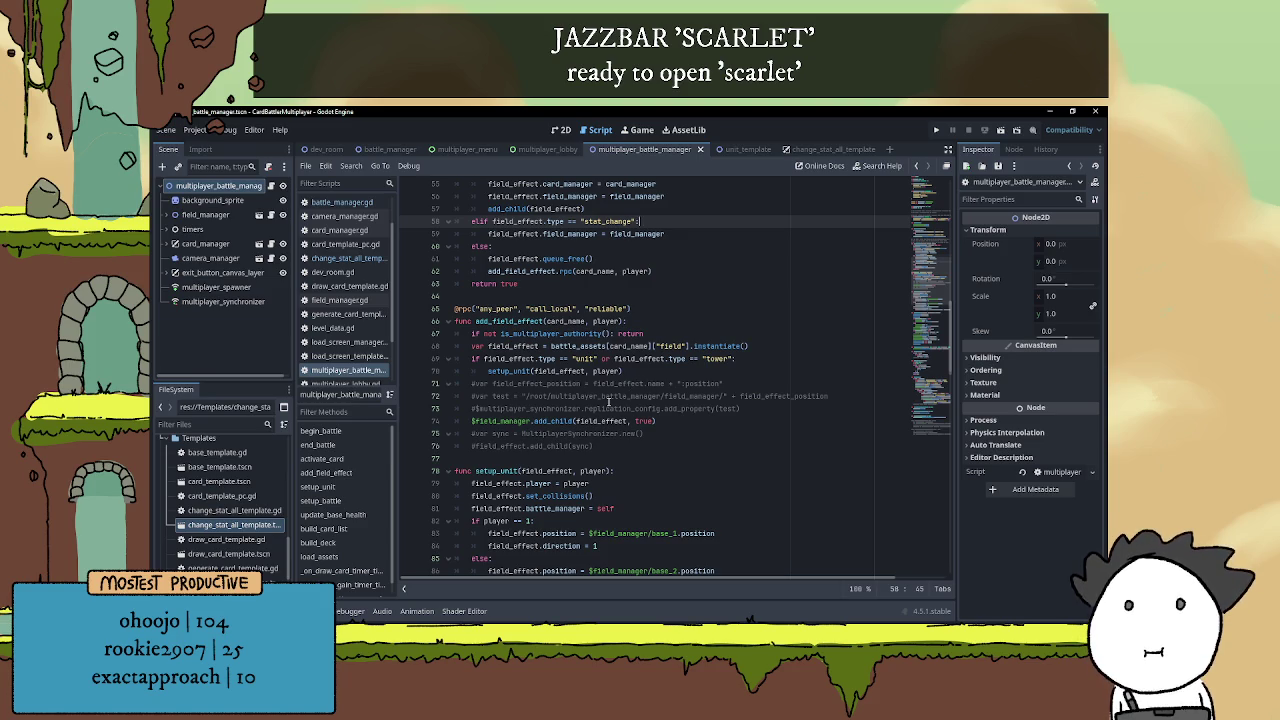
scroll(611, 401, "up", 2)
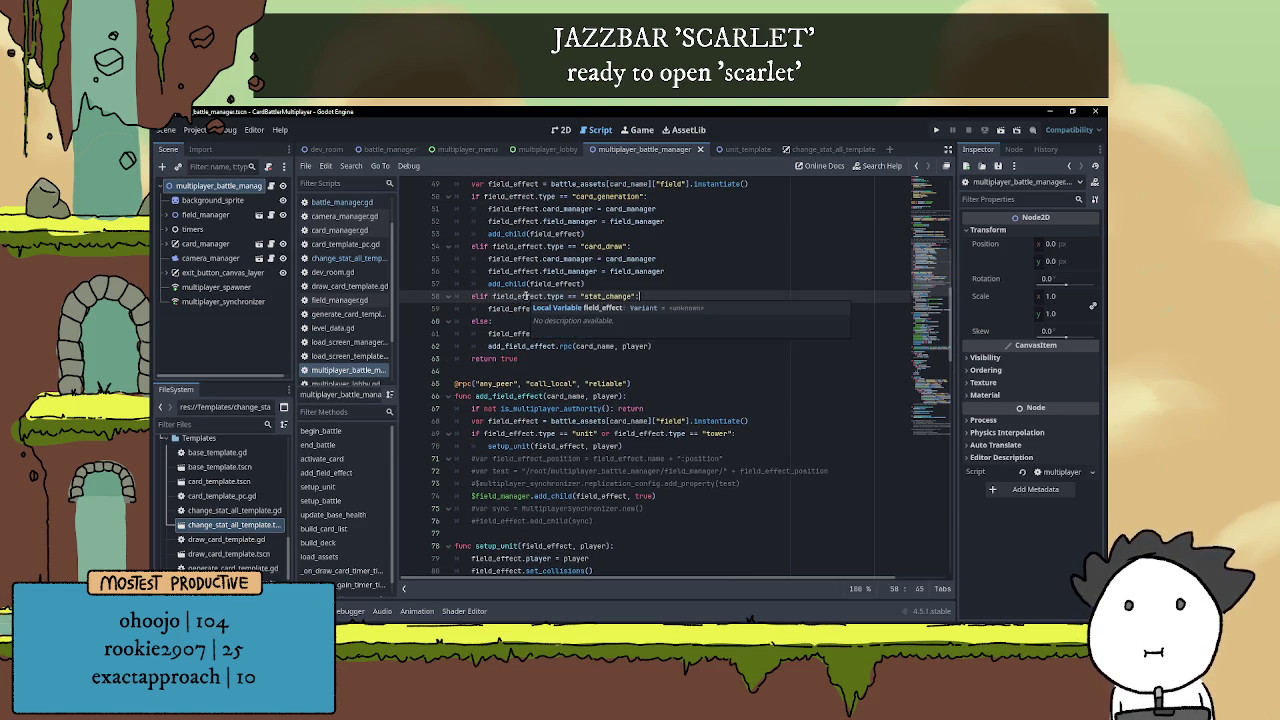
scroll(608, 390, "up", 2)
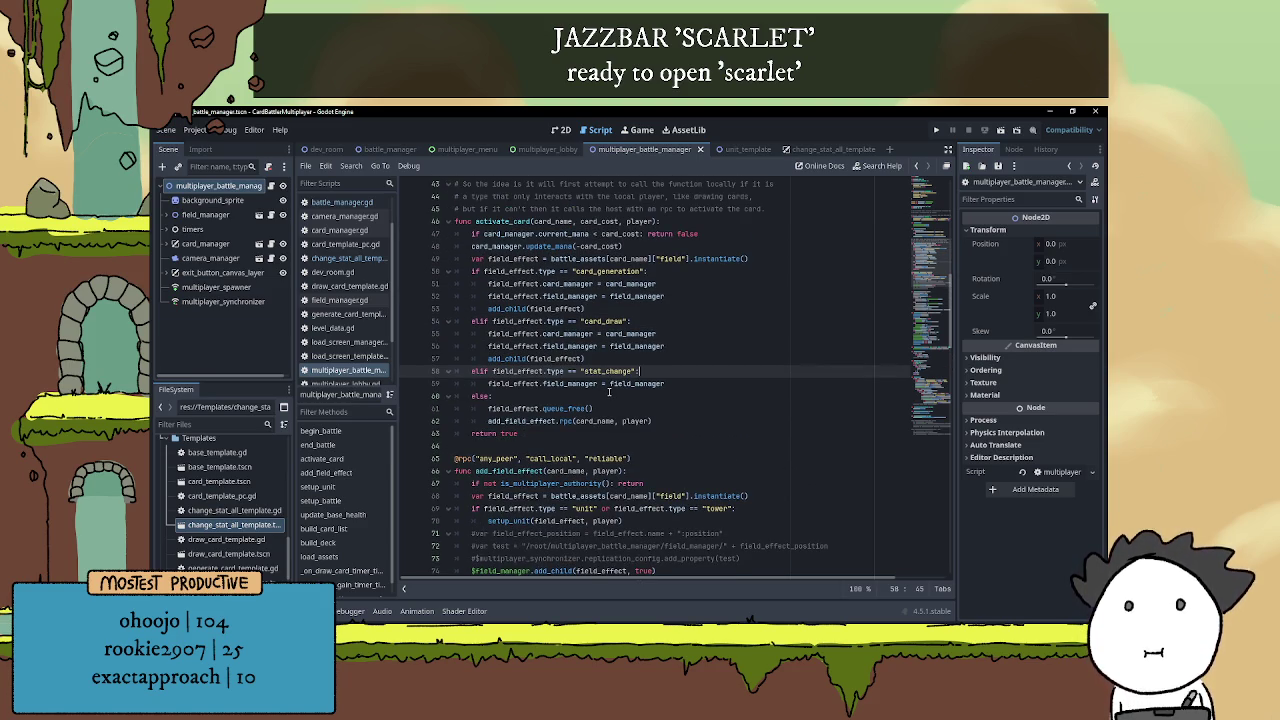
left_click(736, 381)
Copy add_child(field_effect) from line 57 onto a new line 60 in the stat_change branch
key("Return")
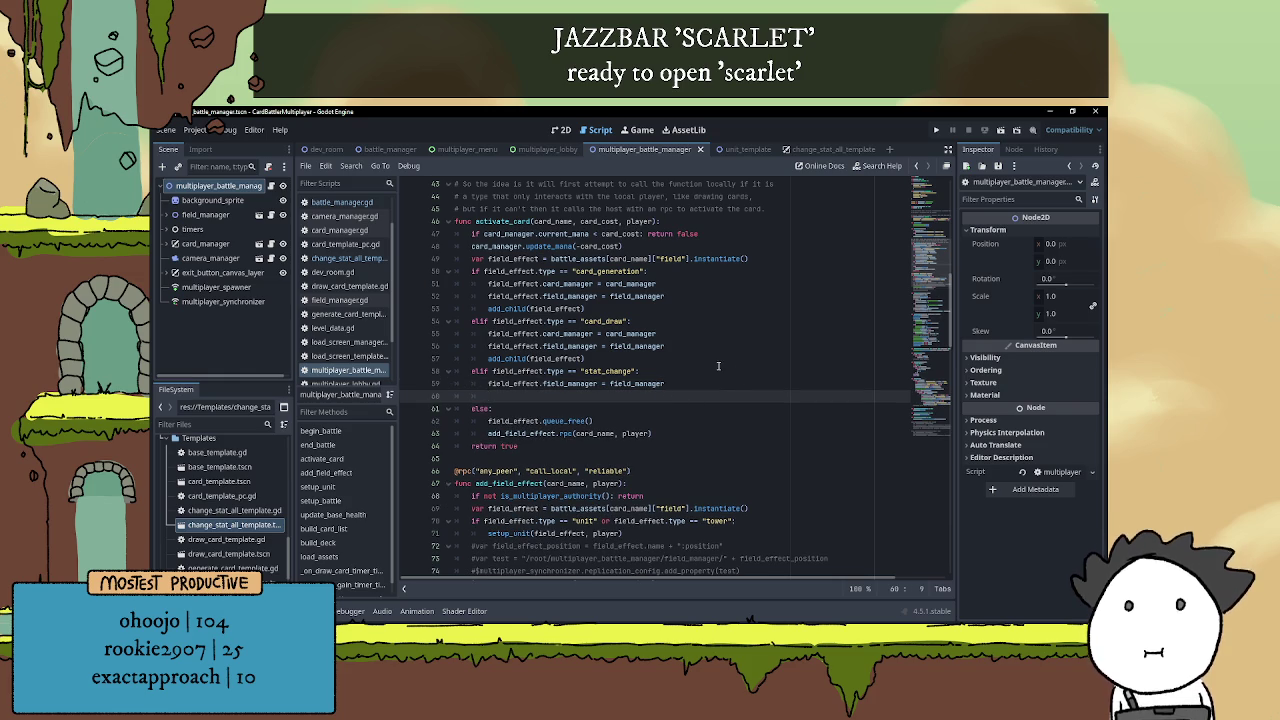
left_click_drag(488, 358, 595, 358)
key("ctrl+c")
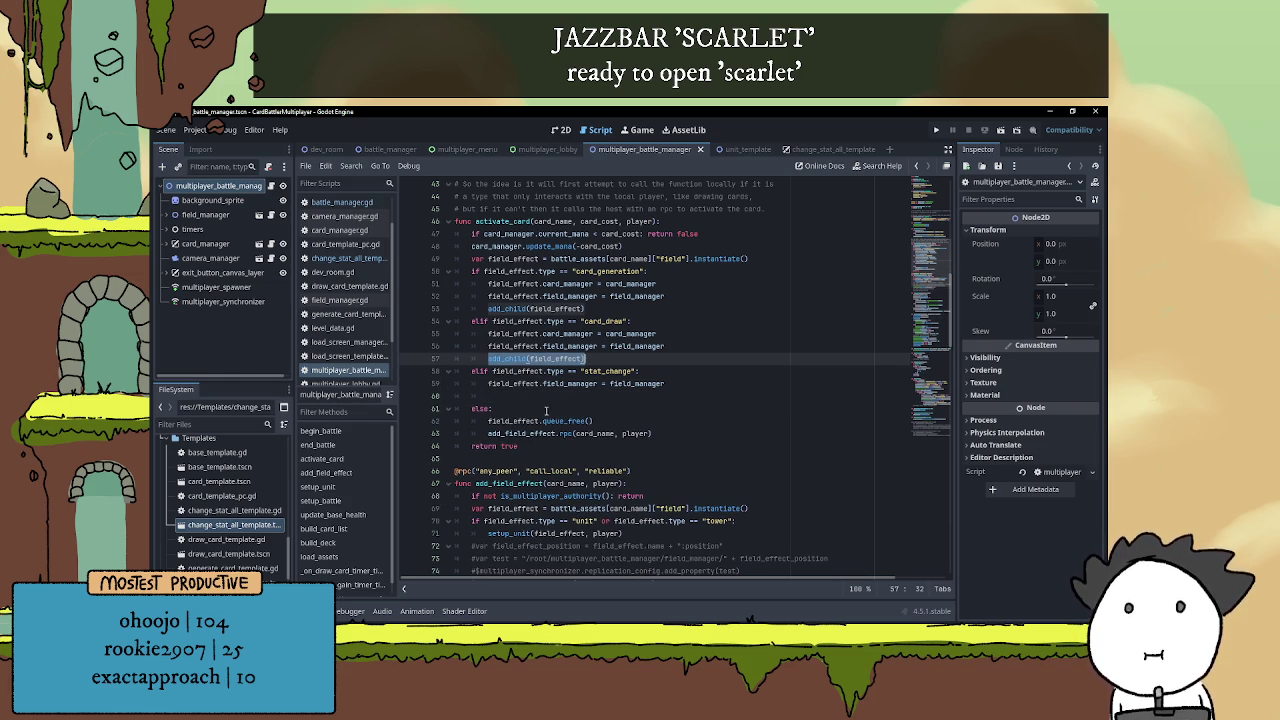
left_click(682, 395)
key("ctrl+v")
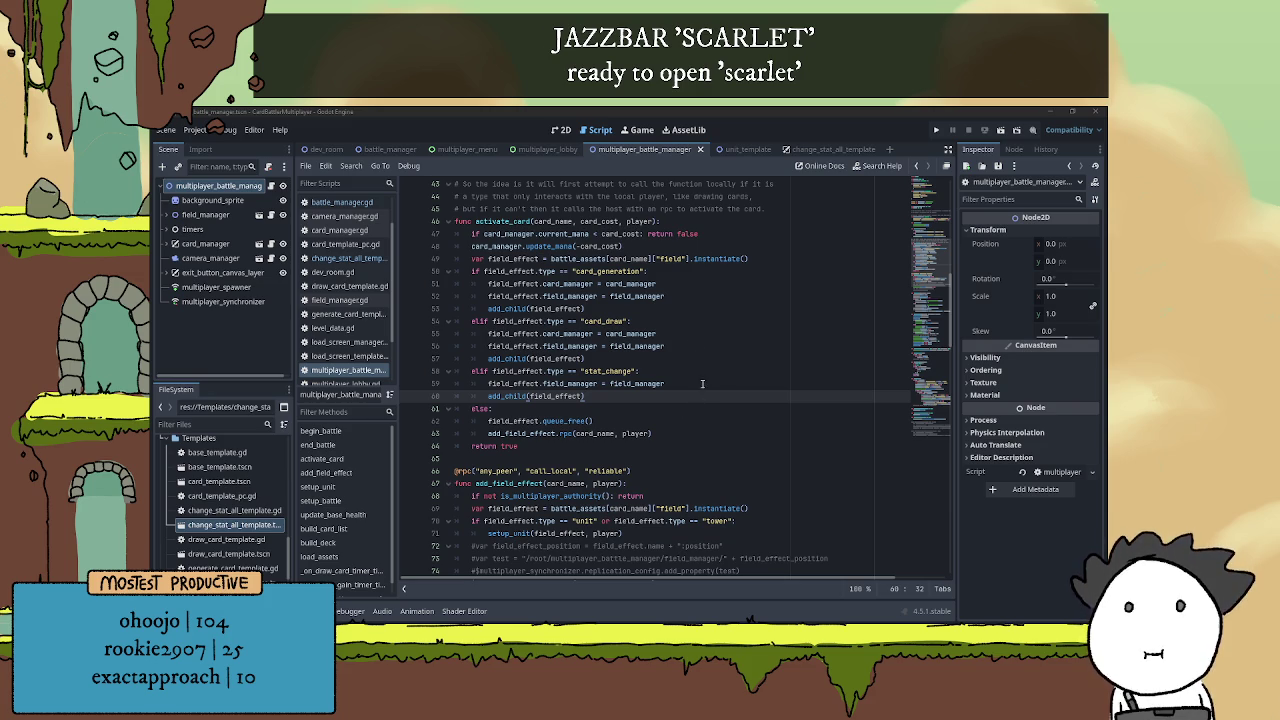
left_click(746, 434)
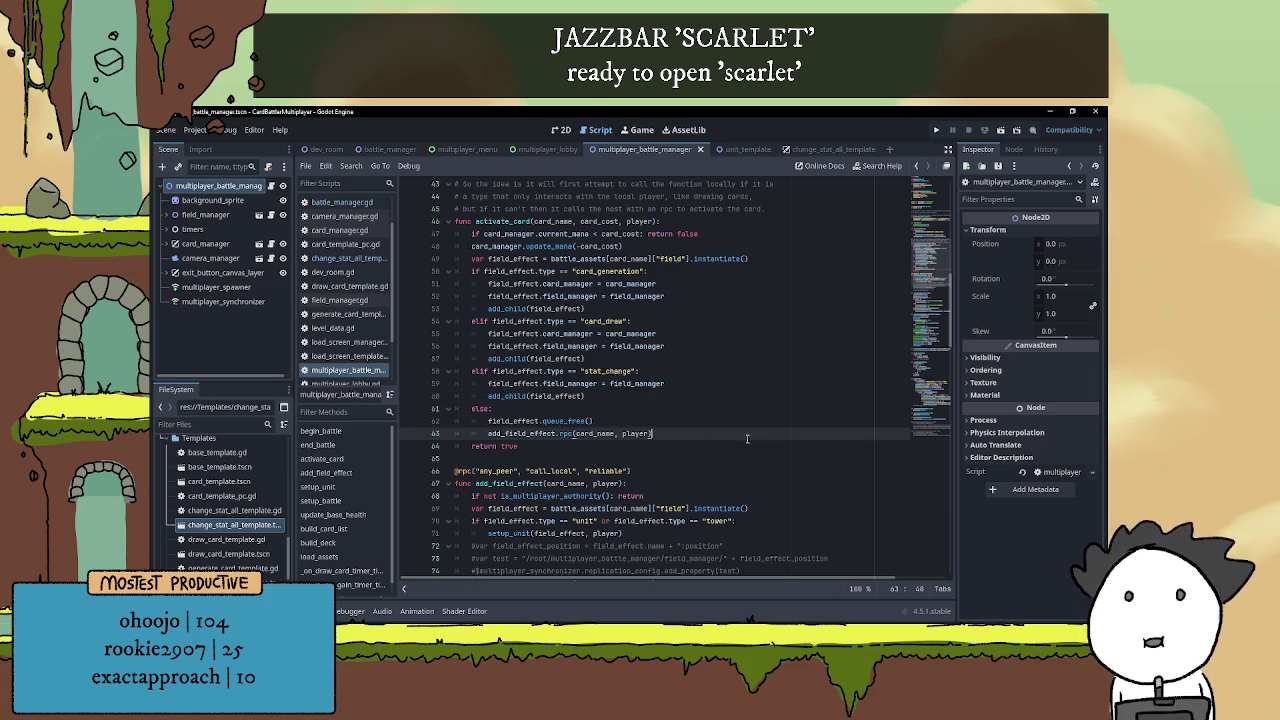
key("Up")
key("Up")
key("Up")
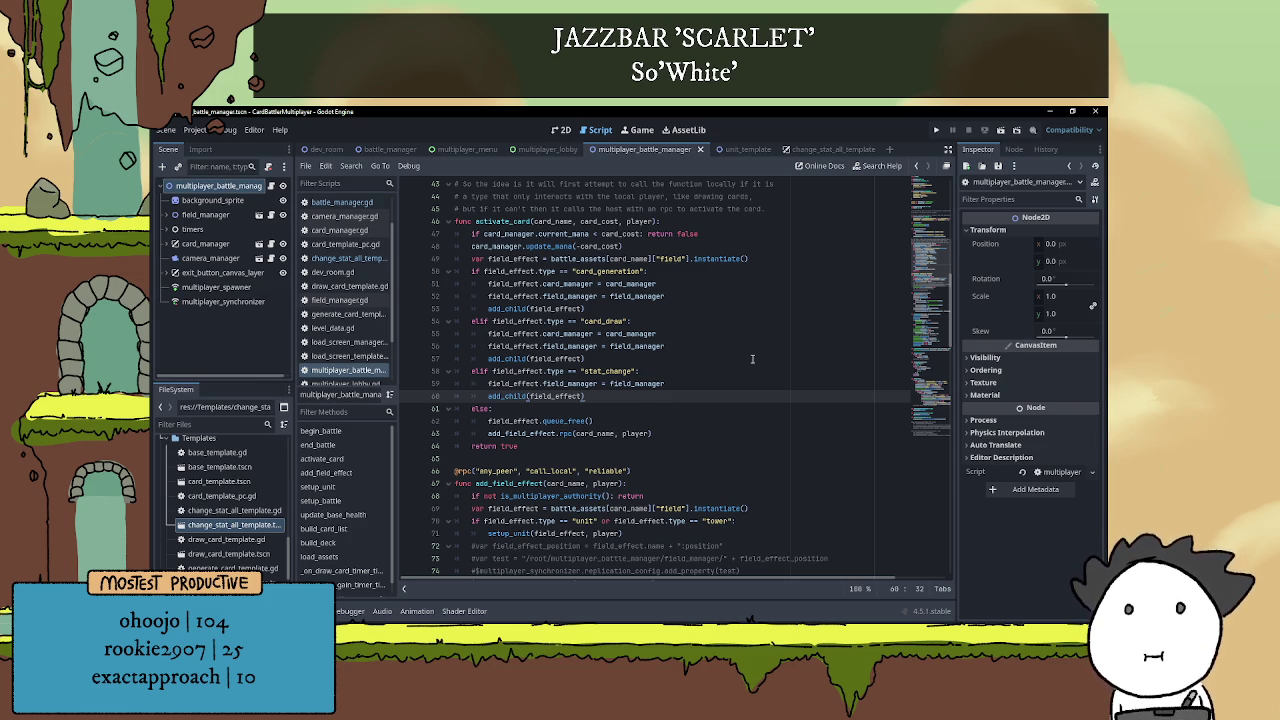
Run the project with F5, host a battle in one window and join from the other
key("F5")
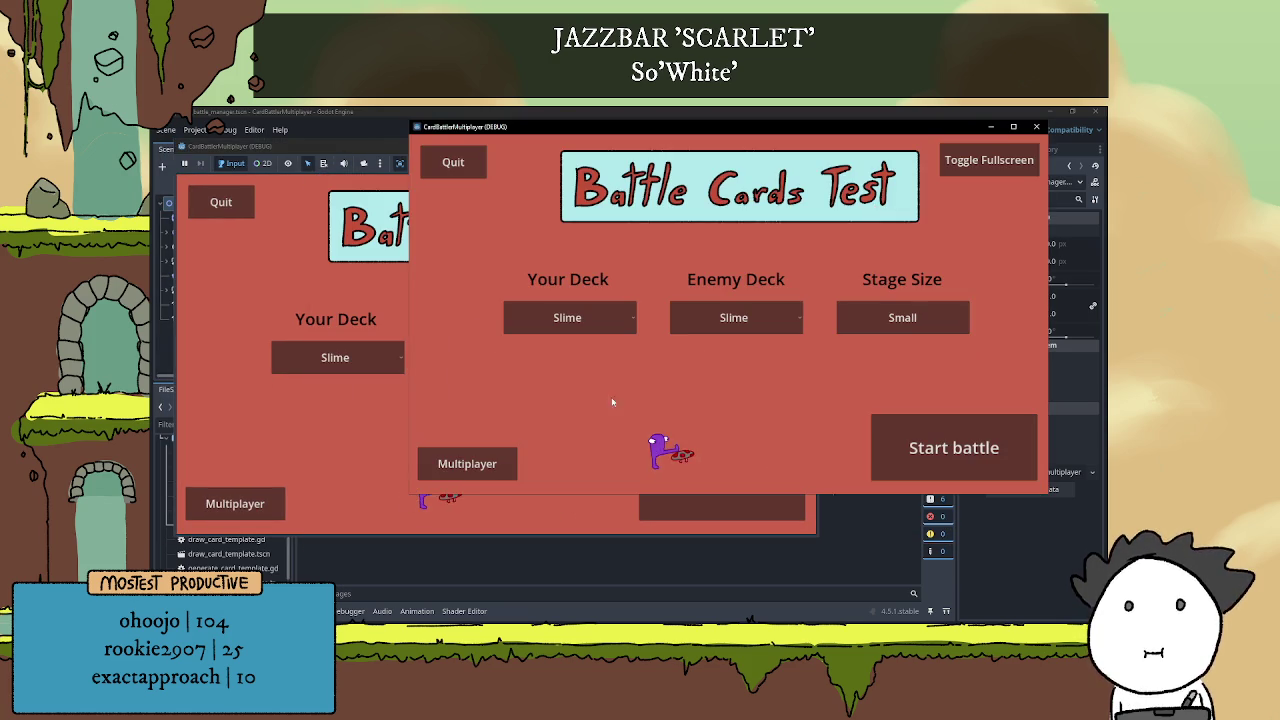
left_click(262, 504)
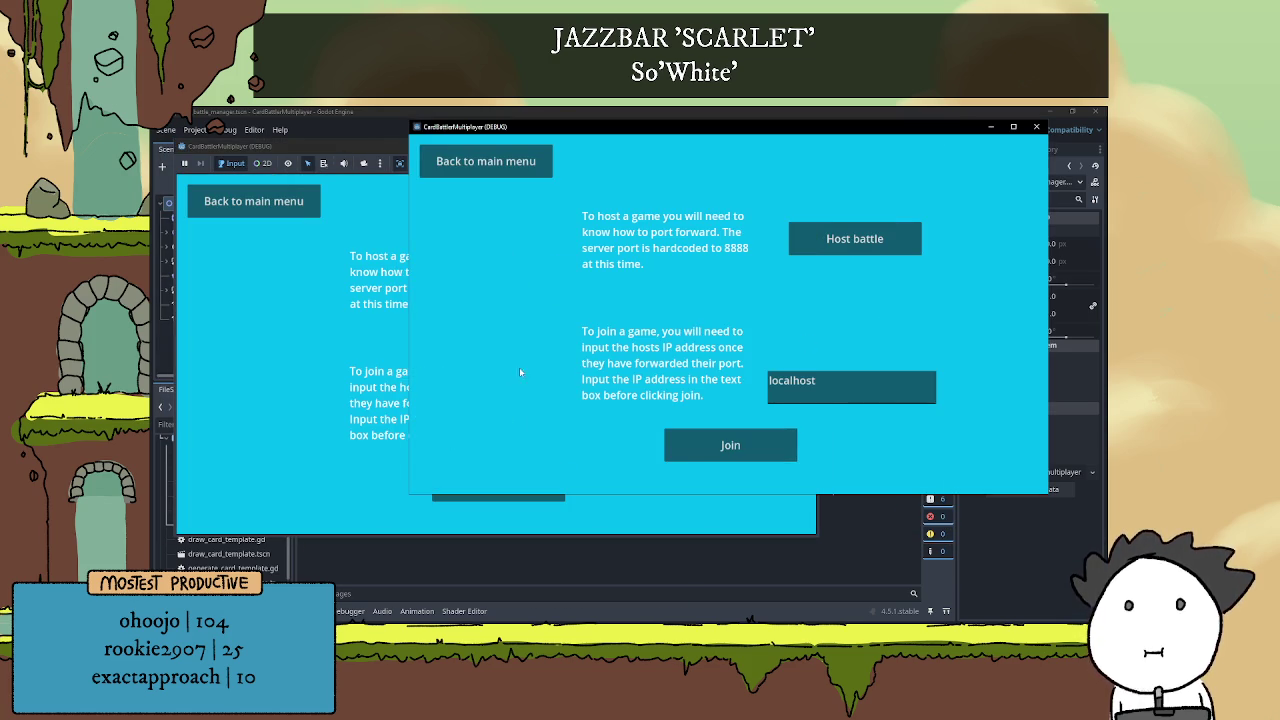
left_click(855, 238)
left_click(357, 338)
left_click(498, 485)
Pick the Fungi deck for both players and start the match
left_click(285, 363)
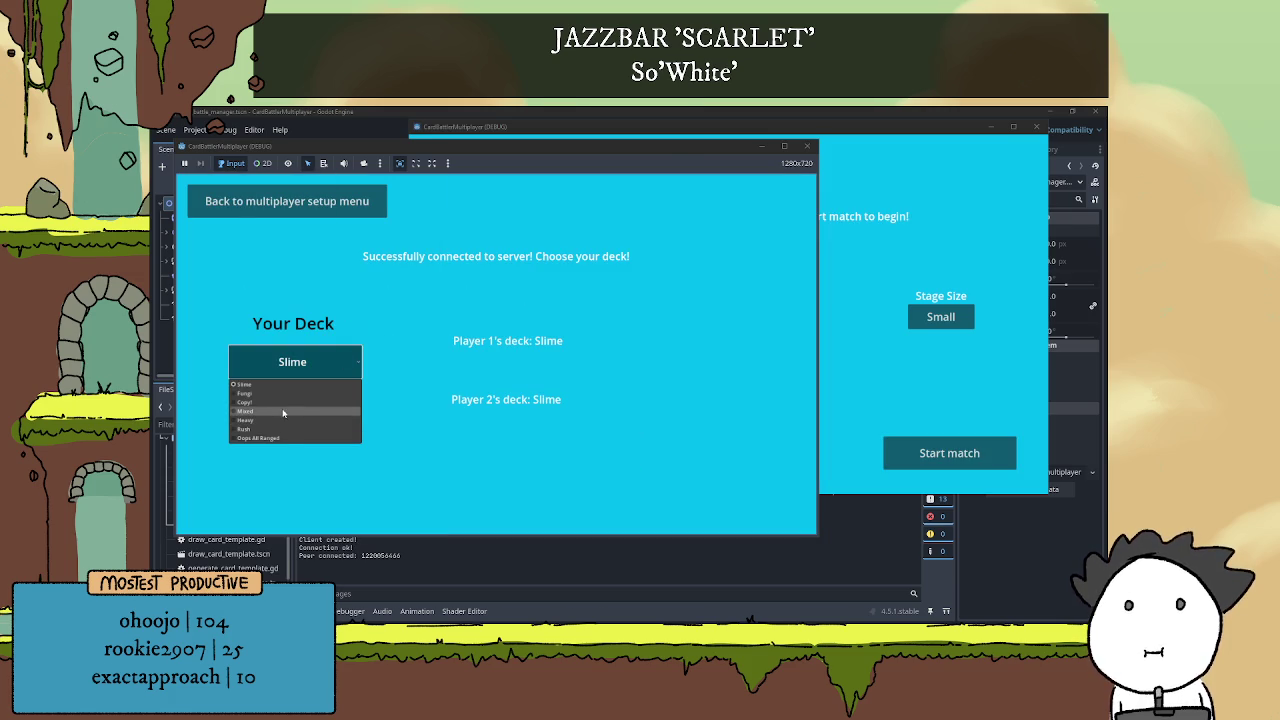
left_click(278, 397)
left_click(560, 126)
left_click(526, 321)
left_click(525, 349)
left_click(891, 450)
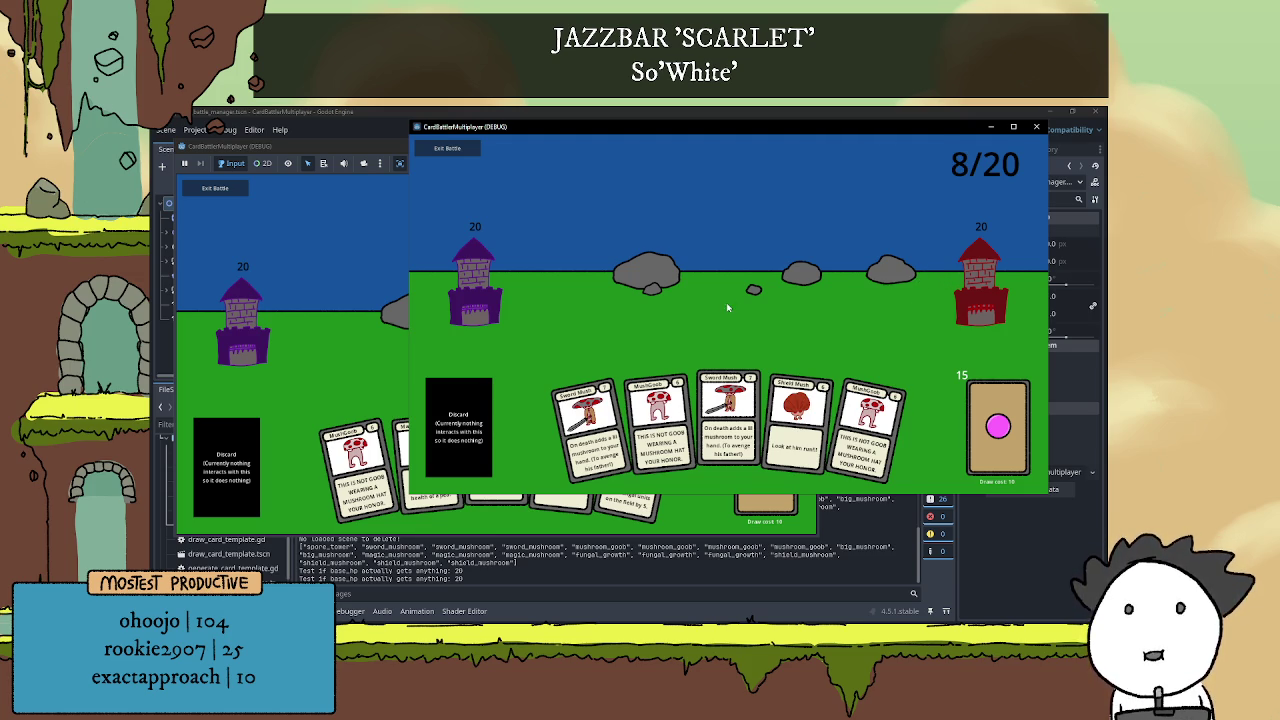
Play the Shield Mush and Growth cards from the second player's hand
left_click(379, 356)
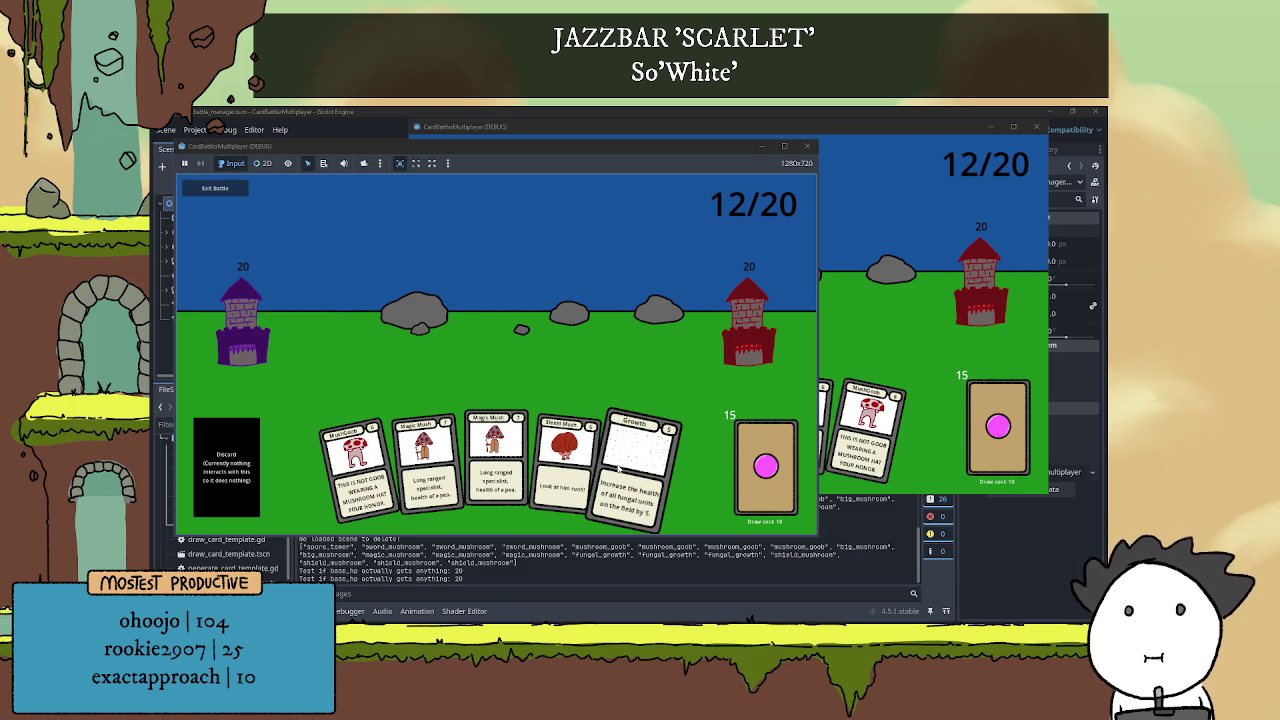
left_click(559, 466)
left_click(597, 461)
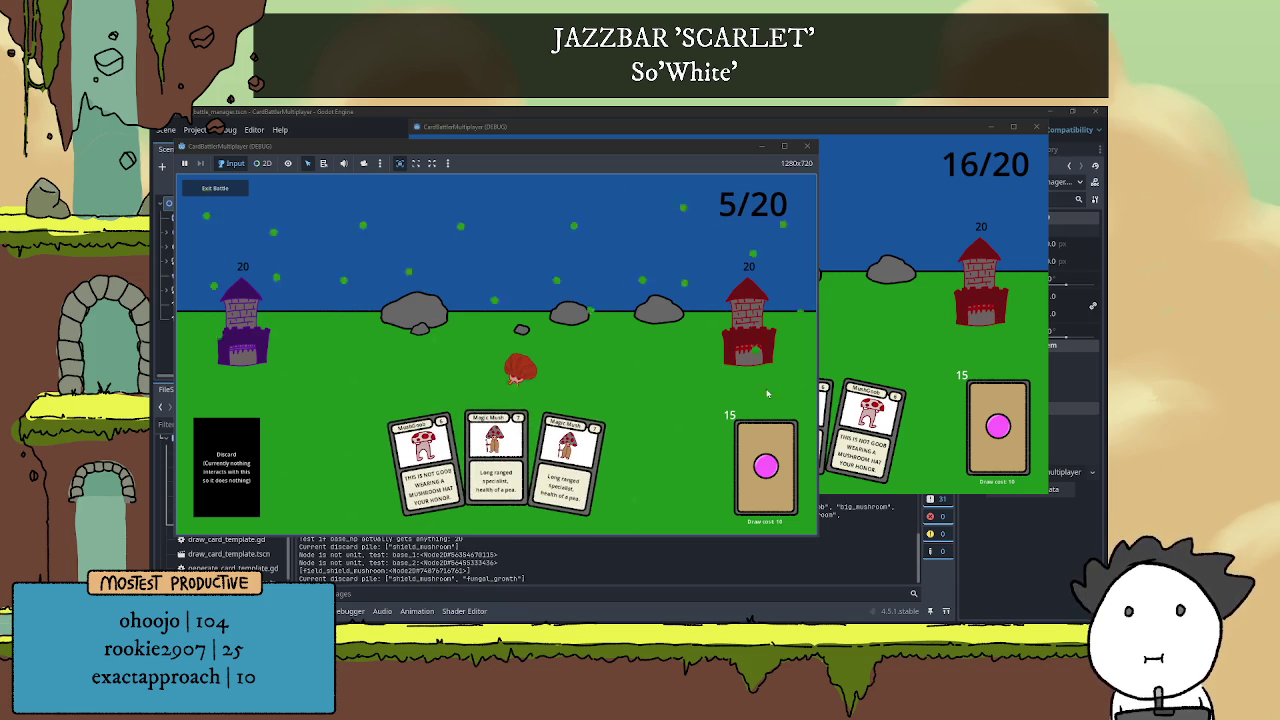
Check both game instances, then stop the test run with F8
left_click(829, 293)
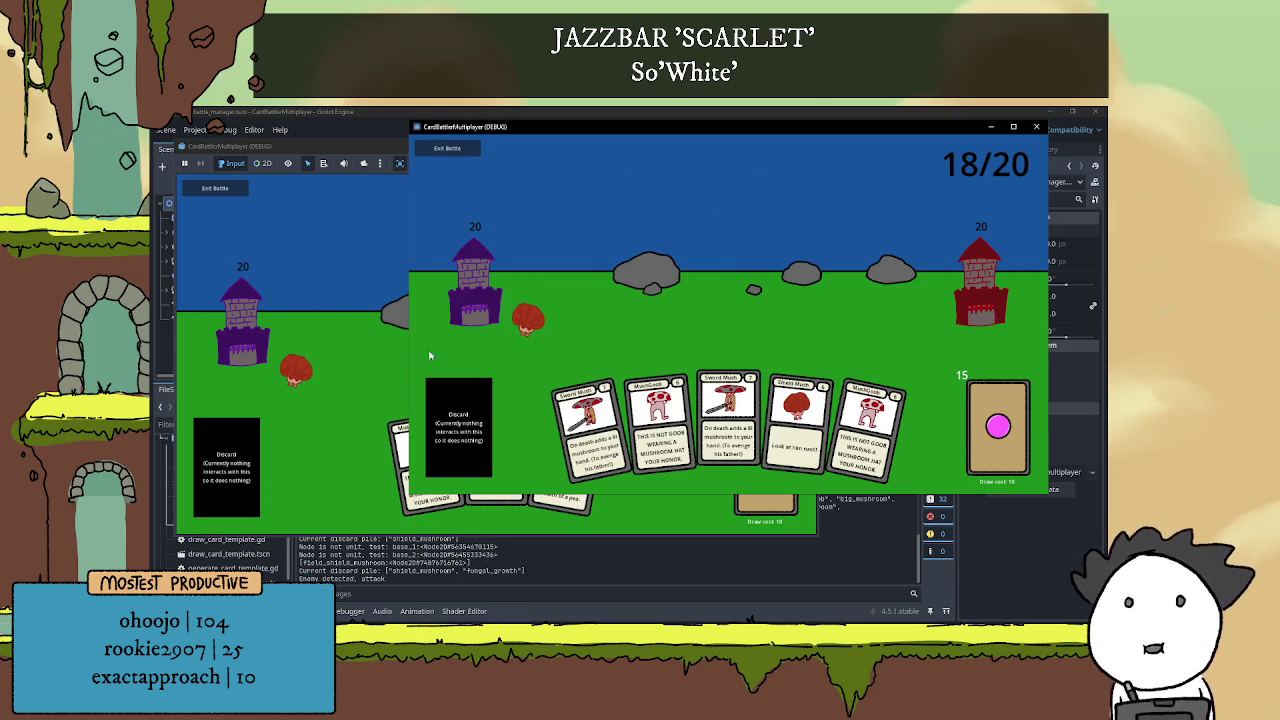
key("alt+Tab")
left_click(852, 290)
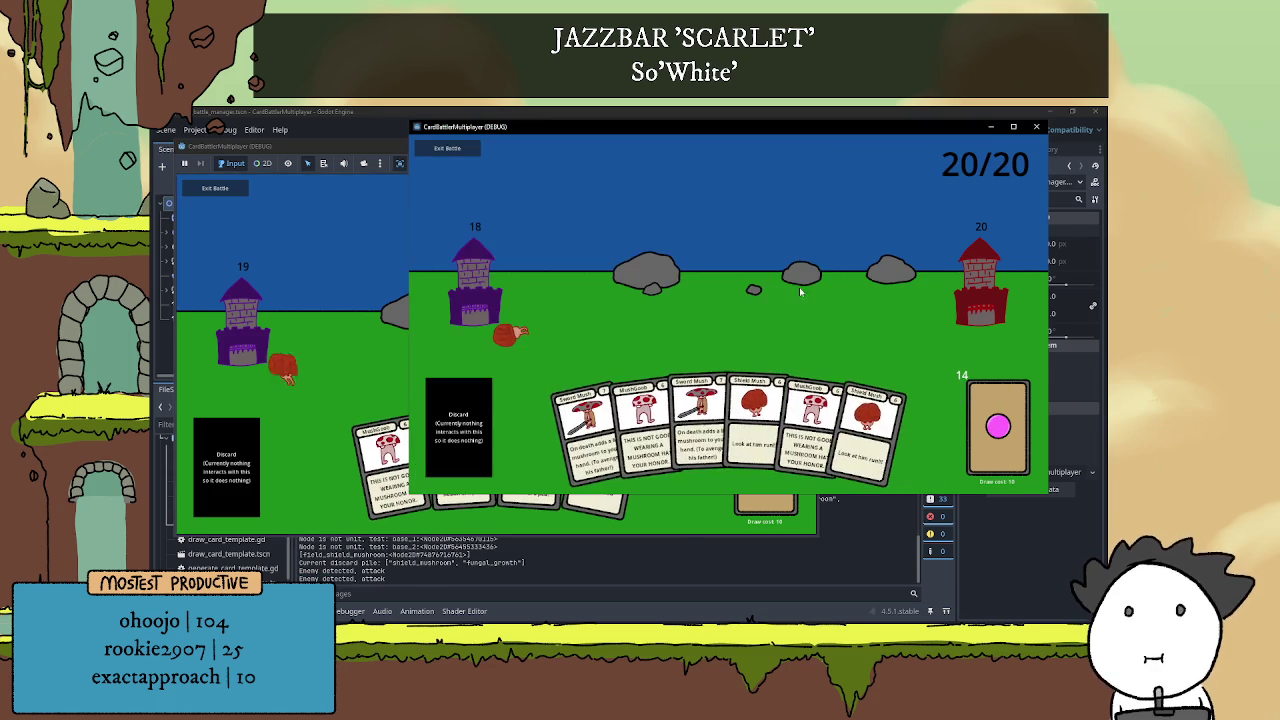
key("alt+Tab")
left_click(853, 292)
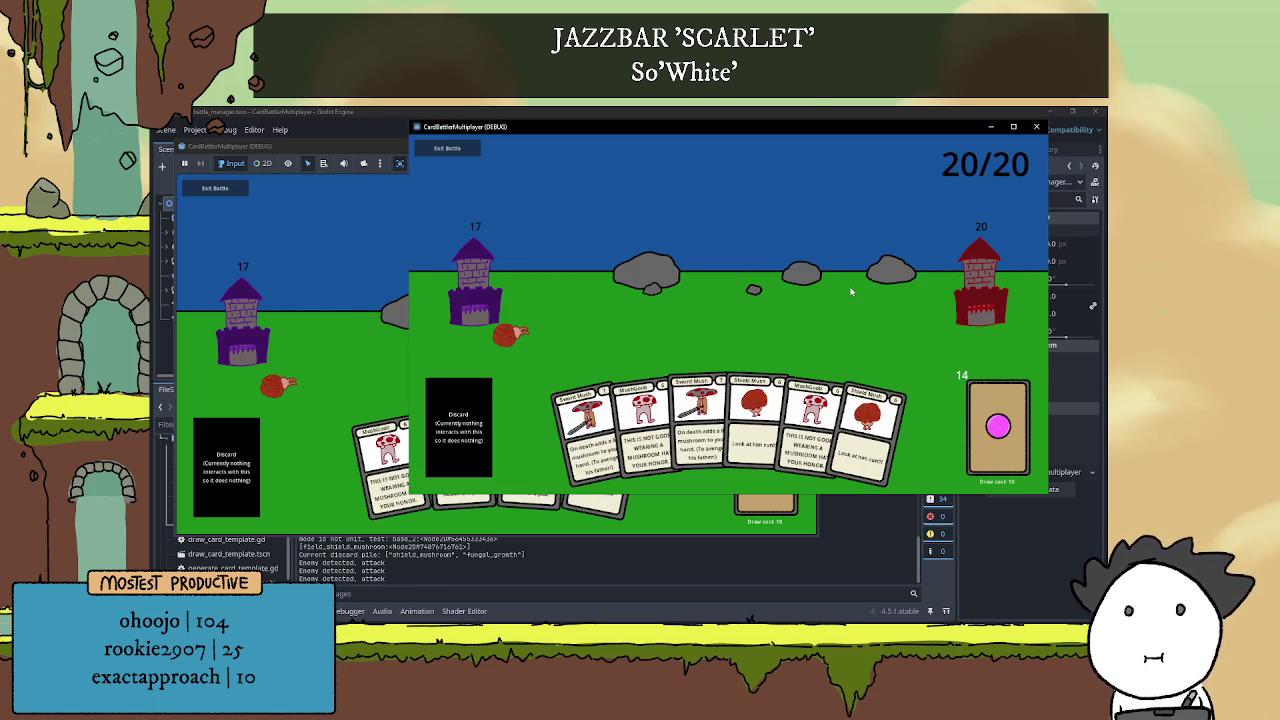
key("F8")
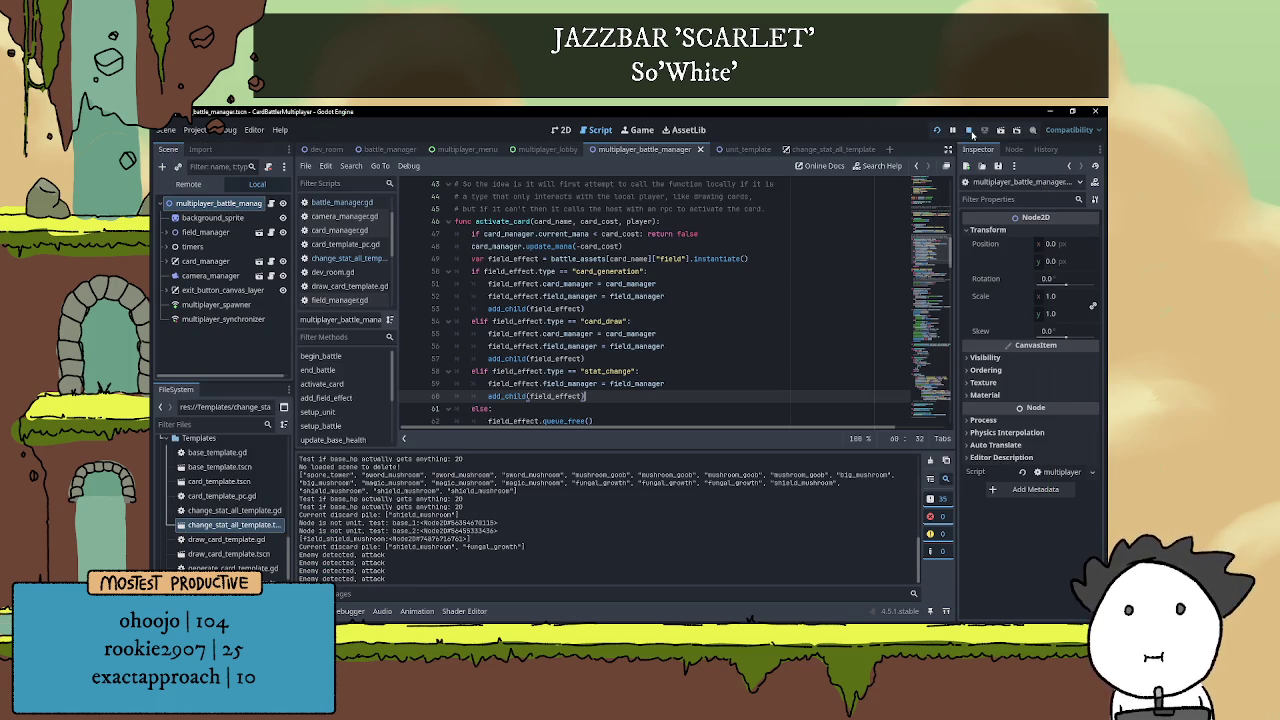
Collapse the Output log and put the caret after the else: line in activate_card
left_click(310, 611)
left_click(598, 407)
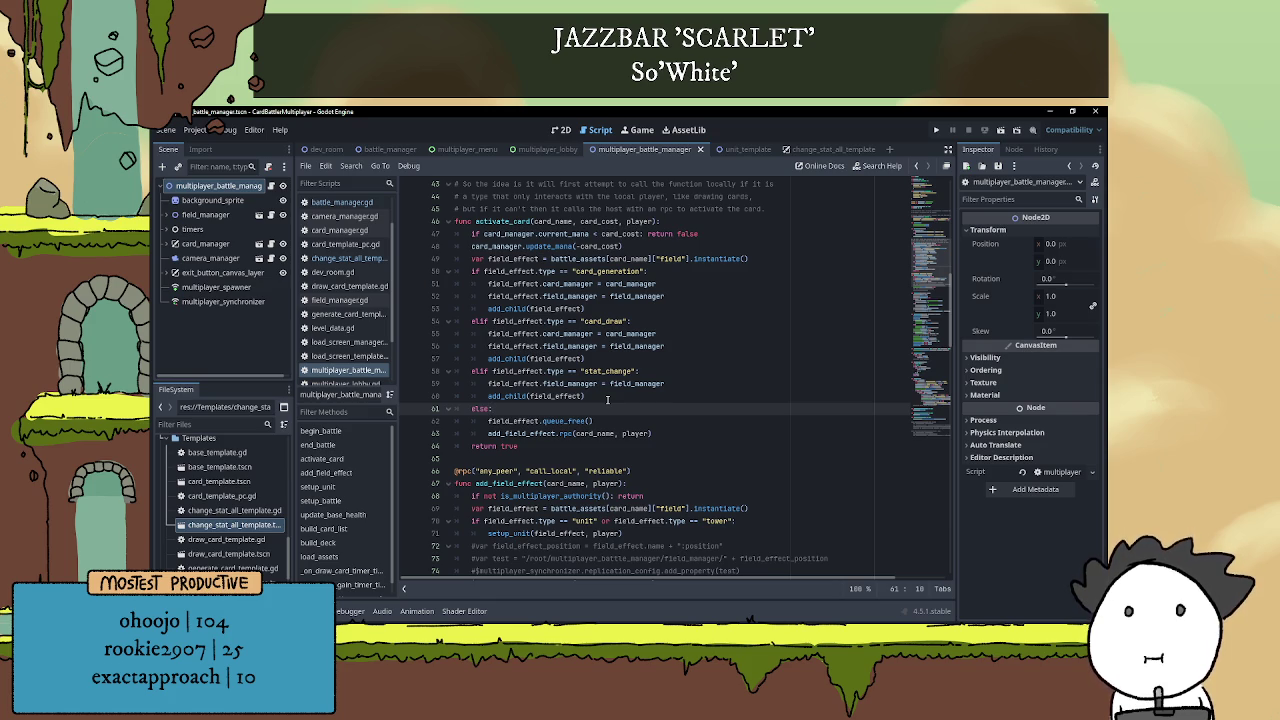
Delete the elif field_effect.type == "stat_change" line and its field_manager assignment from activate_card
scroll(607, 399, "down", 1)
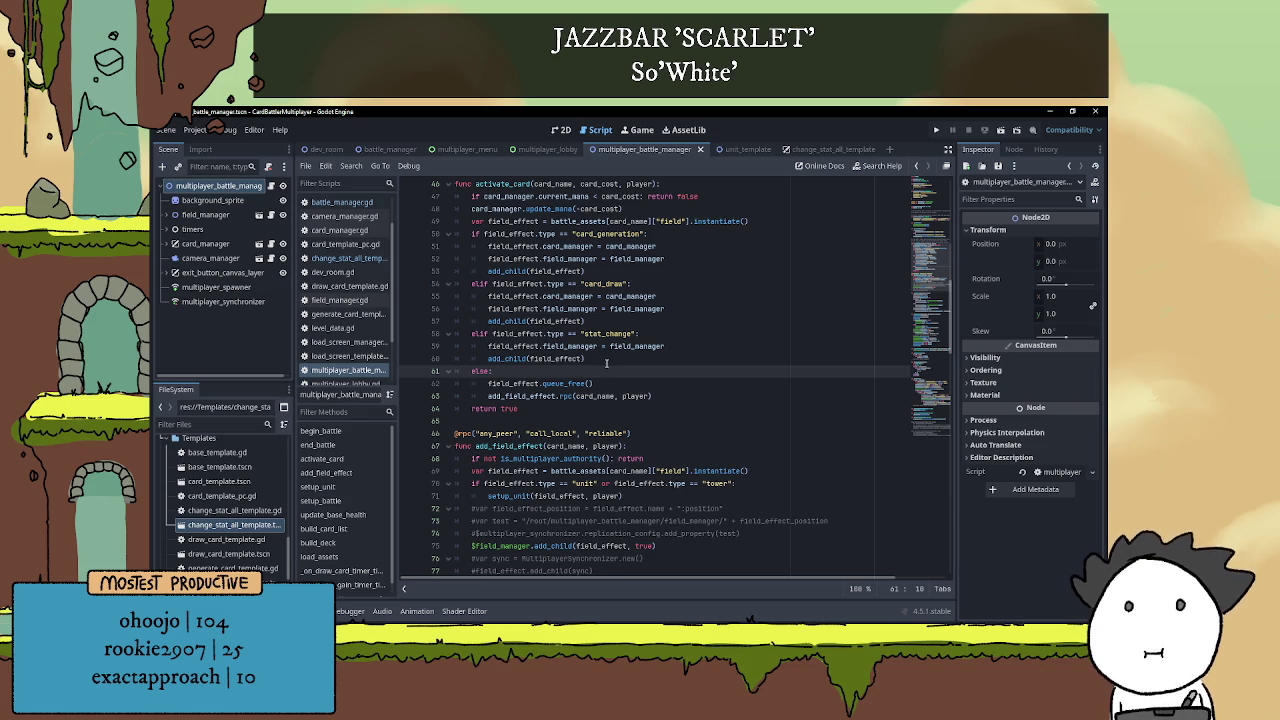
key("Up")
key("End")
key("shift+Home")
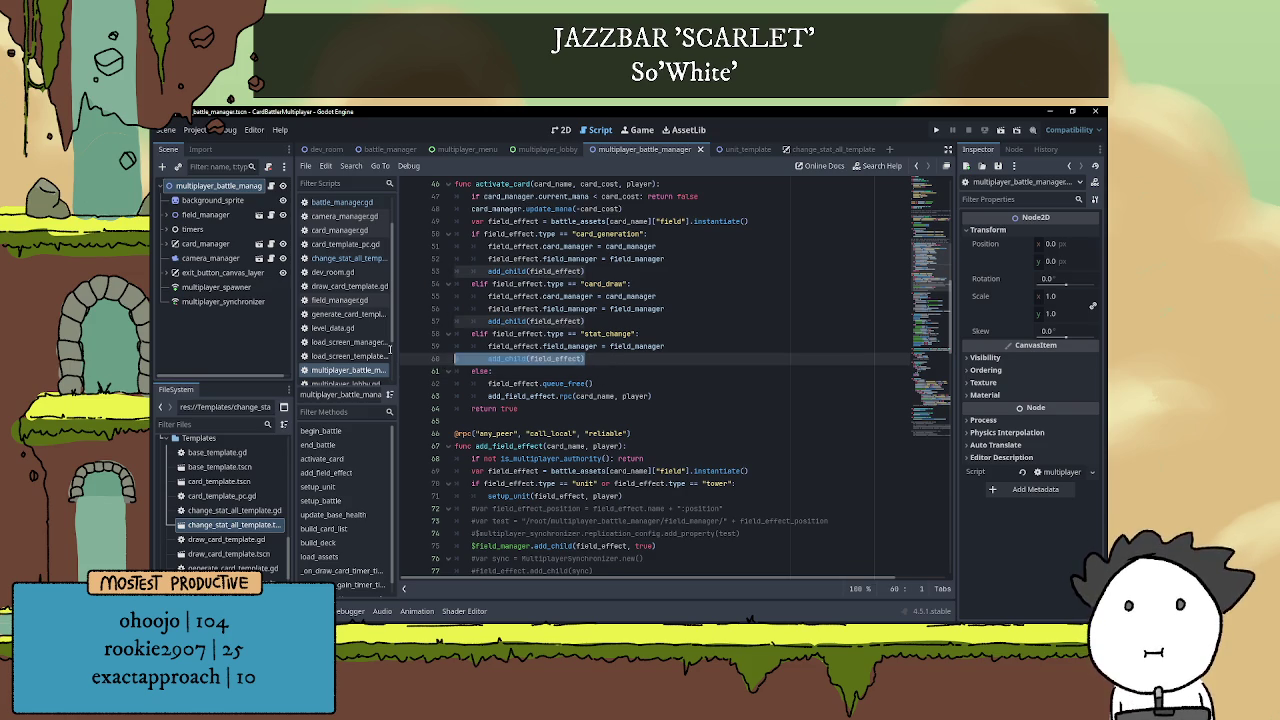
key("shift+Up")
key("shift+Up")
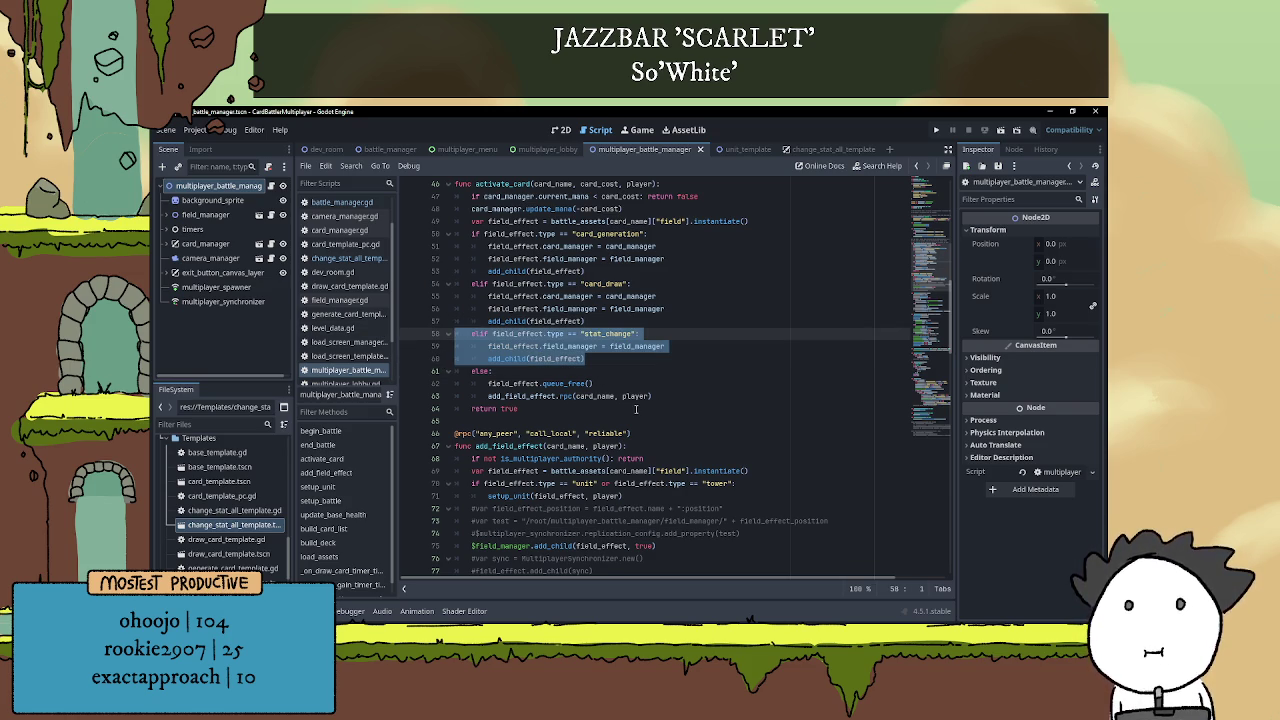
left_click(641, 390)
left_click(687, 346)
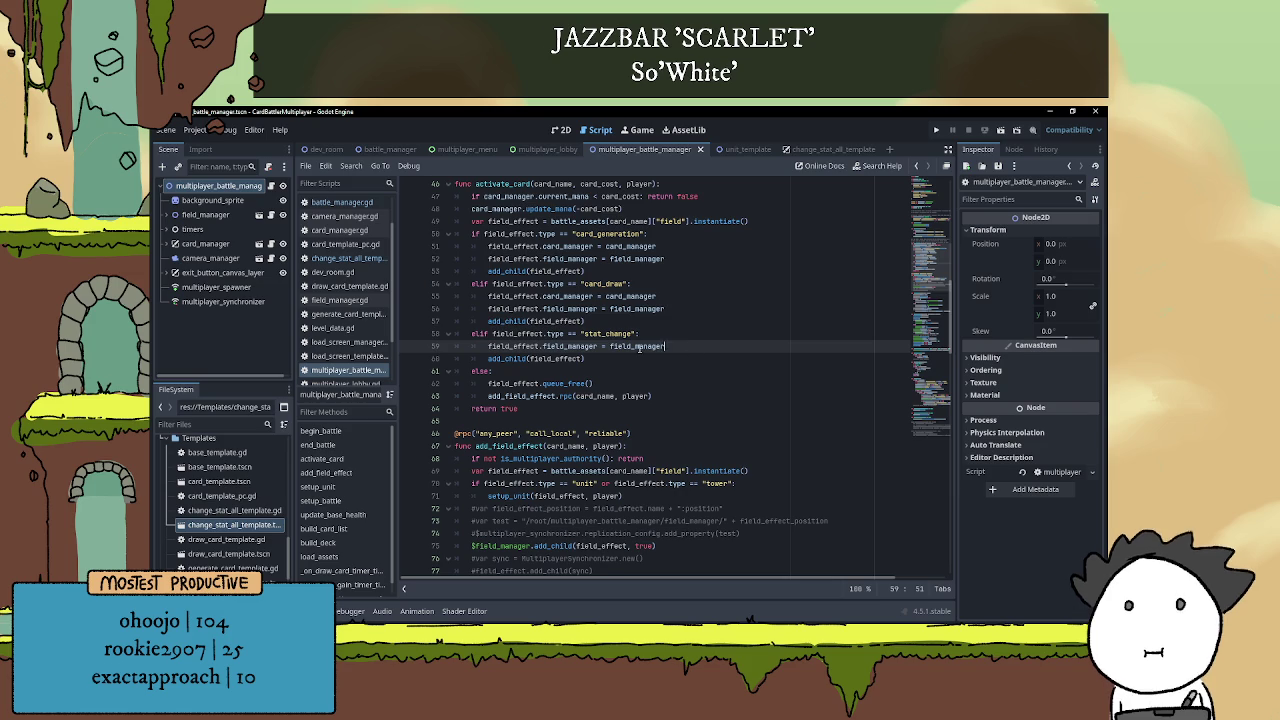
left_click_drag(679, 348, 408, 336)
key("BackSpace")
Remove the leftover add_child(field_effect) line and its empty line from add_field_effect
key("BackSpace")
left_click(598, 333, "shift")
key("BackSpace")
scroll(646, 350, "down", 3)
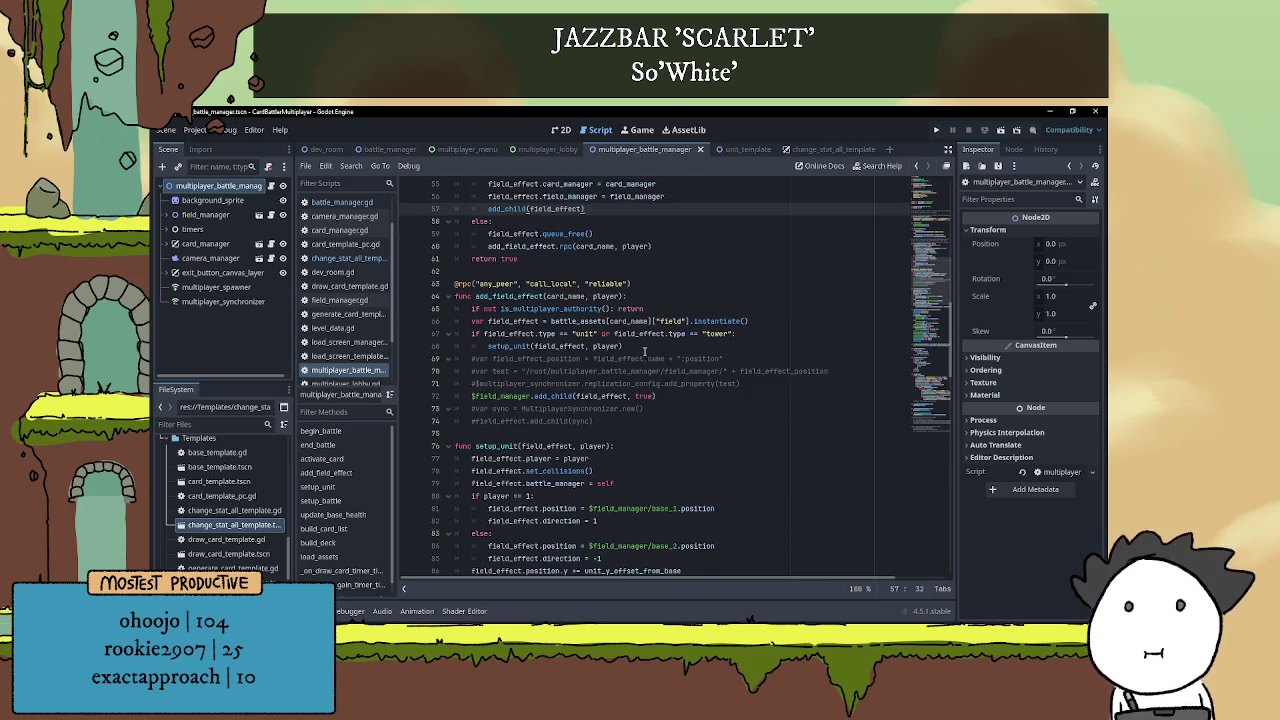
scroll(598, 375, "down", 3)
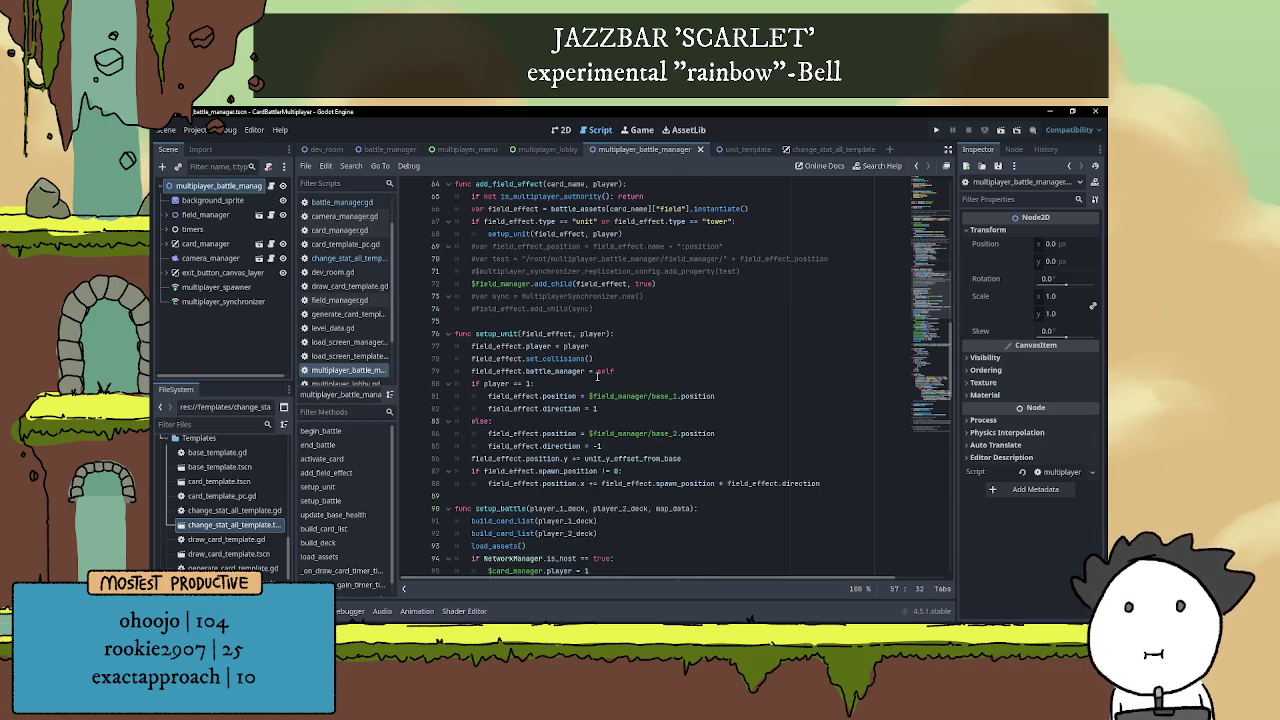
scroll(597, 375, "down", 3)
scroll(580, 370, "up", 5)
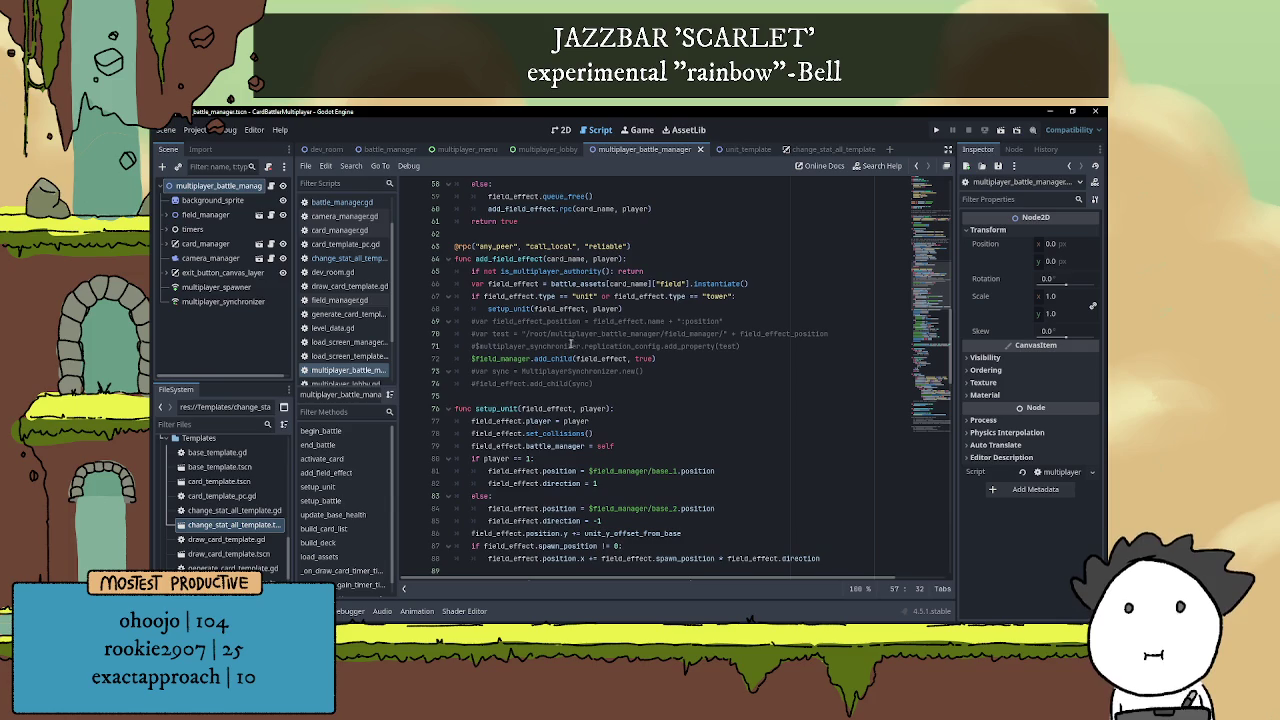
Add an elif field_effect.type == "stat_change" branch setting field_effect.field_manager = field_manager after setup_unit
left_click(655, 306)
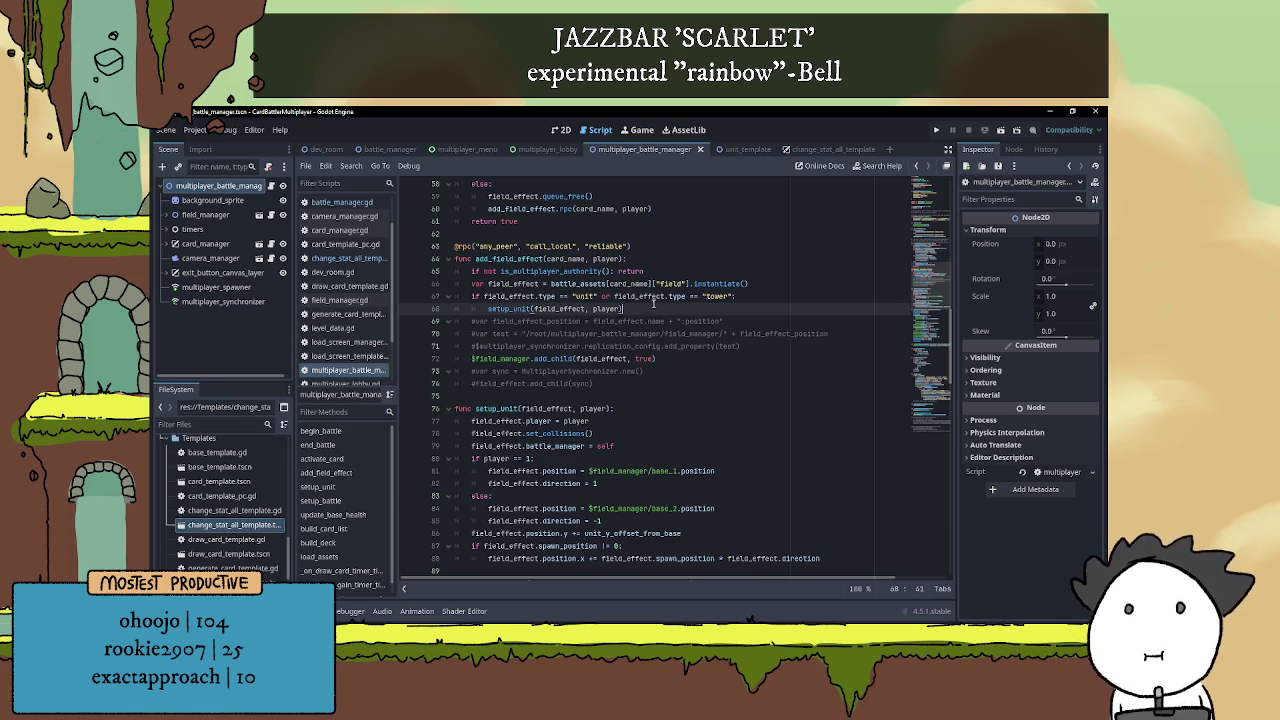
key("Return")
type("elif field_effect.type == \"stat_change\":")
key("Return")
type("field_effect.field_manager = field_manager")
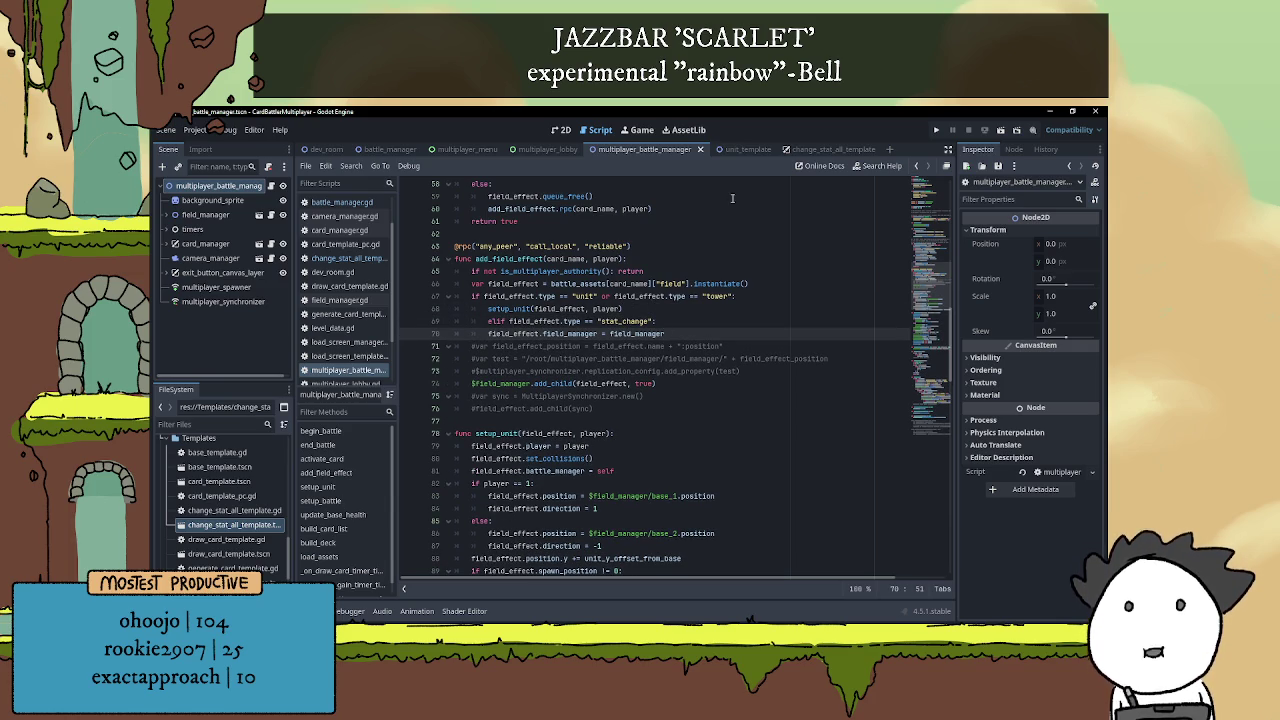
left_click(467, 321)
key("BackSpace")
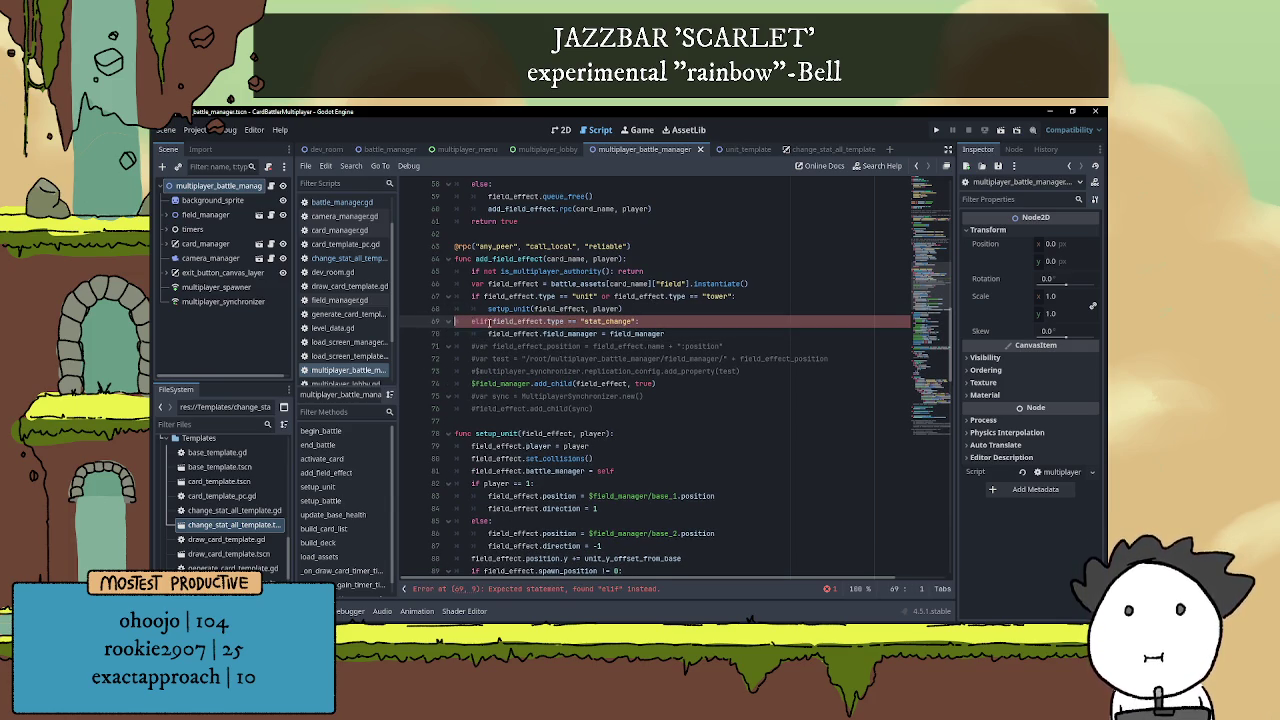
Move the $field_manager.add_child(field_effect, true) call to directly below the new stat_change branch
left_click_drag(488, 333, 719, 330)
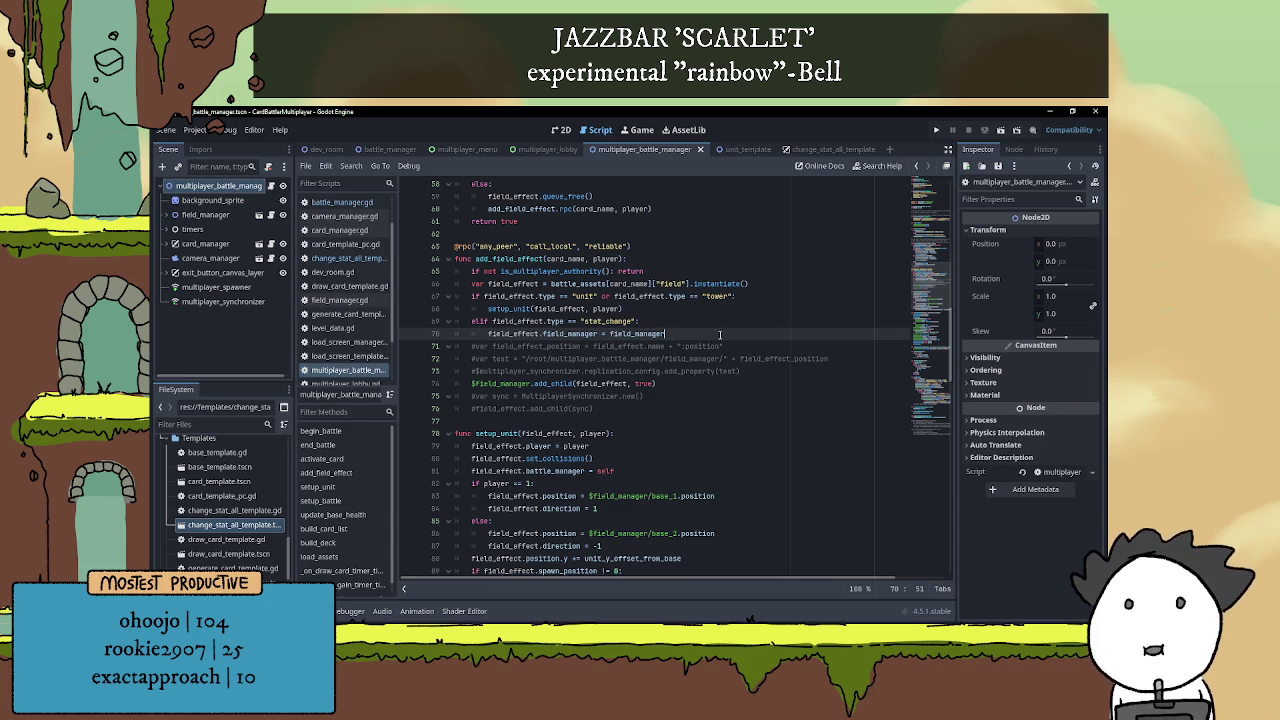
left_click_drag(471, 383, 660, 382)
key("ctrl+c")
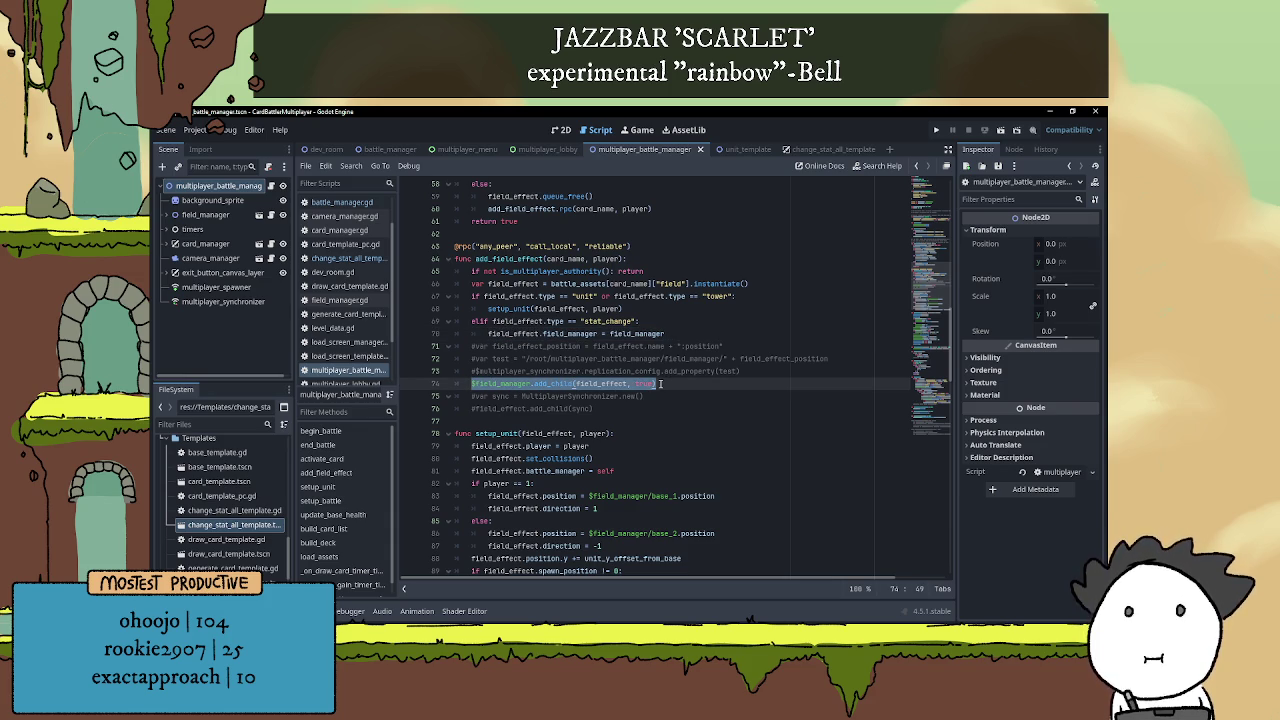
key("BackSpace")
key("alt+Up")
key("alt+Up")
key("alt+Up")
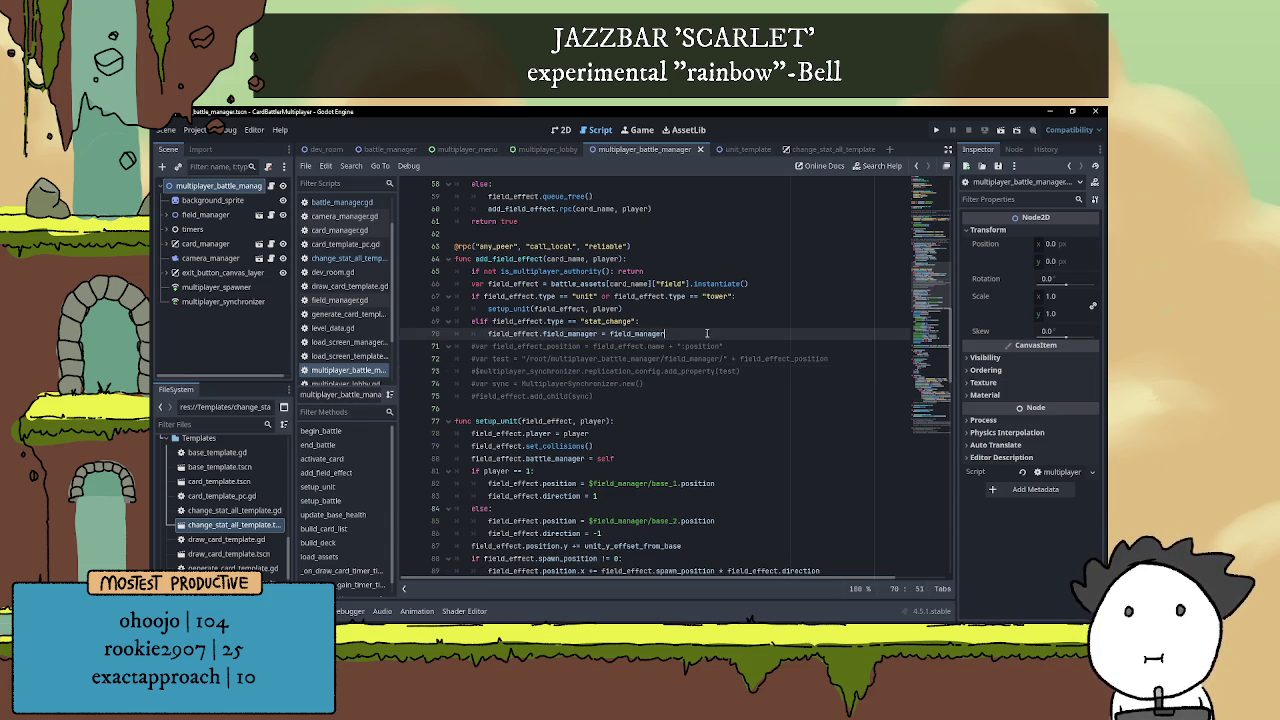
key("ctrl+v")
left_click(699, 338)
scroll(614, 366, "up", 3)
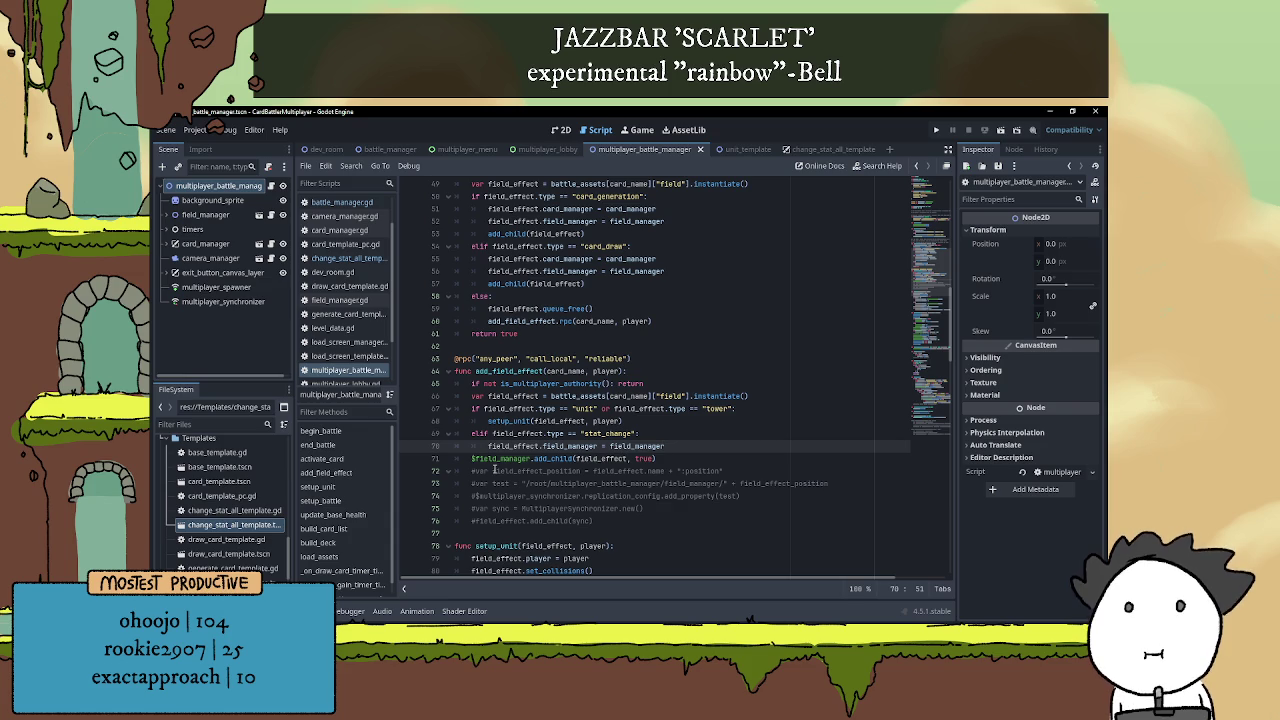
double_click(601, 458)
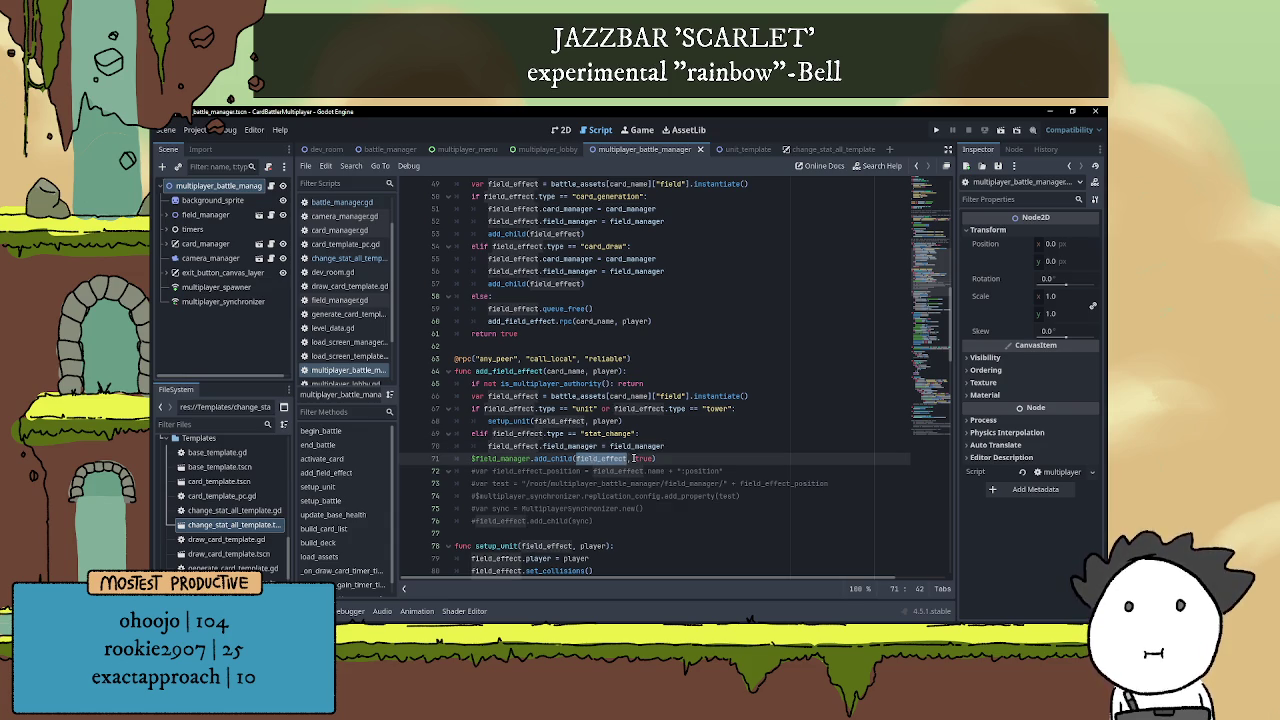
left_click(683, 457)
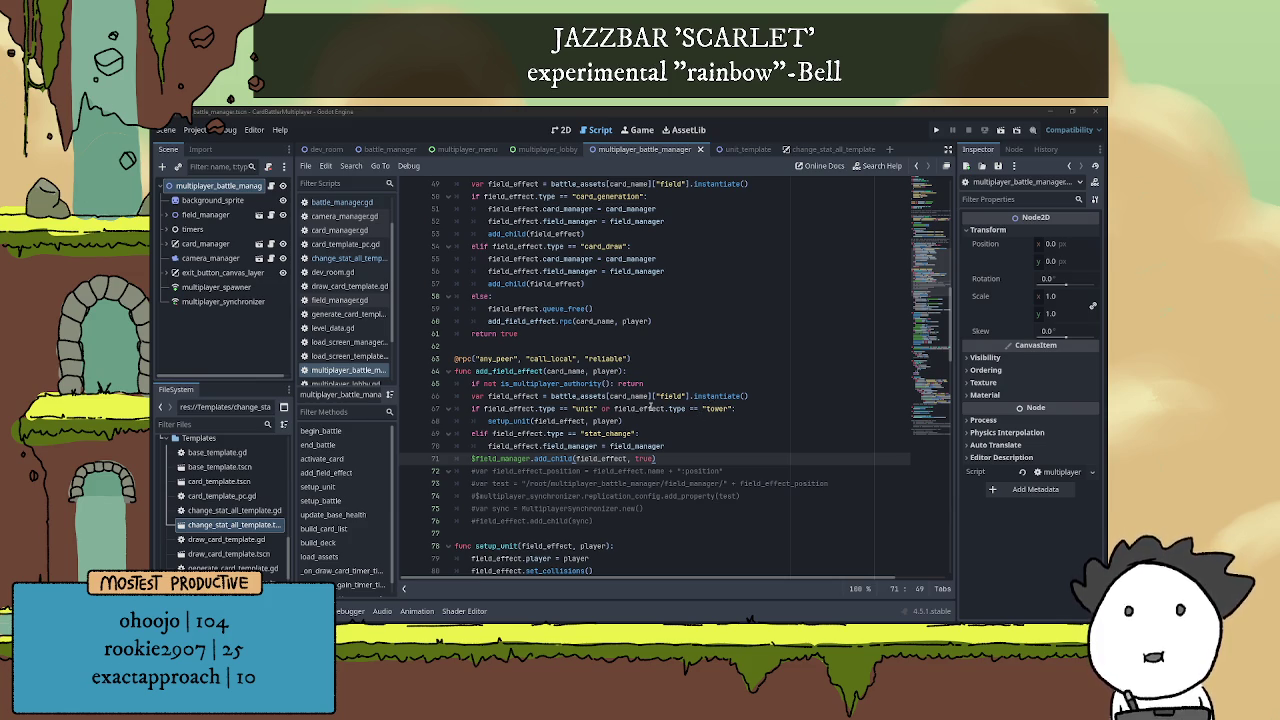
mouse_move(650, 407)
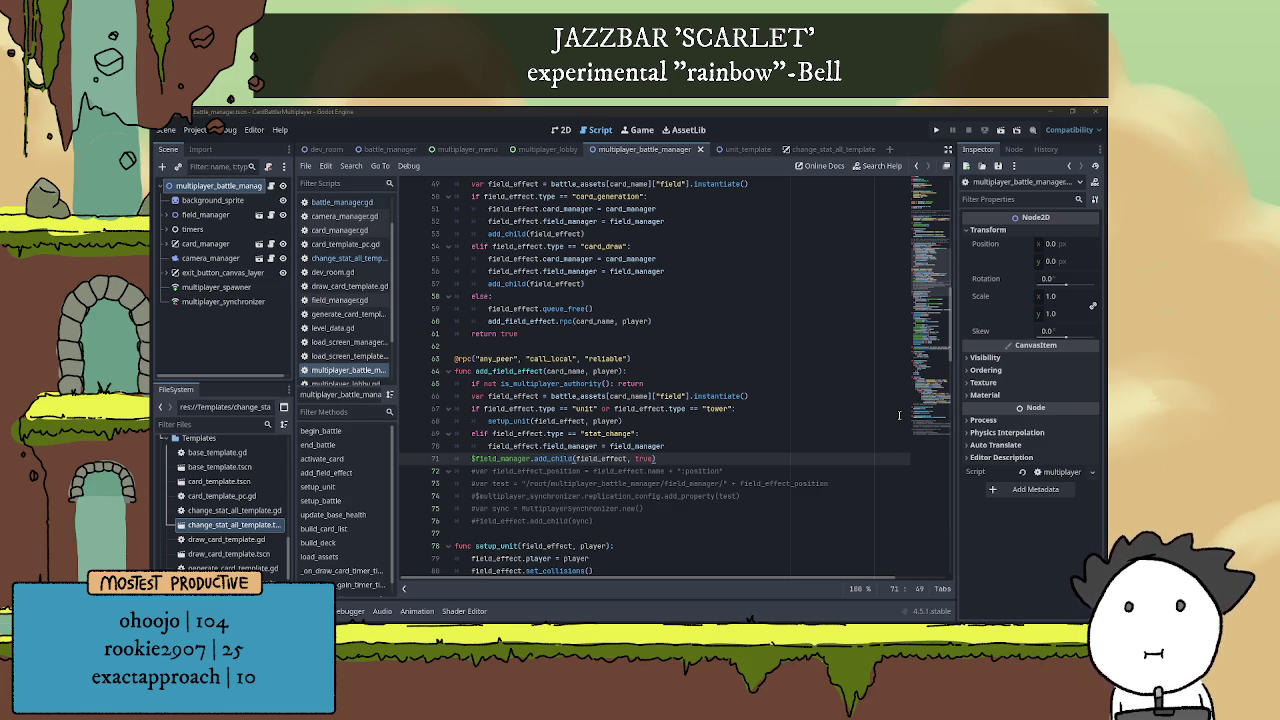
left_click(720, 436)
scroll(724, 428, "down", 2)
left_click(726, 388)
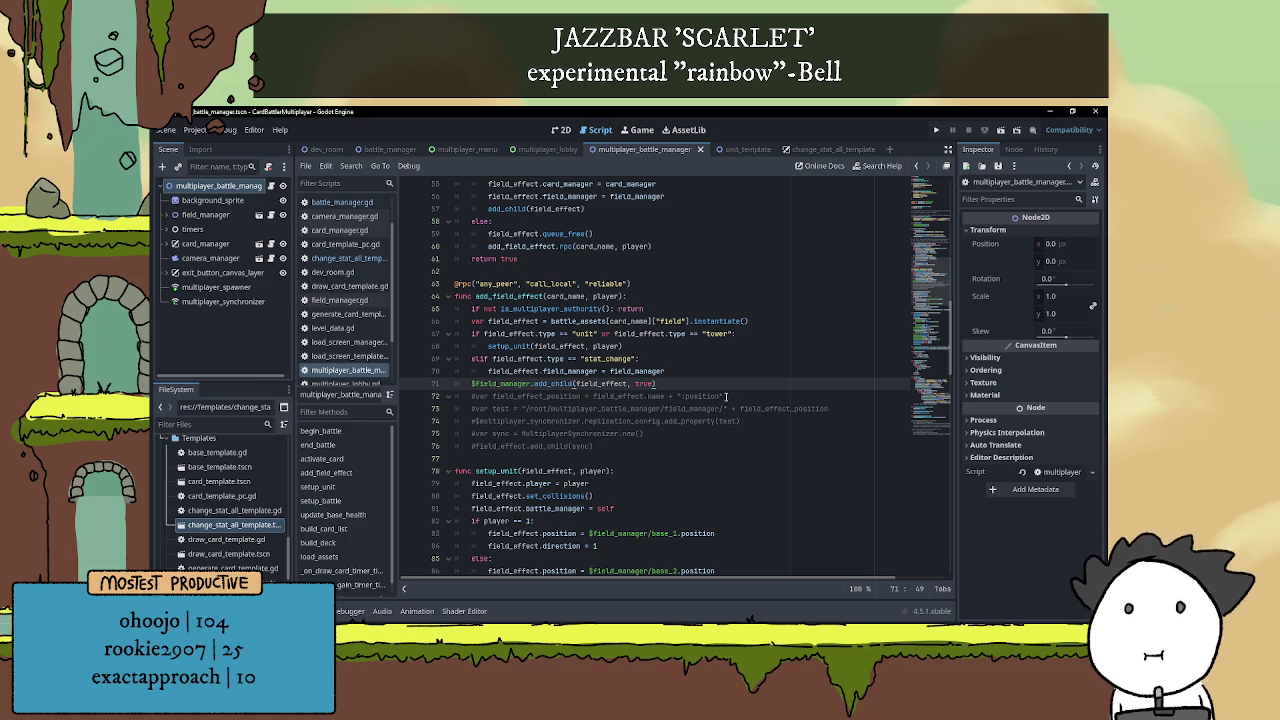
scroll(726, 396, "down", 1)
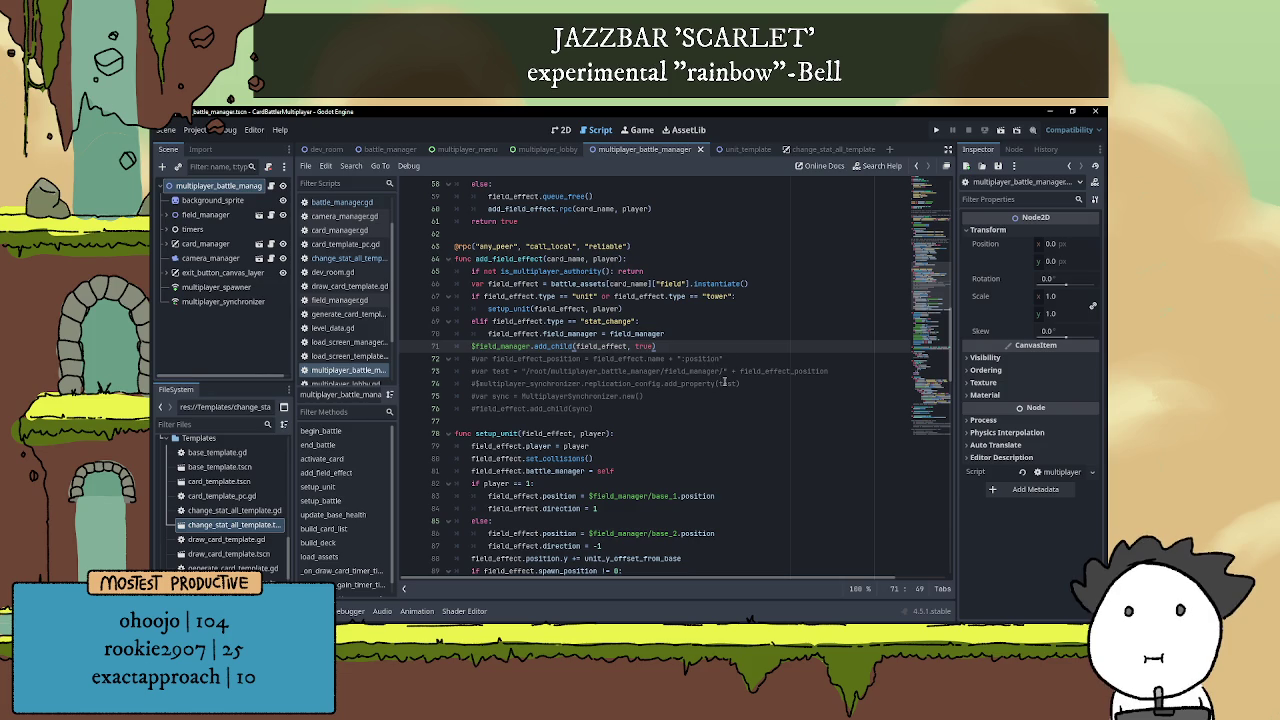
left_click(512, 346)
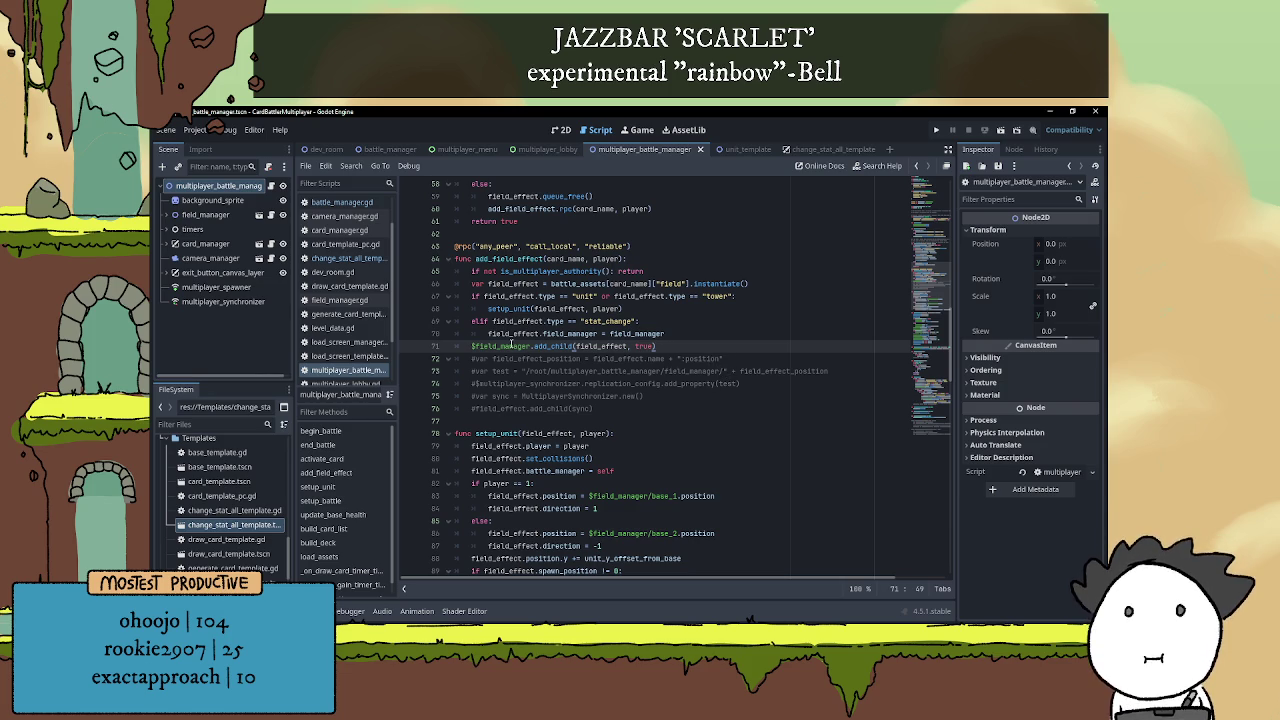
left_click(656, 346)
Cut the $effect_sprite/anim_controller.play("Activate") call from line 41 of change_stat_all_template.gd
left_click(830, 149)
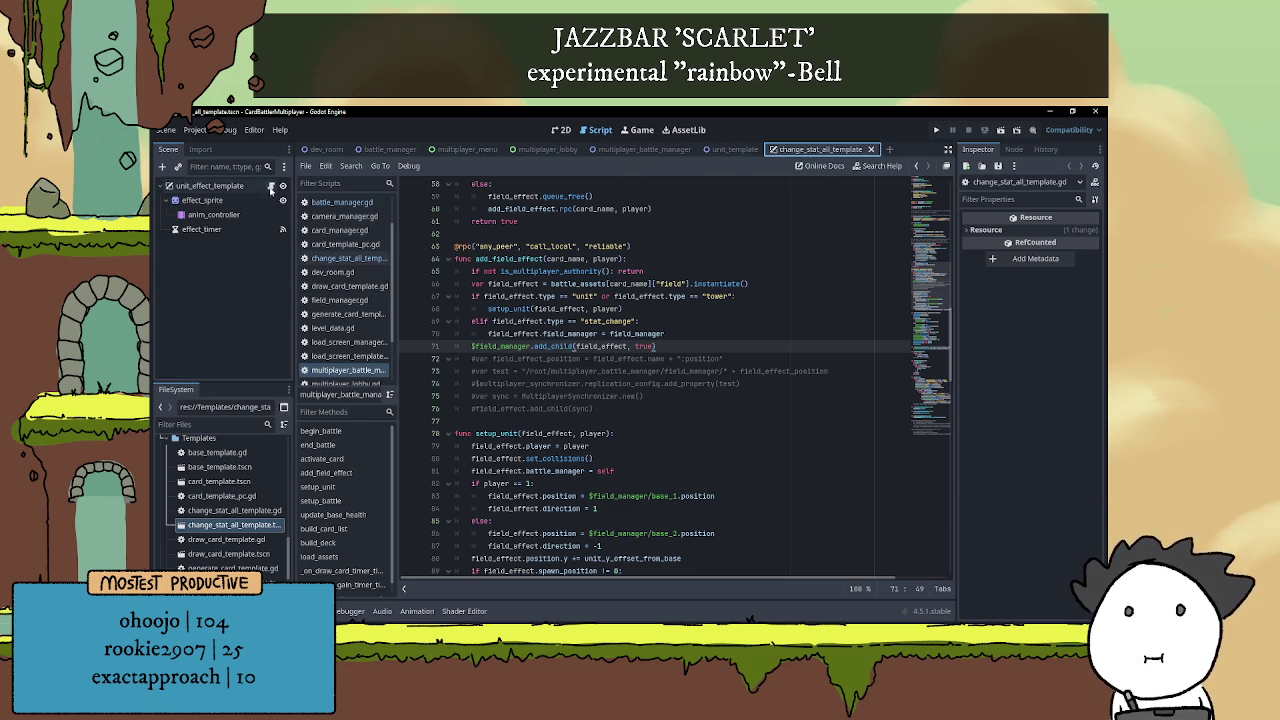
scroll(624, 360, "up", 1)
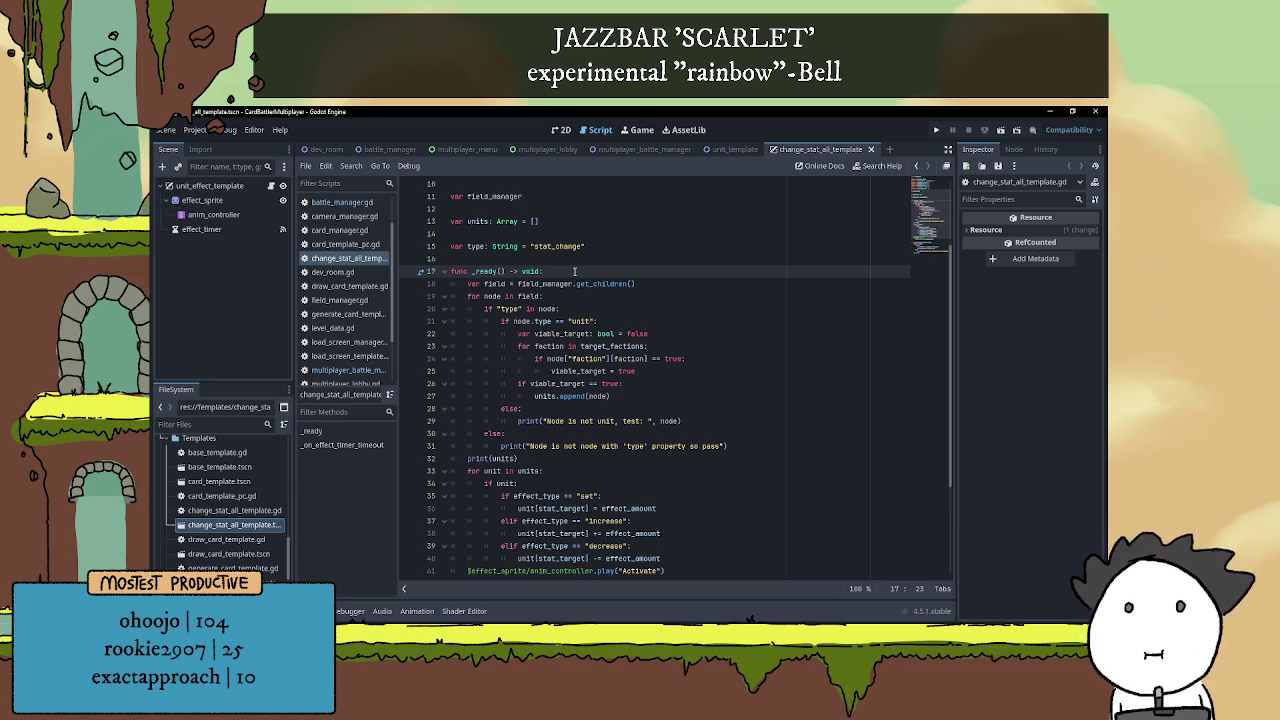
scroll(575, 271, "down", 1)
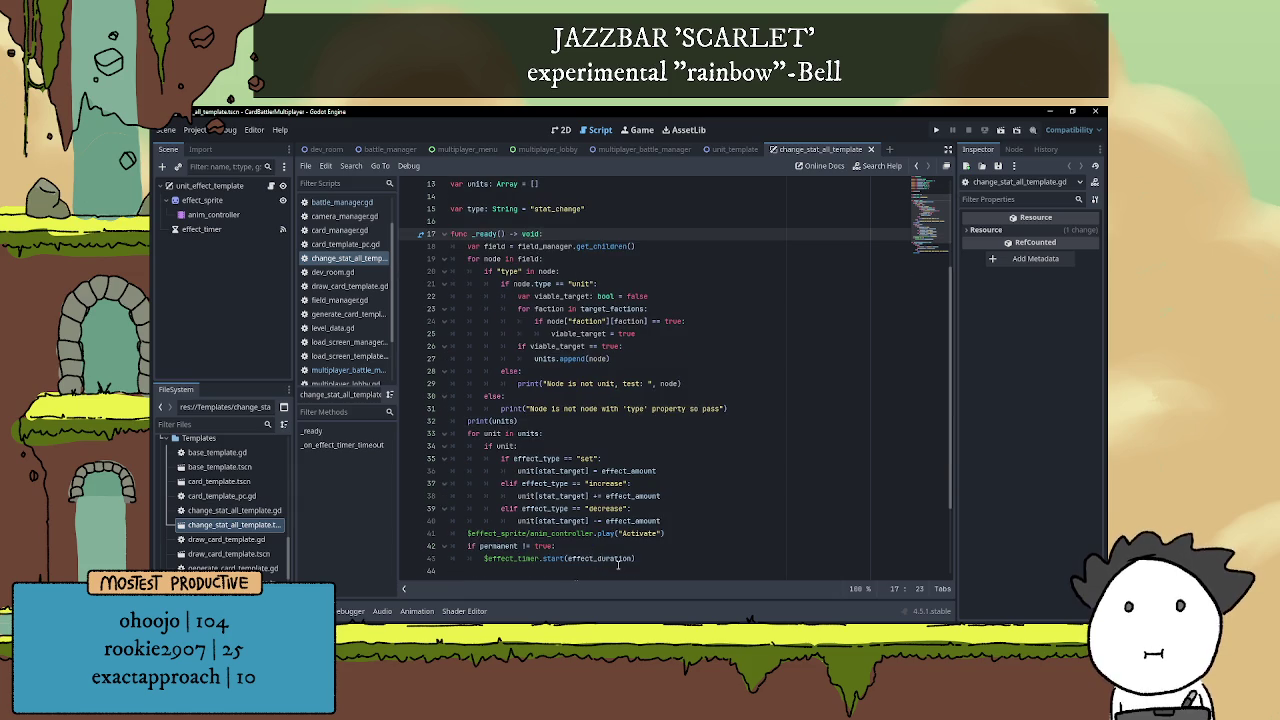
mouse_move(616, 566)
scroll(613, 568, "down", 1)
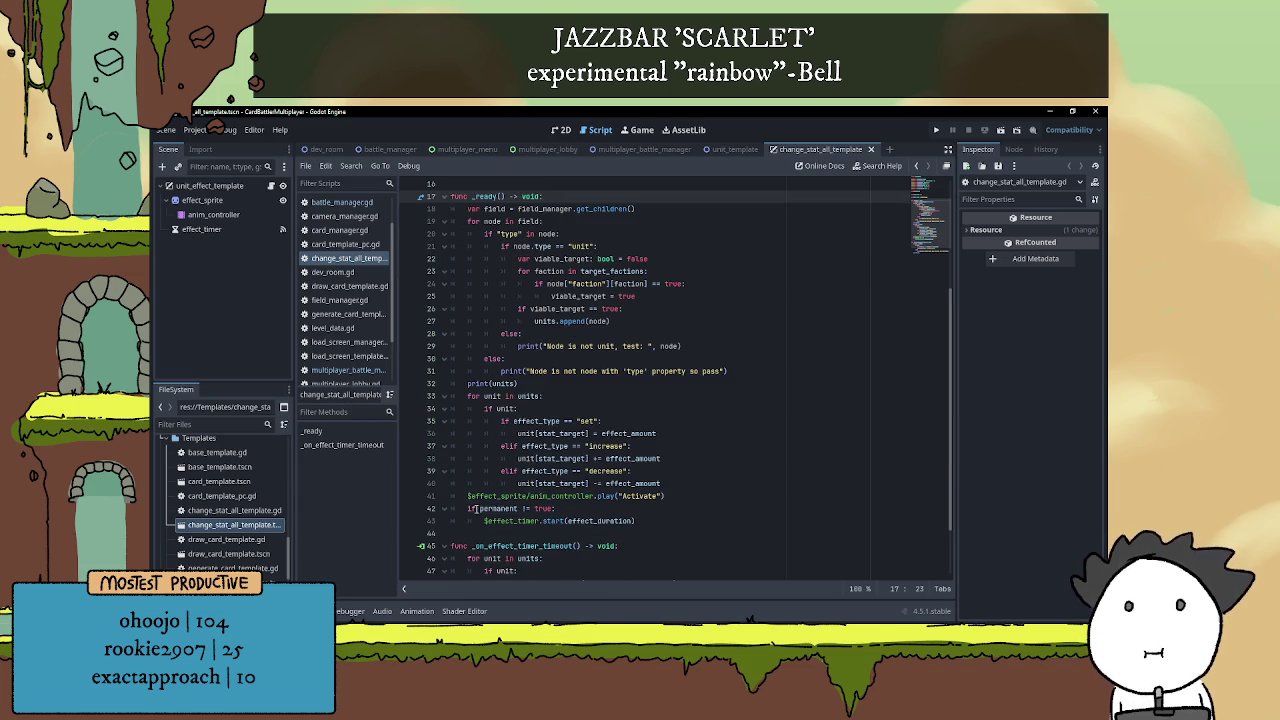
left_click_drag(466, 496, 666, 496)
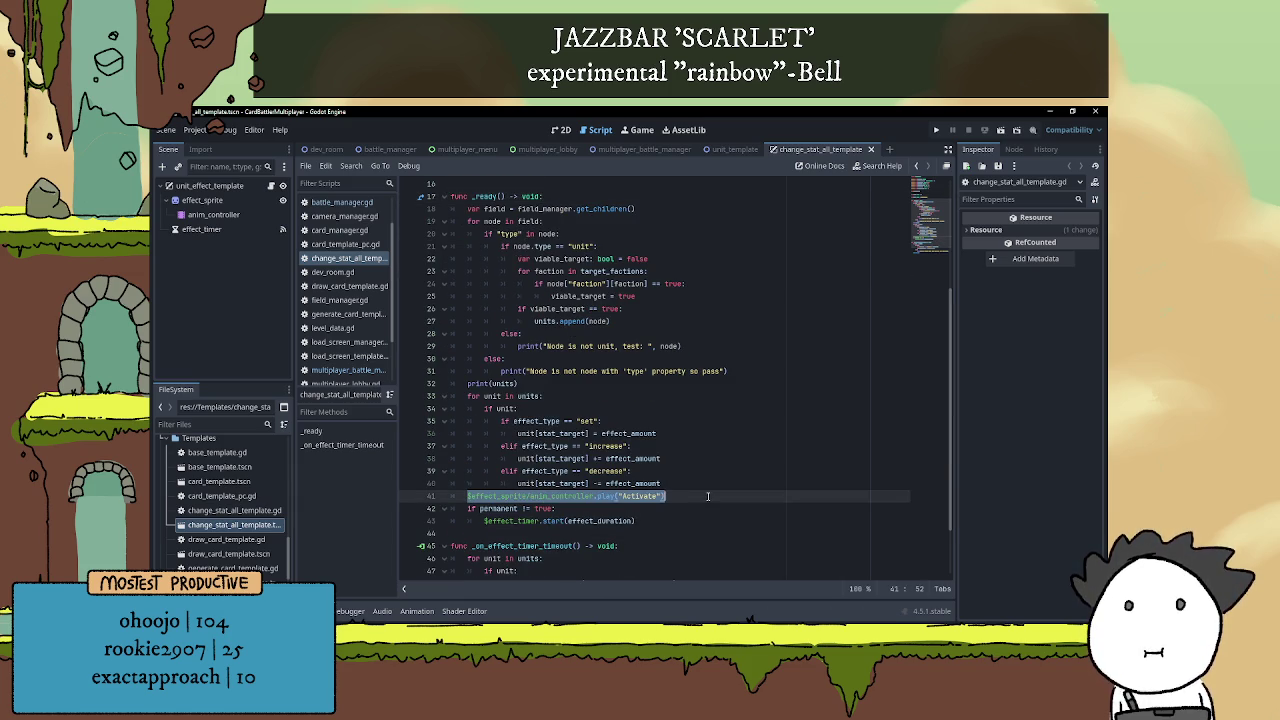
key("ctrl+x")
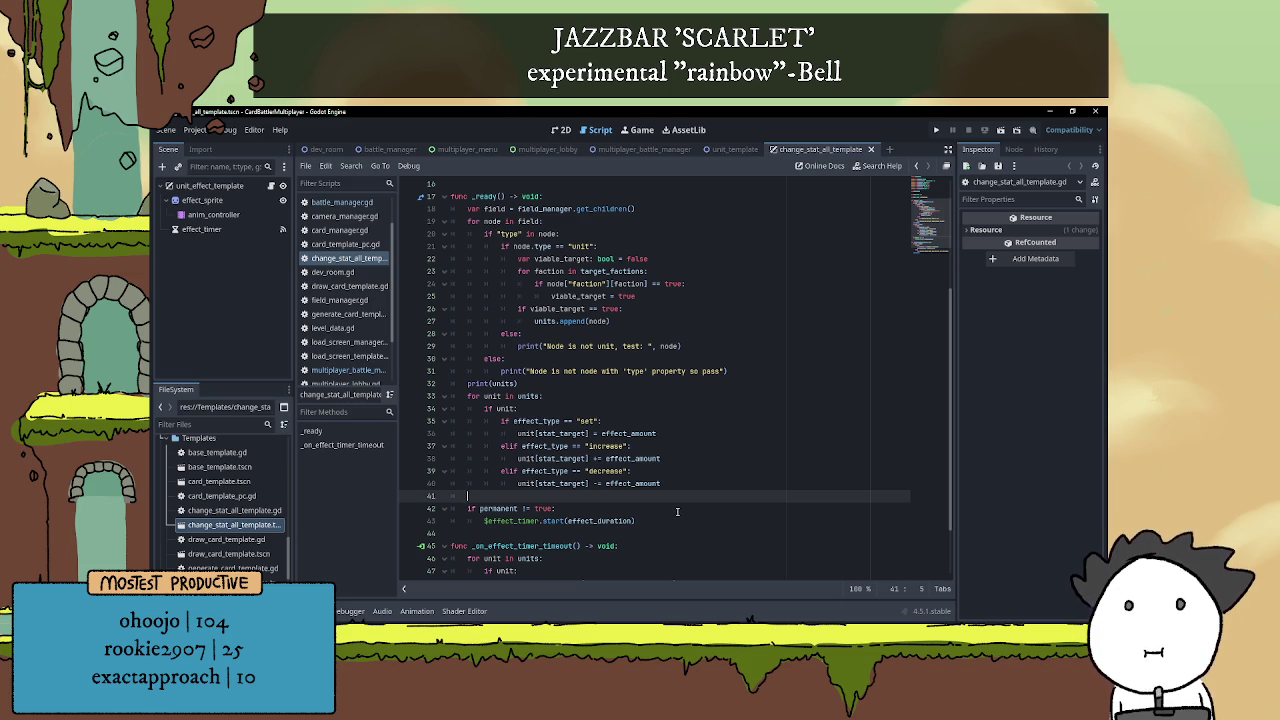
Paste $effect_sprite/anim_controller.play("Activate") as the first line of _ready, followed by a blank line
key("BackSpace")
scroll(569, 318, "up", 2)
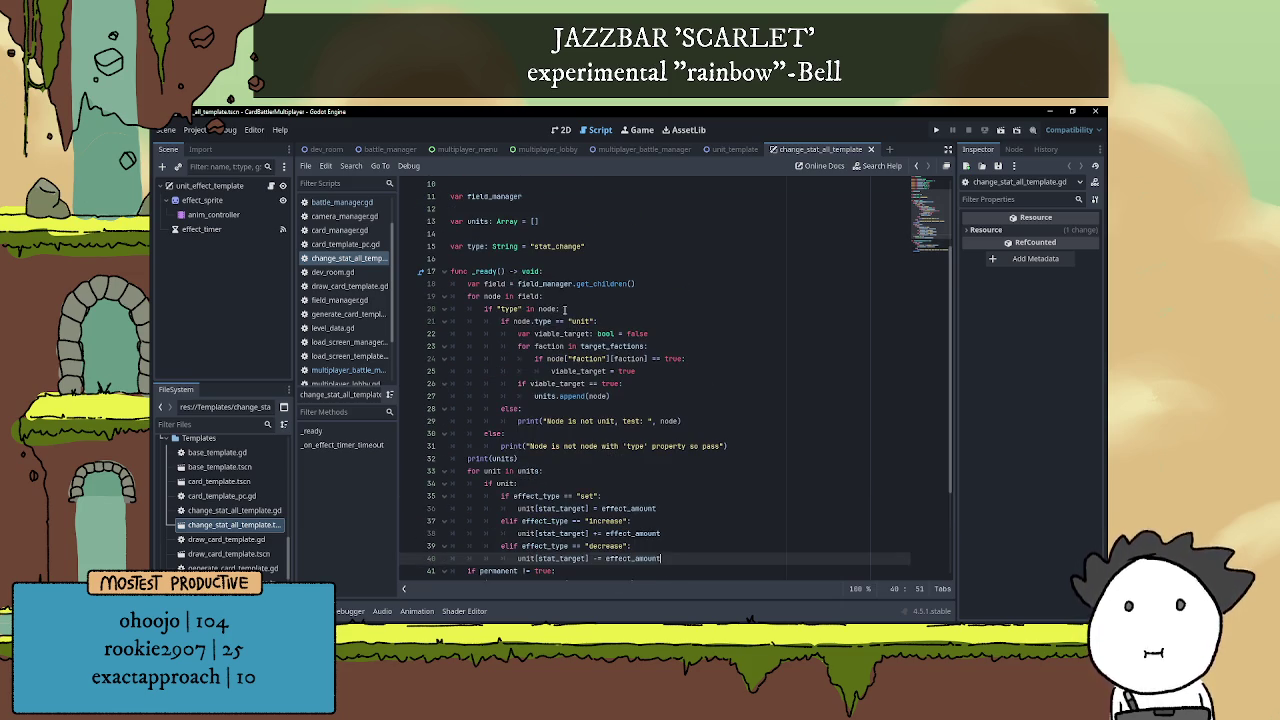
left_click(571, 270)
key("Return")
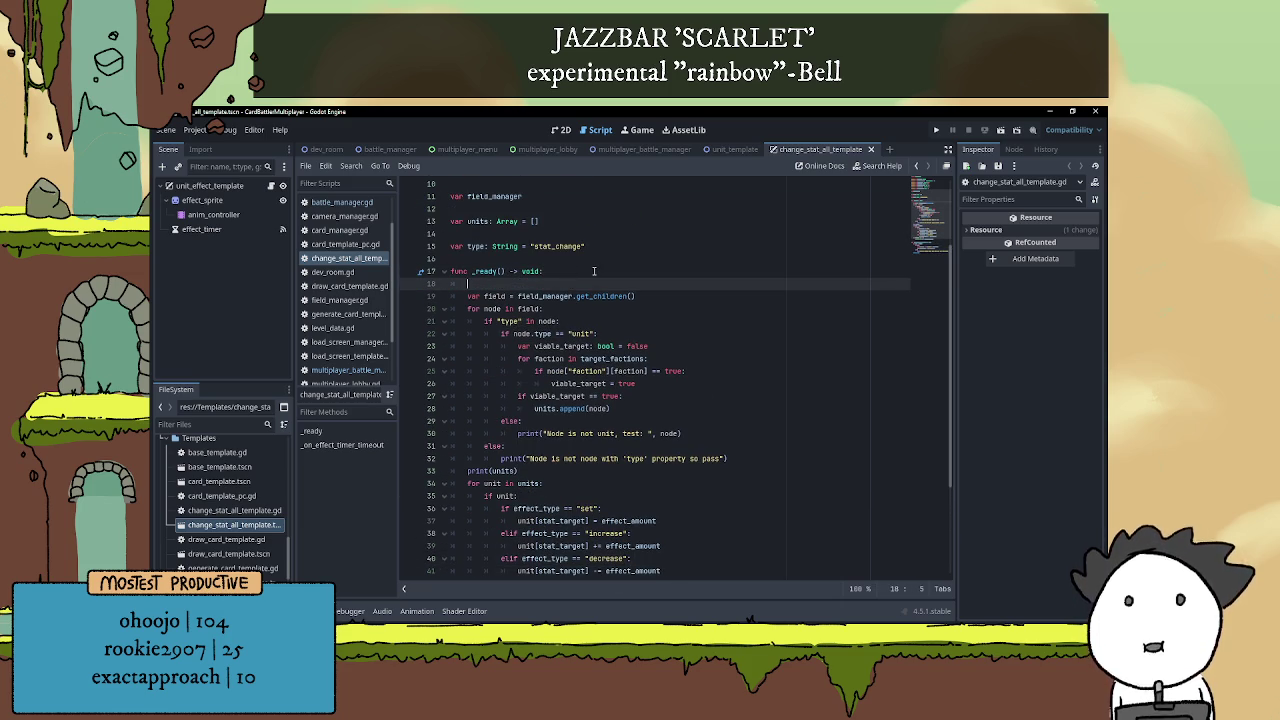
key("ctrl+v")
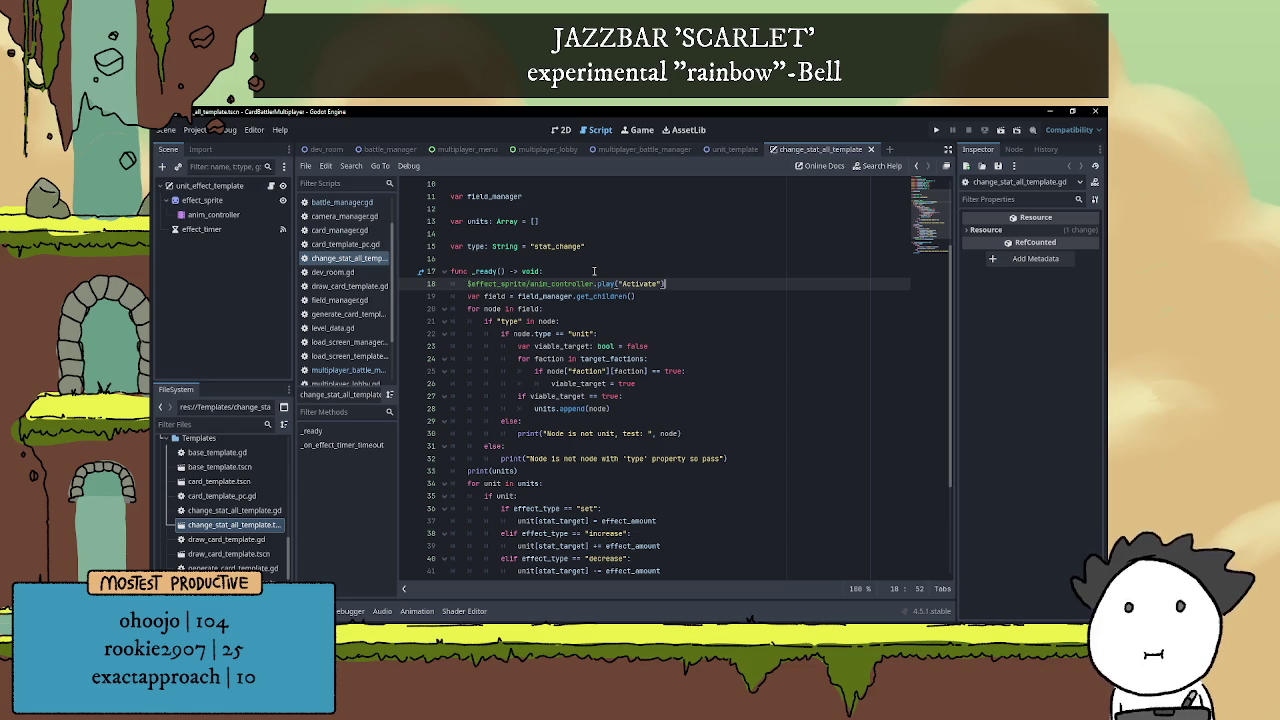
key("Return")
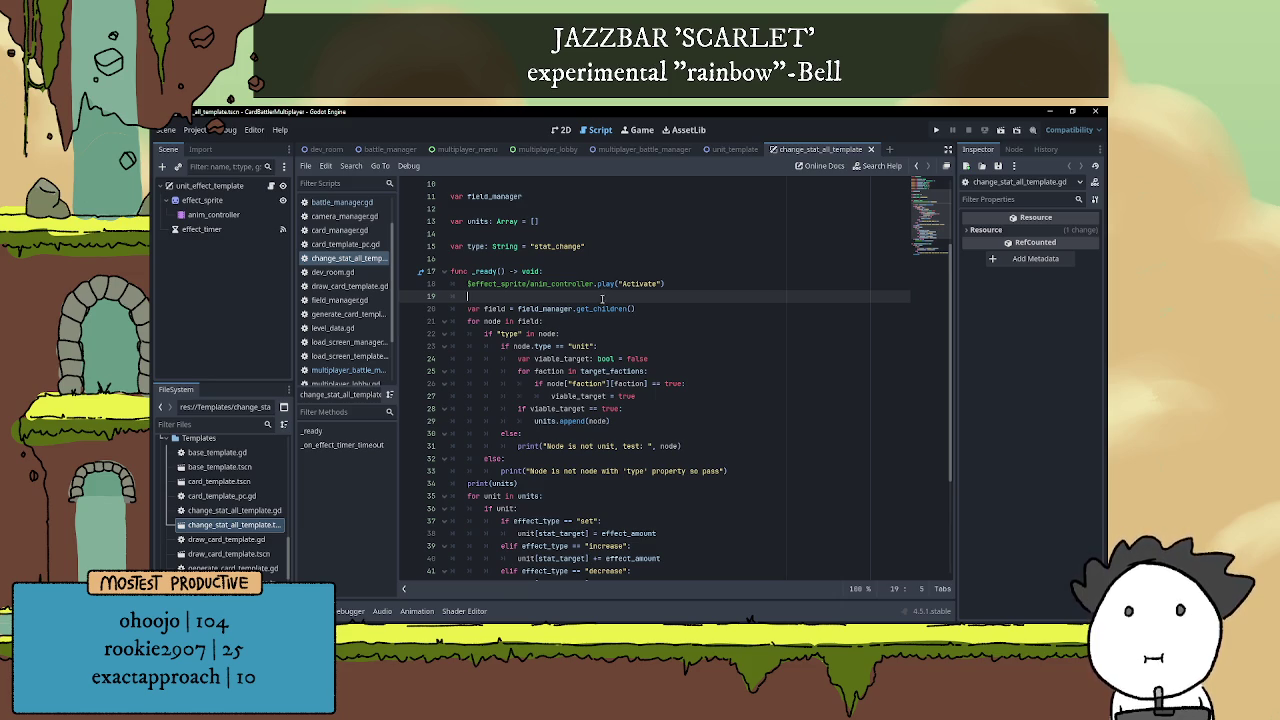
mouse_move(607, 281)
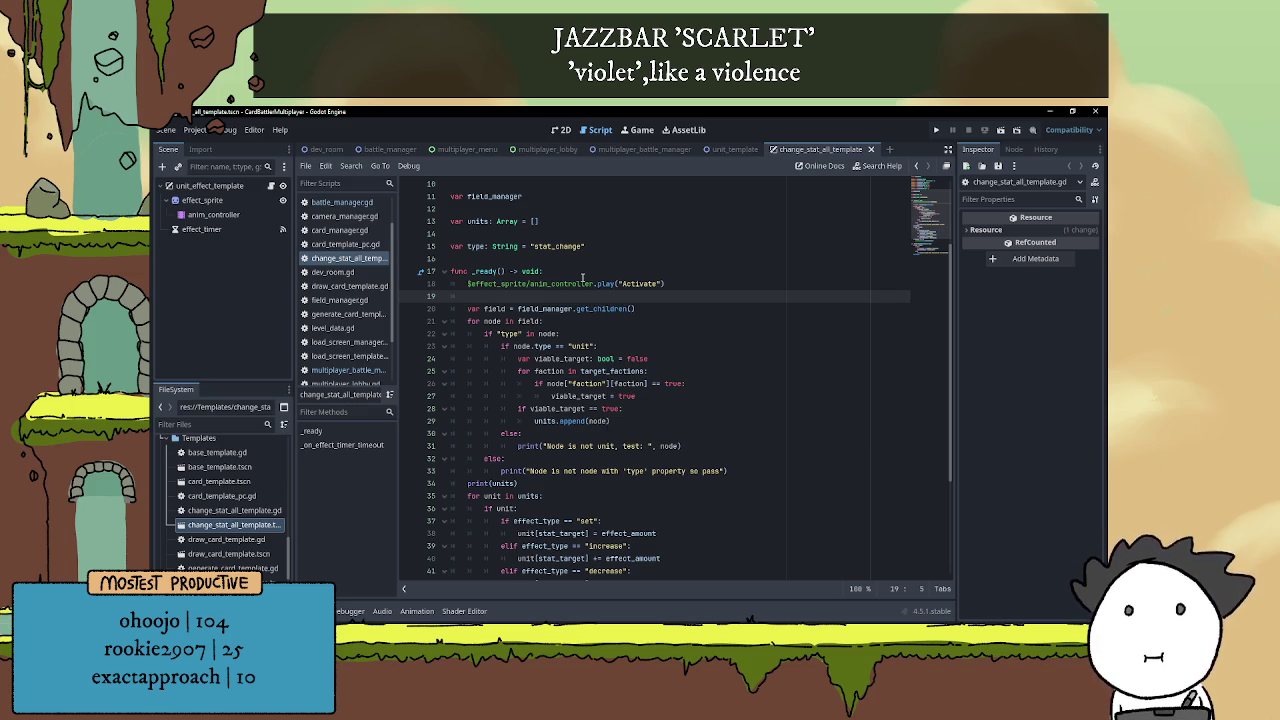
Write 'if not is_multiplayer_authority(): return' on line 19 of _ready
type("if n")
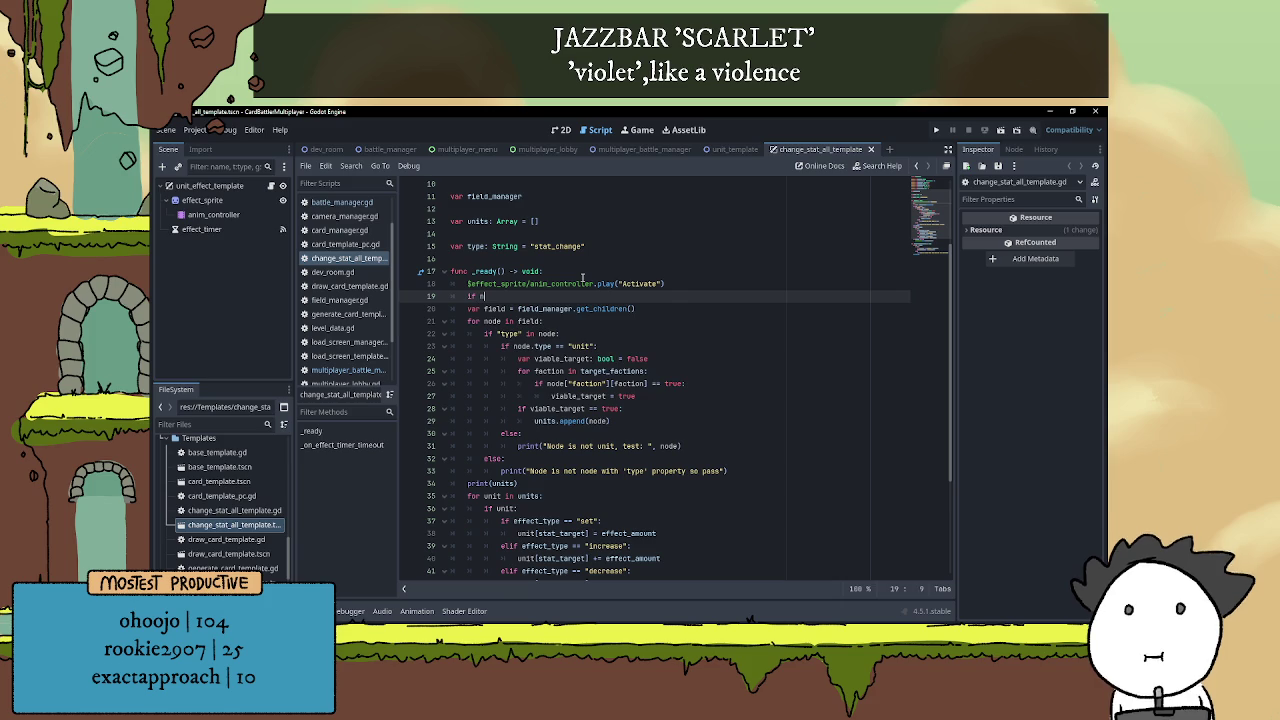
type("ot m")
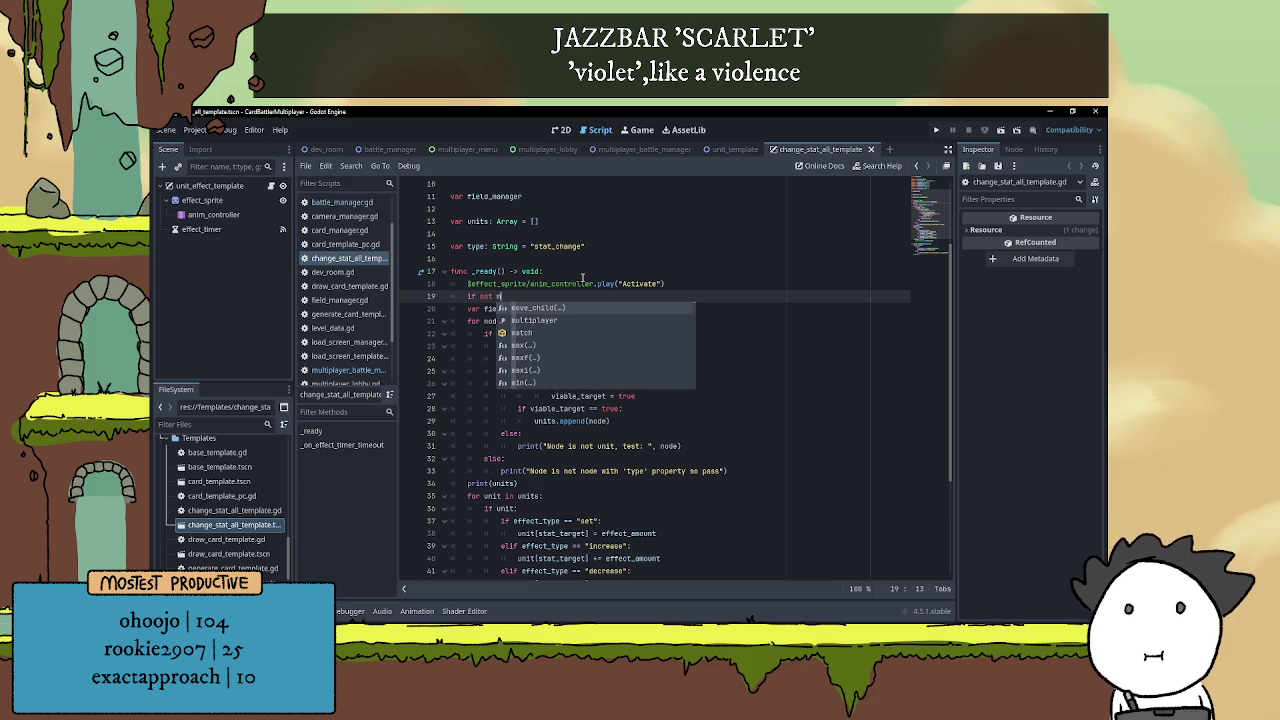
type("ul")
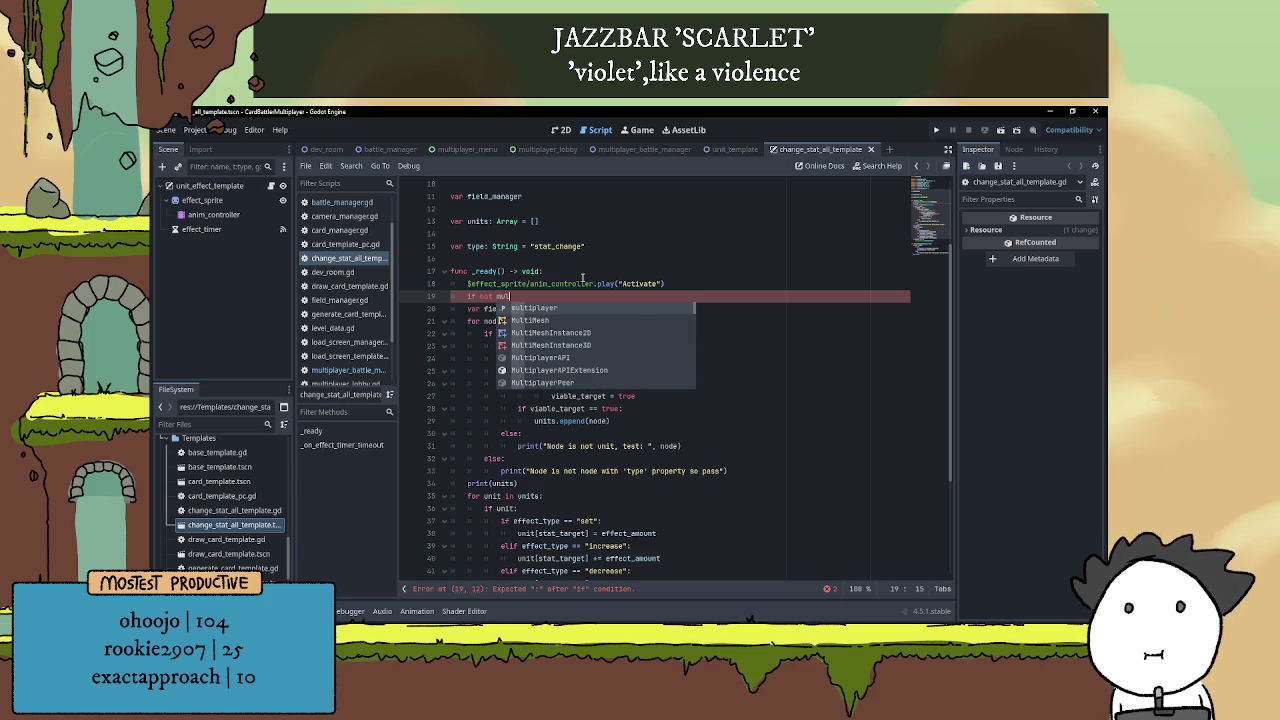
type("tiplayer")
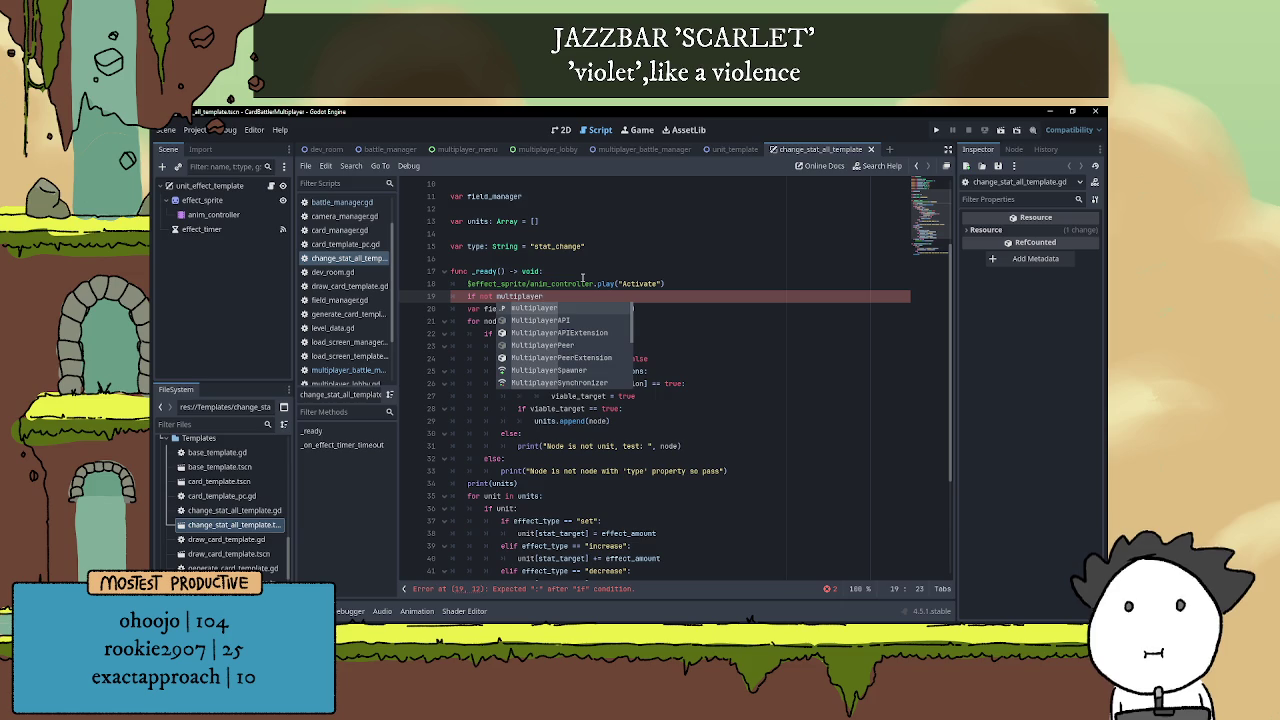
key("BackSpace")
key("BackSpace")
key("BackSpace")
type("is_multi")
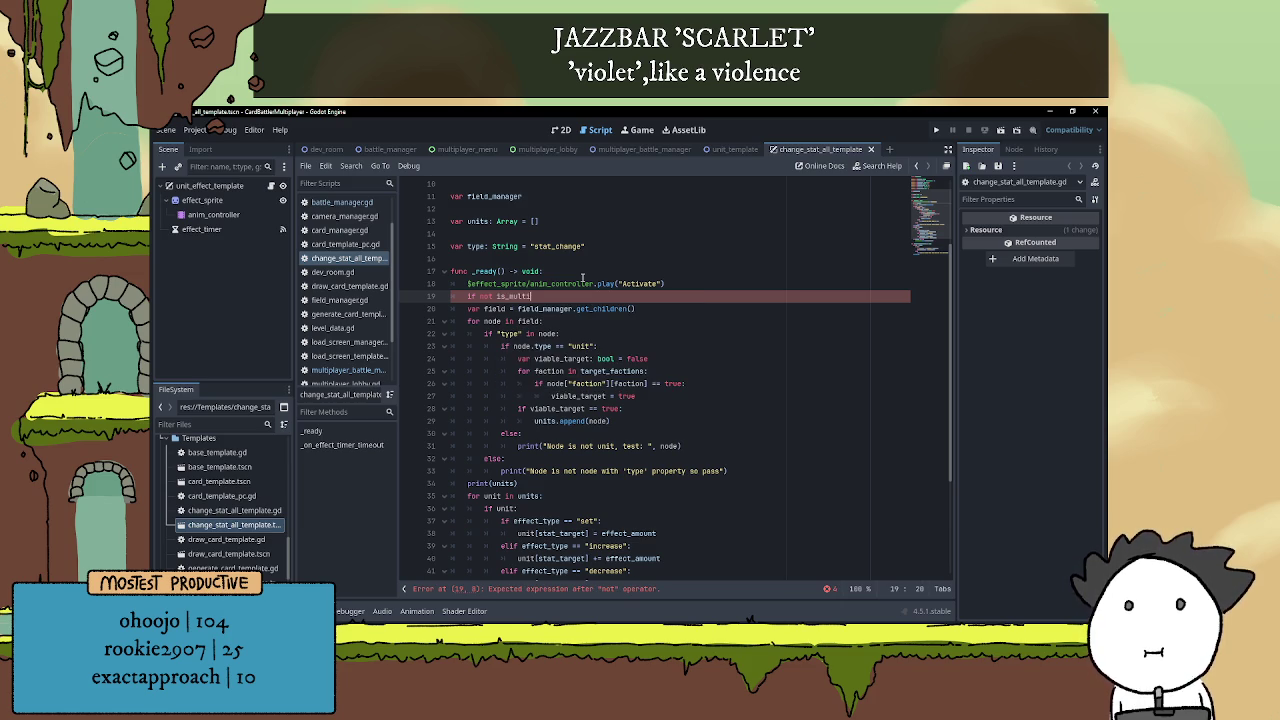
key("Return")
type(": return")
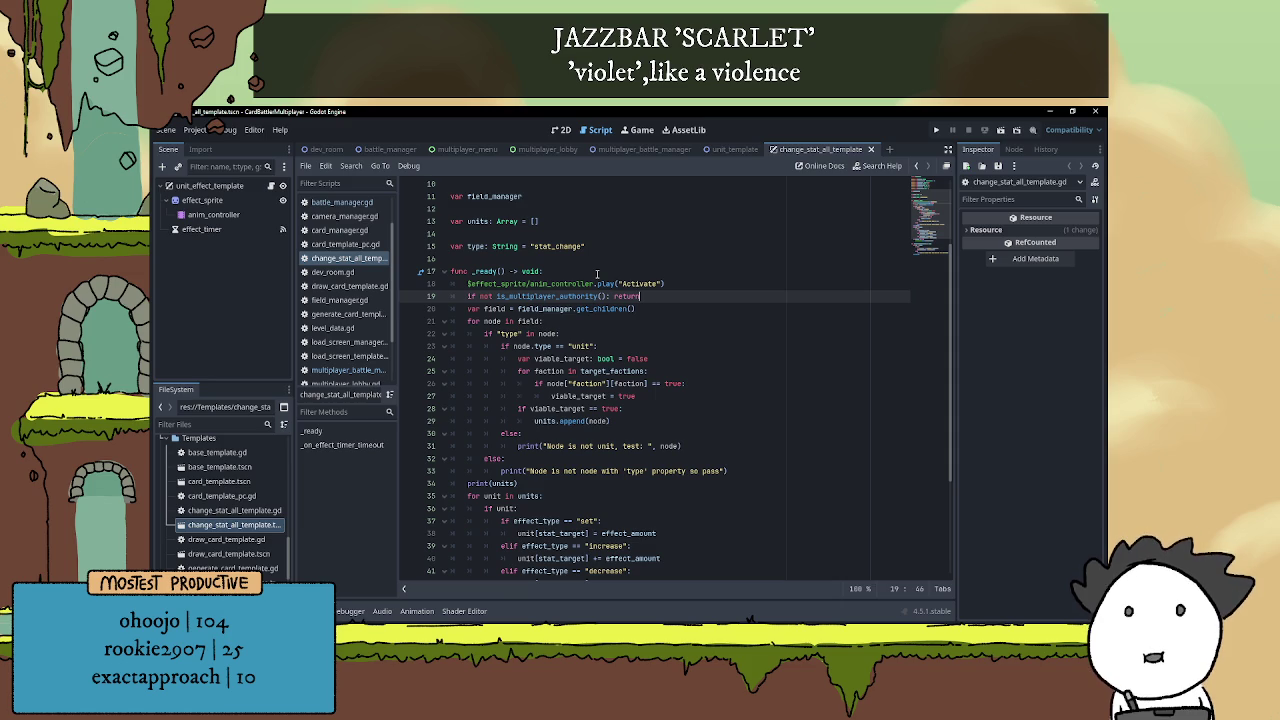
Move return onto its own indented line beneath the authority check
double_click(617, 296)
left_click(611, 296)
key("Return")
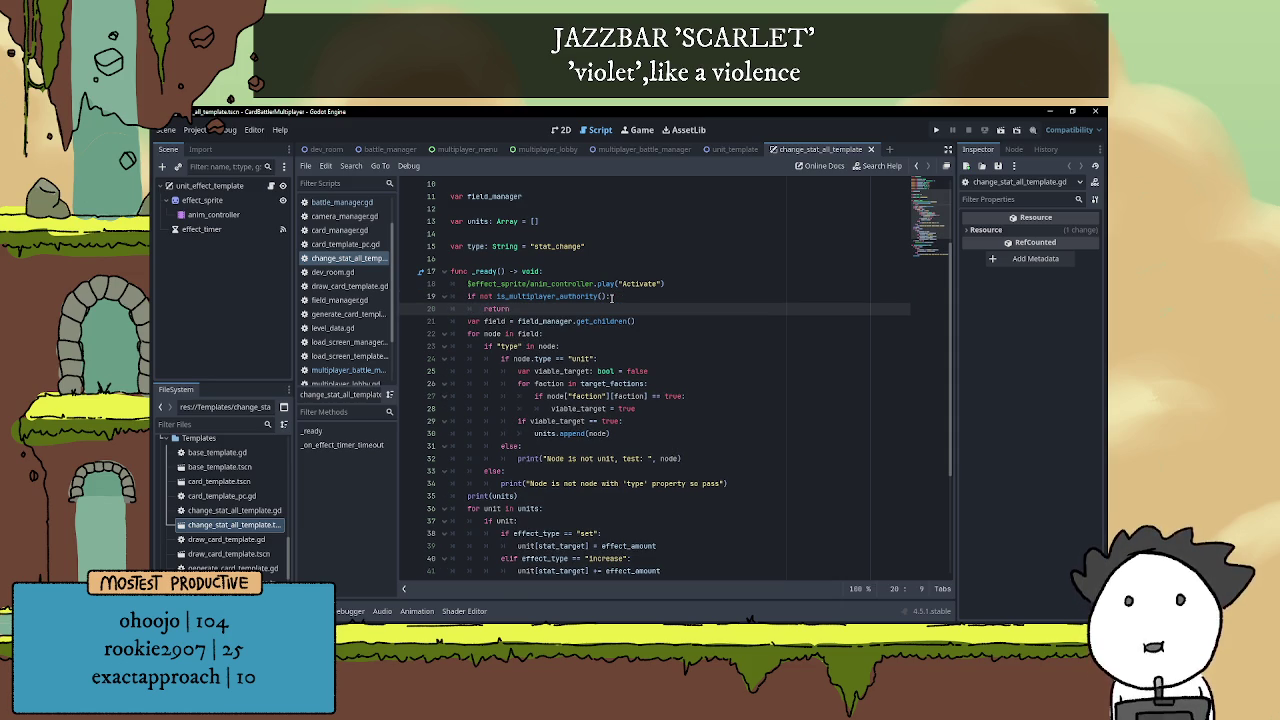
key("Return")
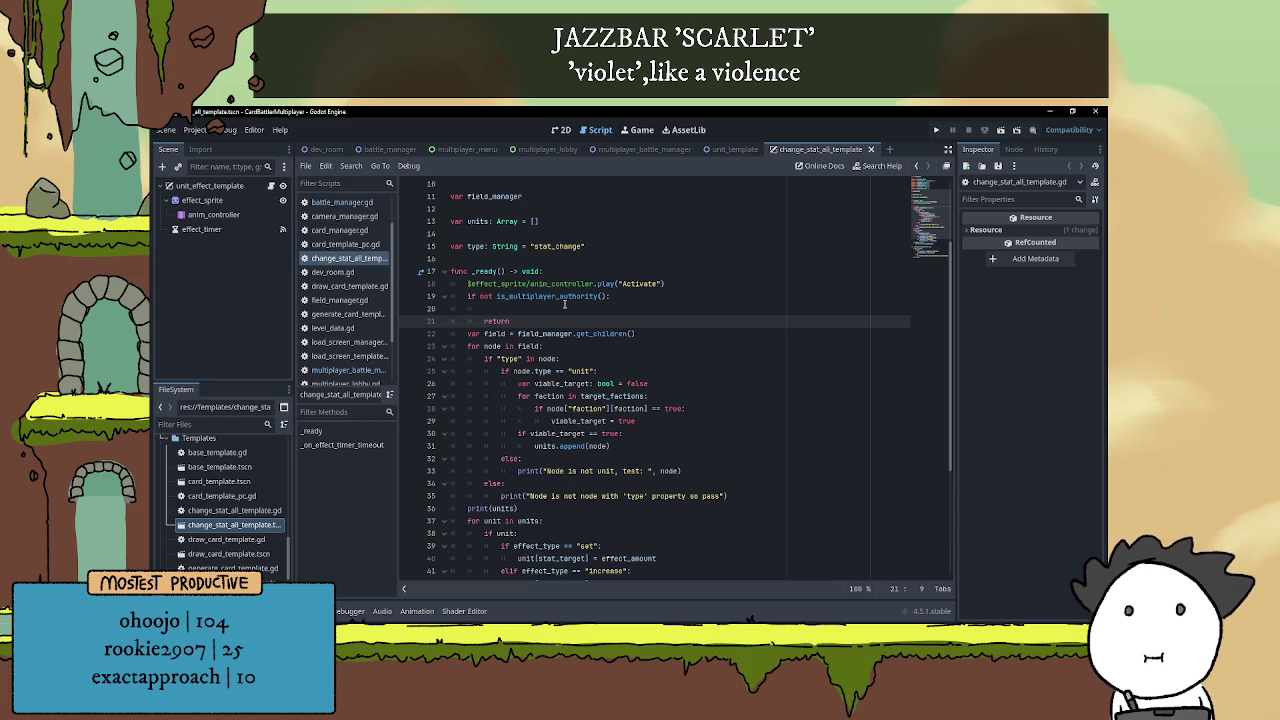
left_click(502, 310)
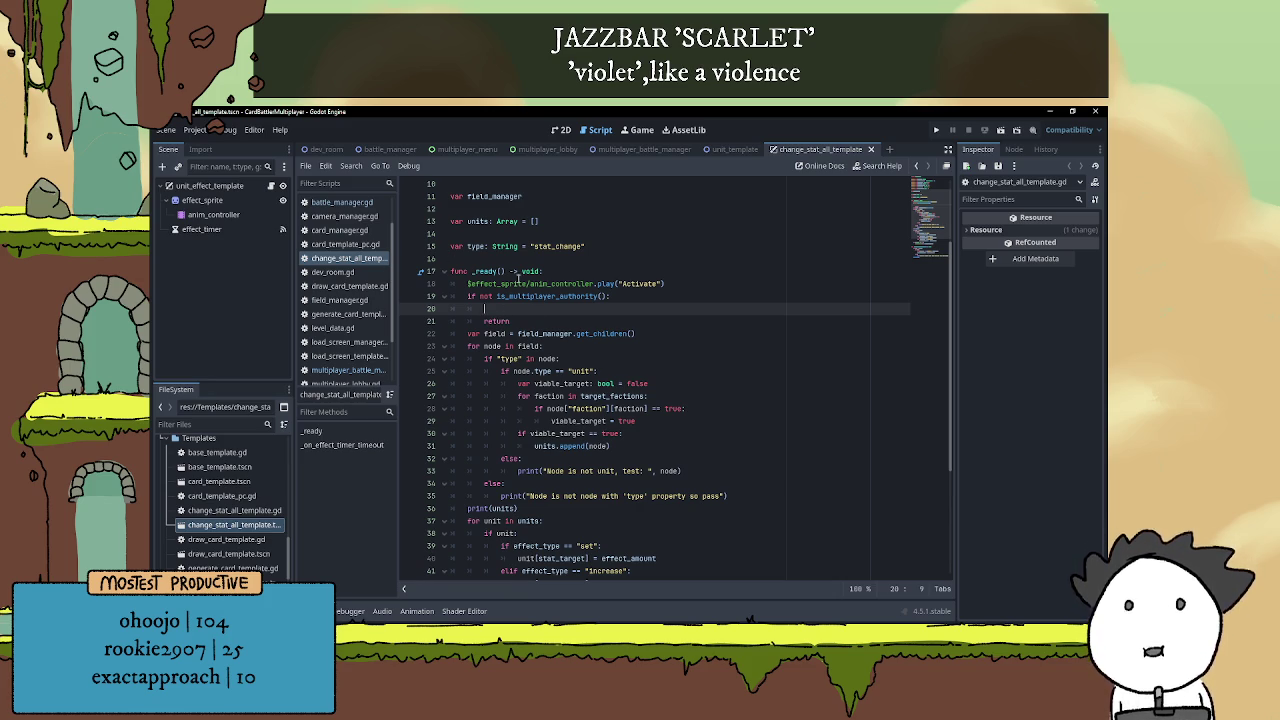
Review the timer start call and its effect_duration argument in the timeout function
scroll(600, 355, "down", 5)
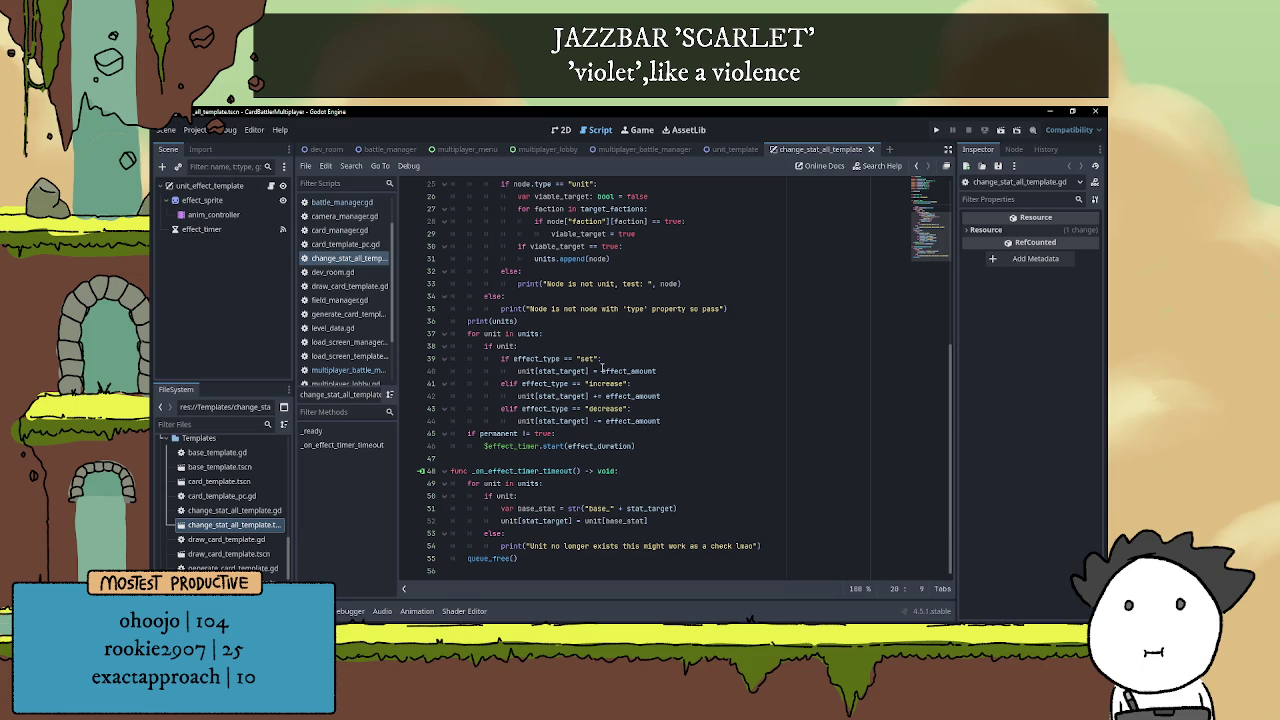
left_click(551, 449)
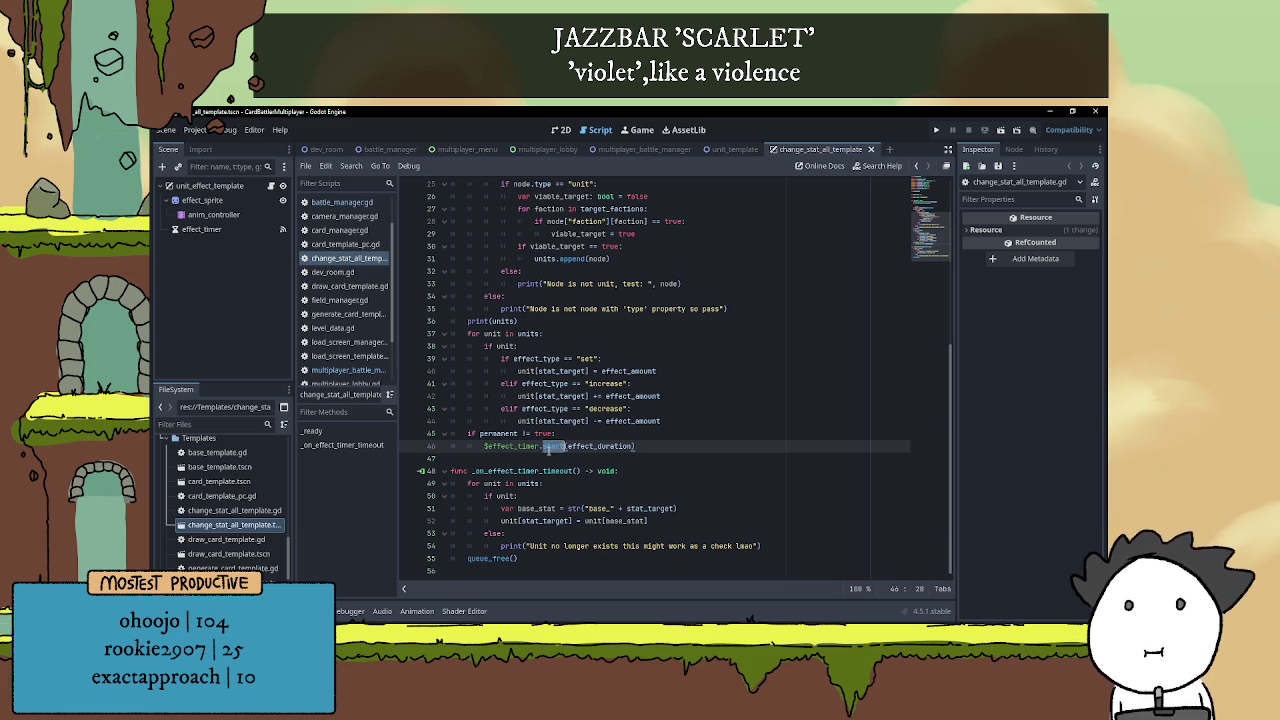
double_click(600, 446)
left_click(525, 457)
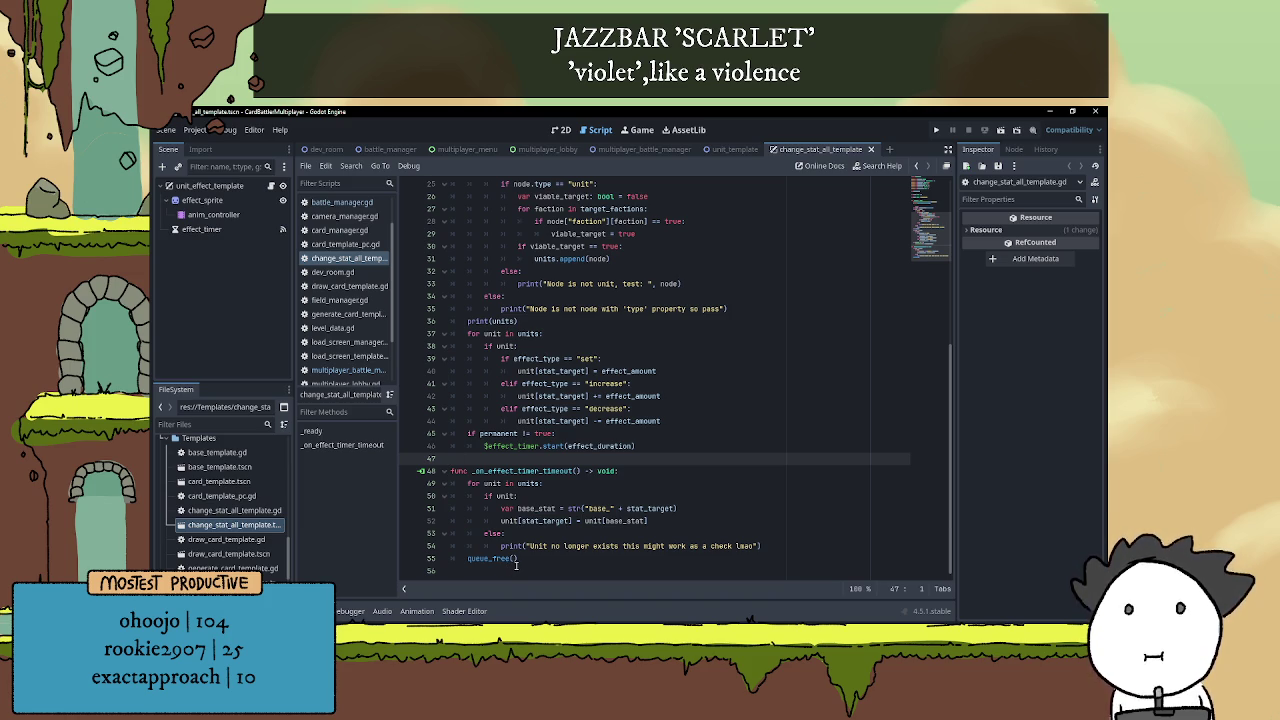
Delete the blank line between the authority check and return
scroll(628, 462, "up", 5)
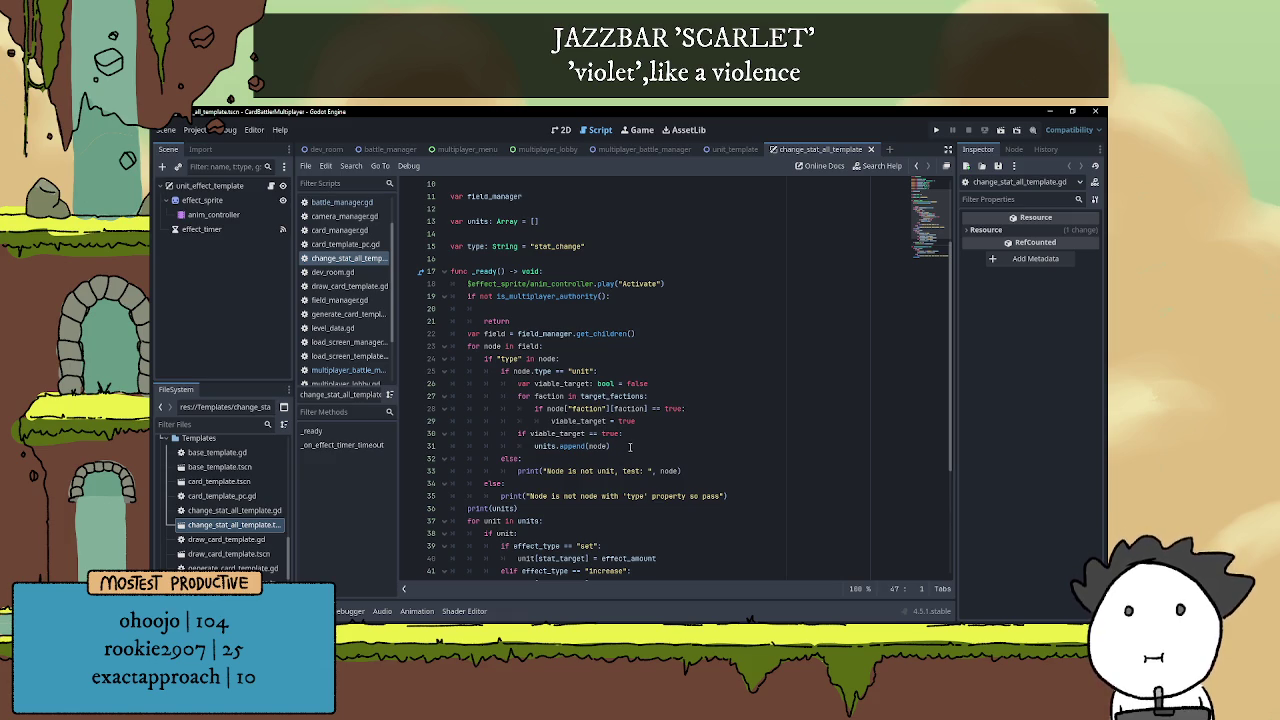
scroll(609, 393, "up", 3)
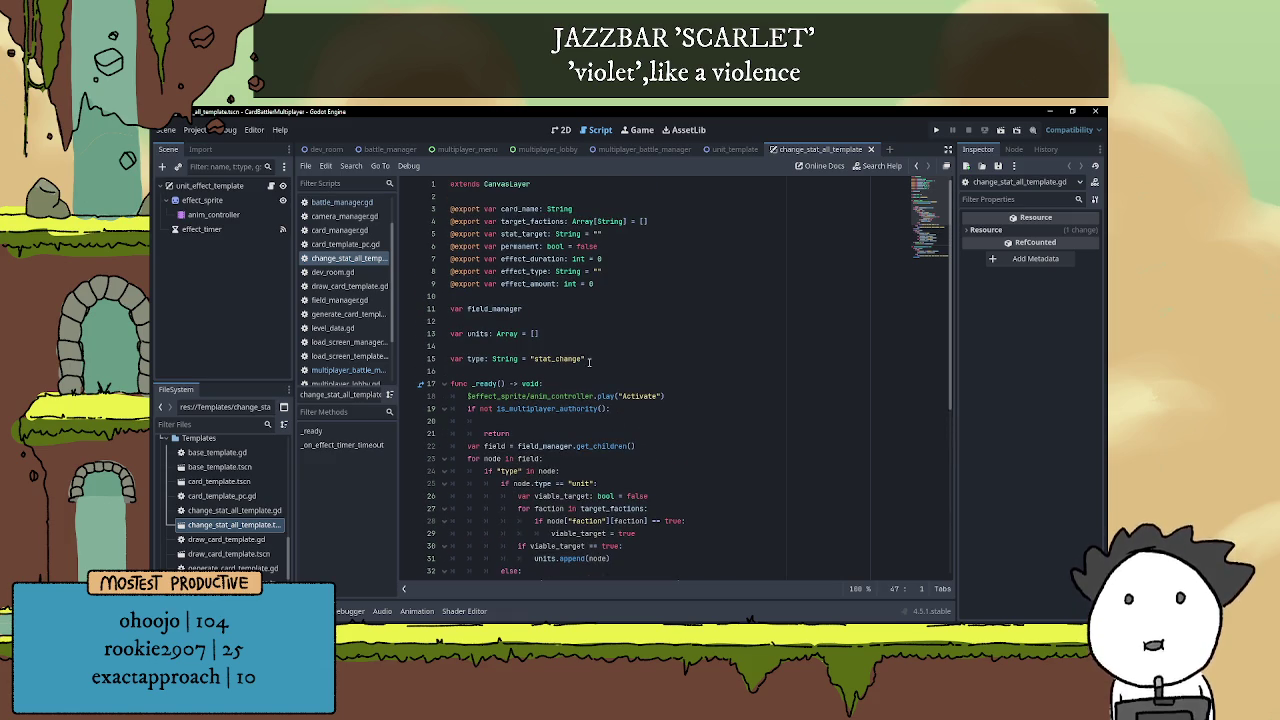
left_click(515, 420)
key("BackSpace")
key("BackSpace")
key("Delete")
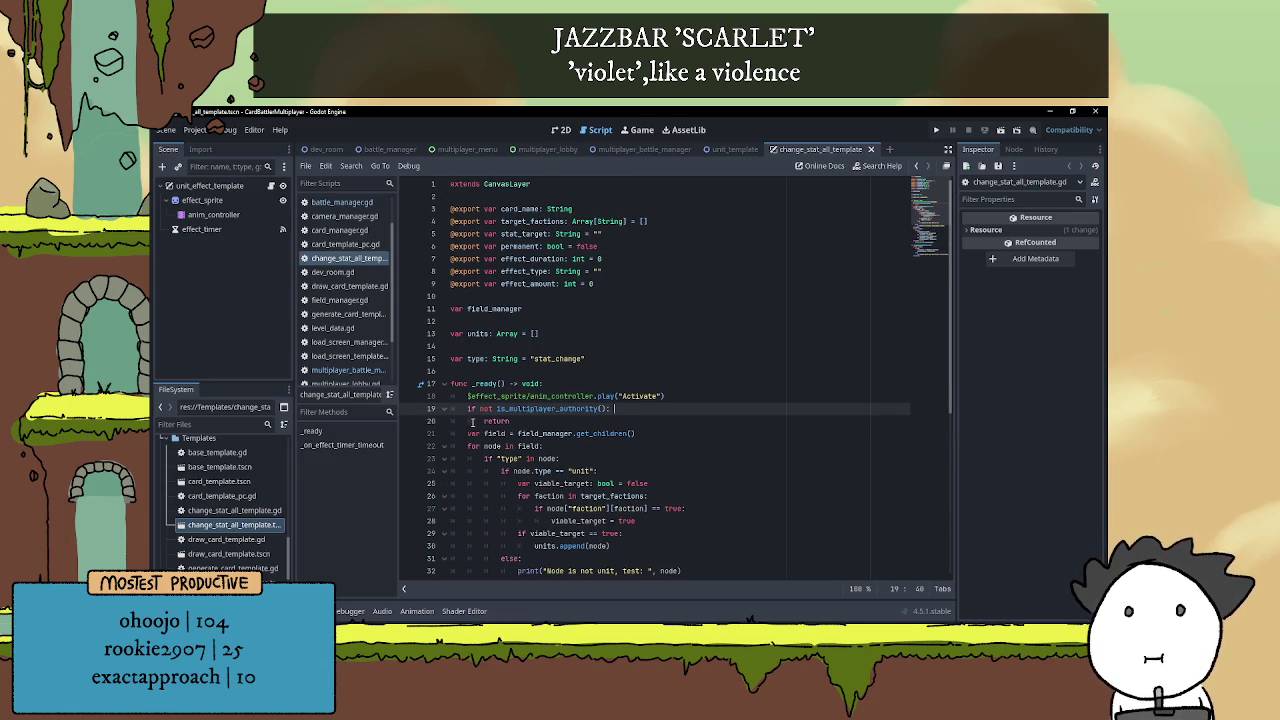
Join return back onto line 19 so it reads 'if not is_multiplayer_authority(): return'
key("Delete")
key("Delete")
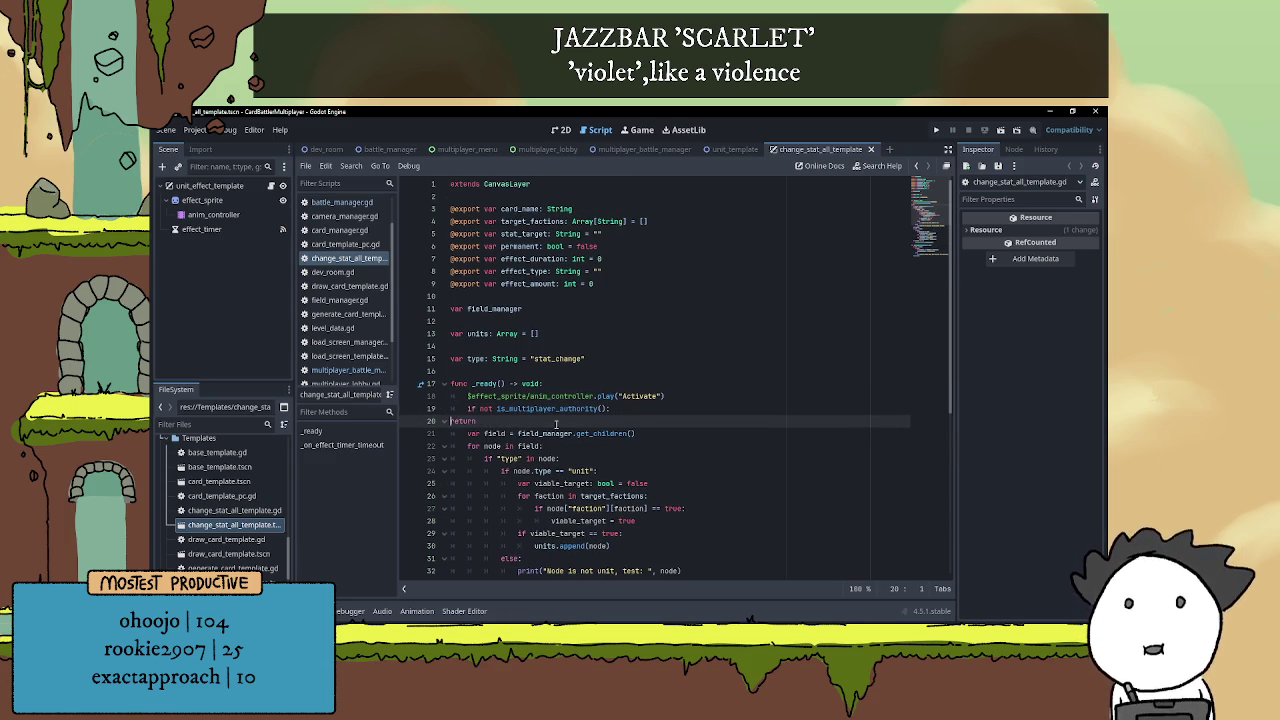
key("BackSpace")
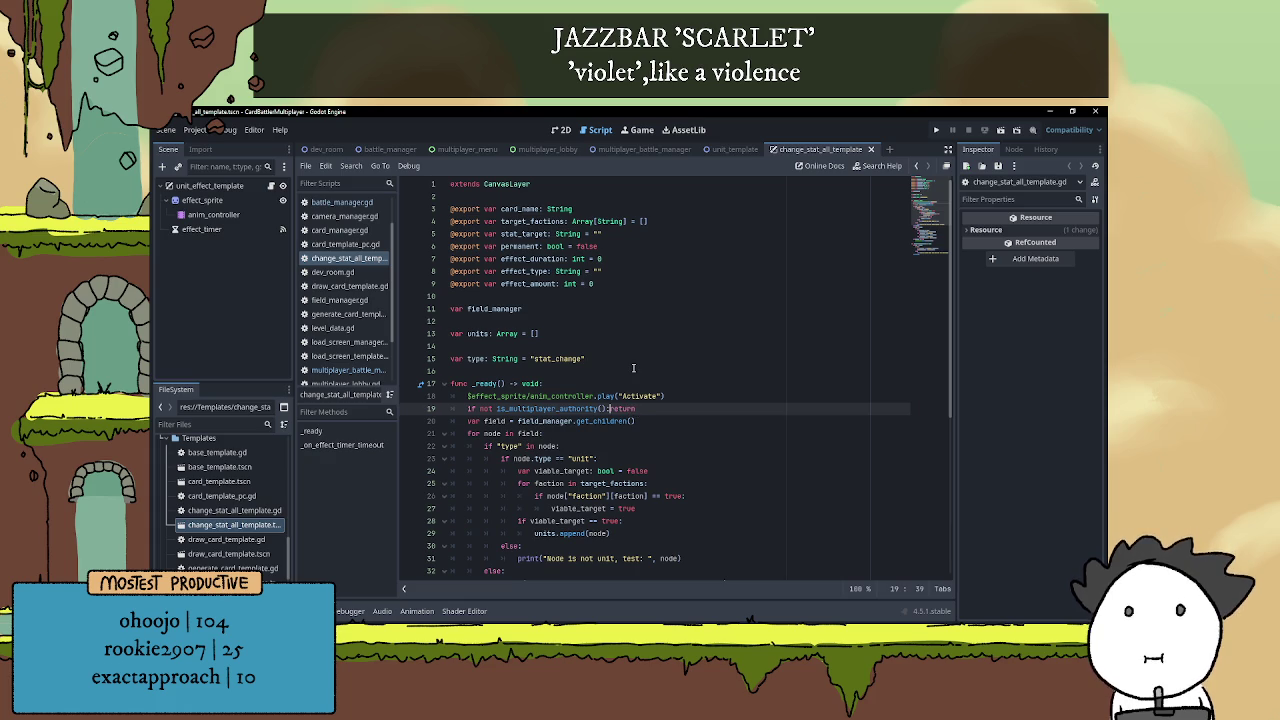
type(":")
left_click(688, 417)
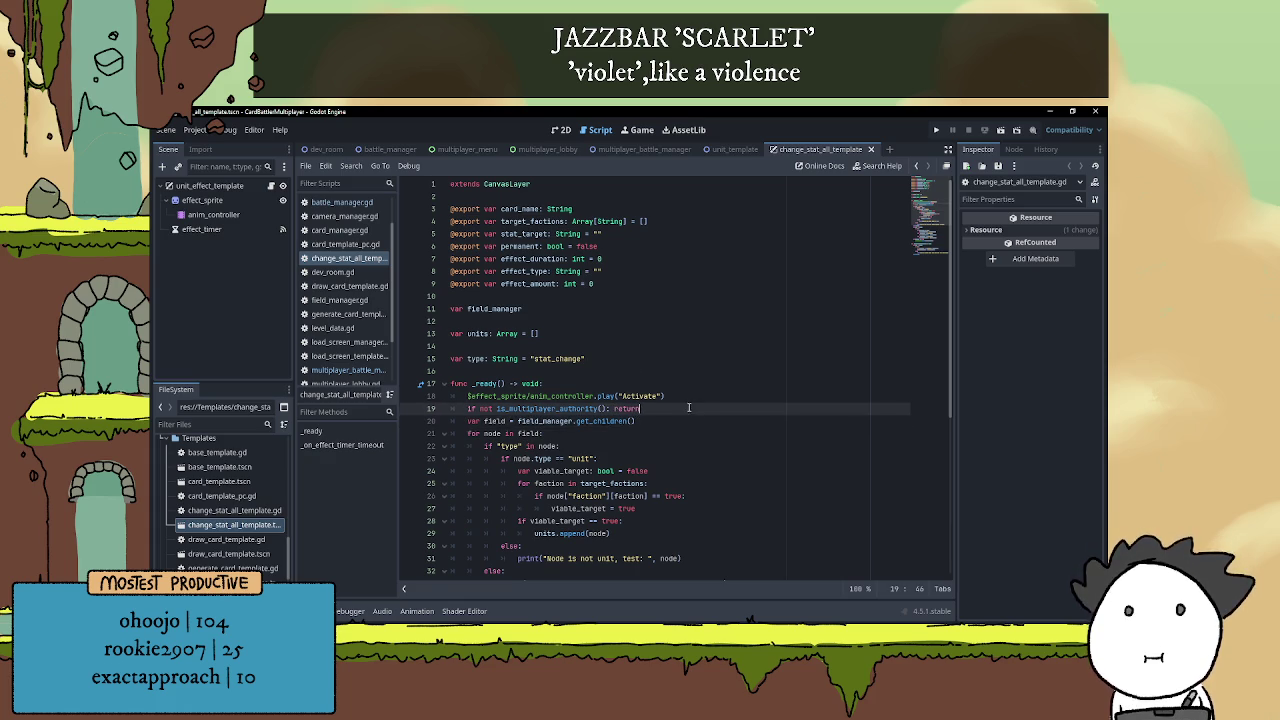
scroll(692, 414, "down", 7)
scroll(702, 410, "up", 5)
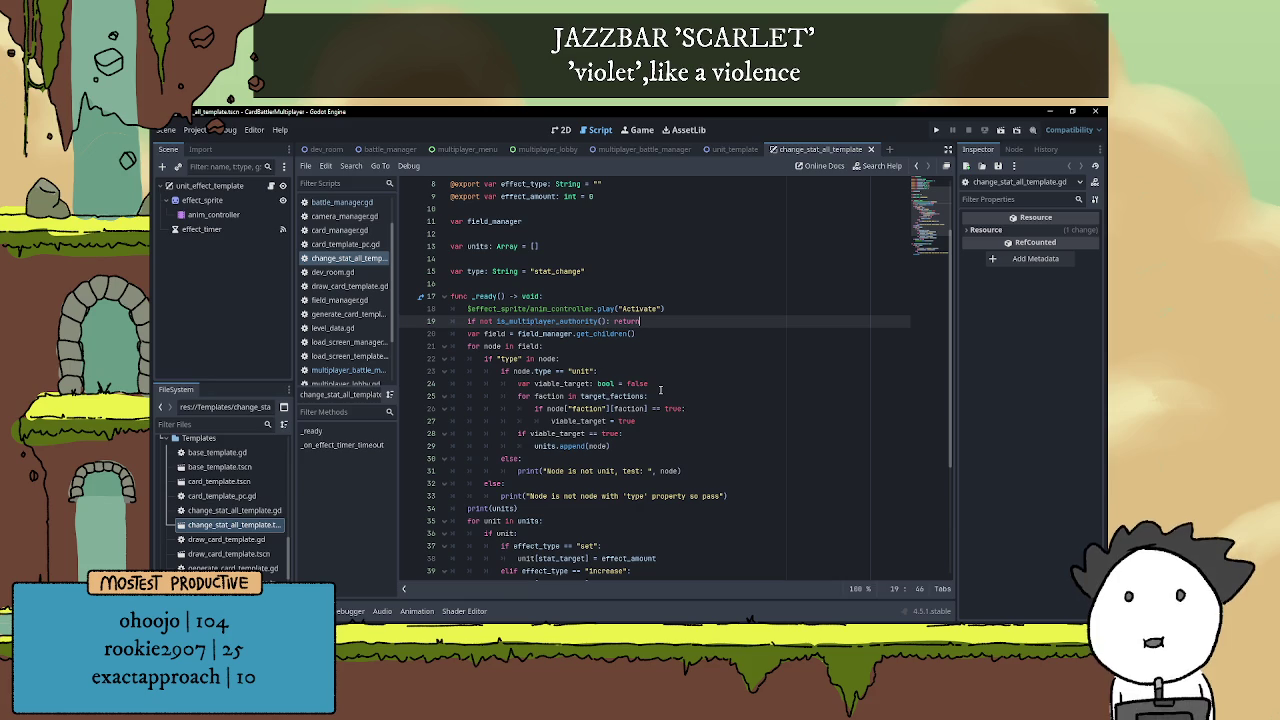
Review the permanent check and timer start lines 43–44 in the script
scroll(681, 386, "down", 5)
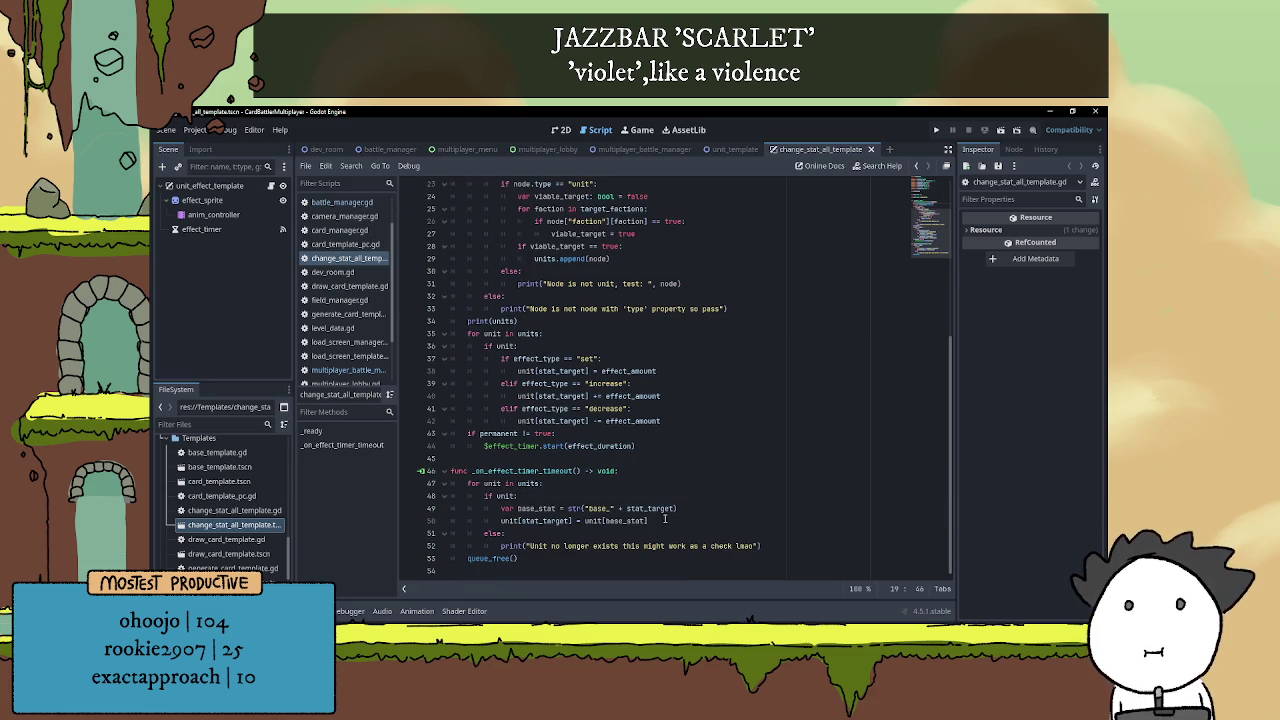
scroll(640, 510, "up", 5)
scroll(567, 436, "down", 5)
left_click_drag(645, 448, 417, 437)
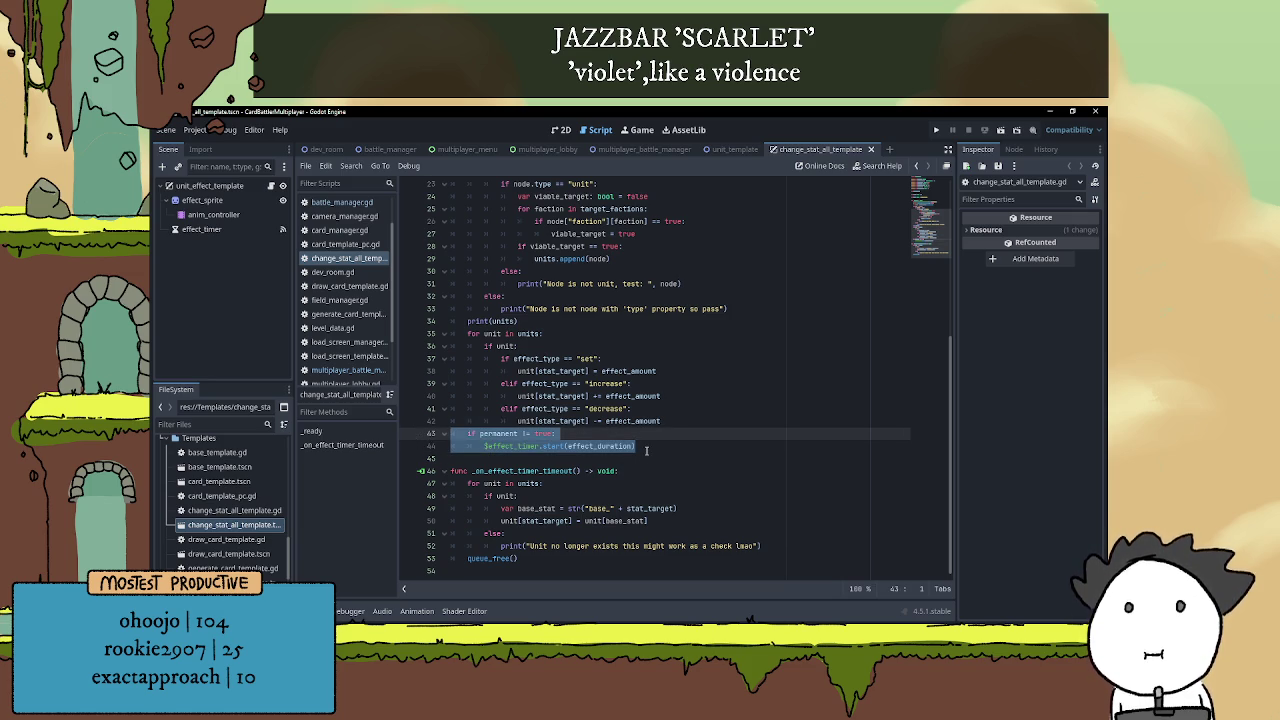
left_click(647, 449)
Inspect the effect_sprite node, then the anim_controller node's animations
scroll(647, 449, "up", 4)
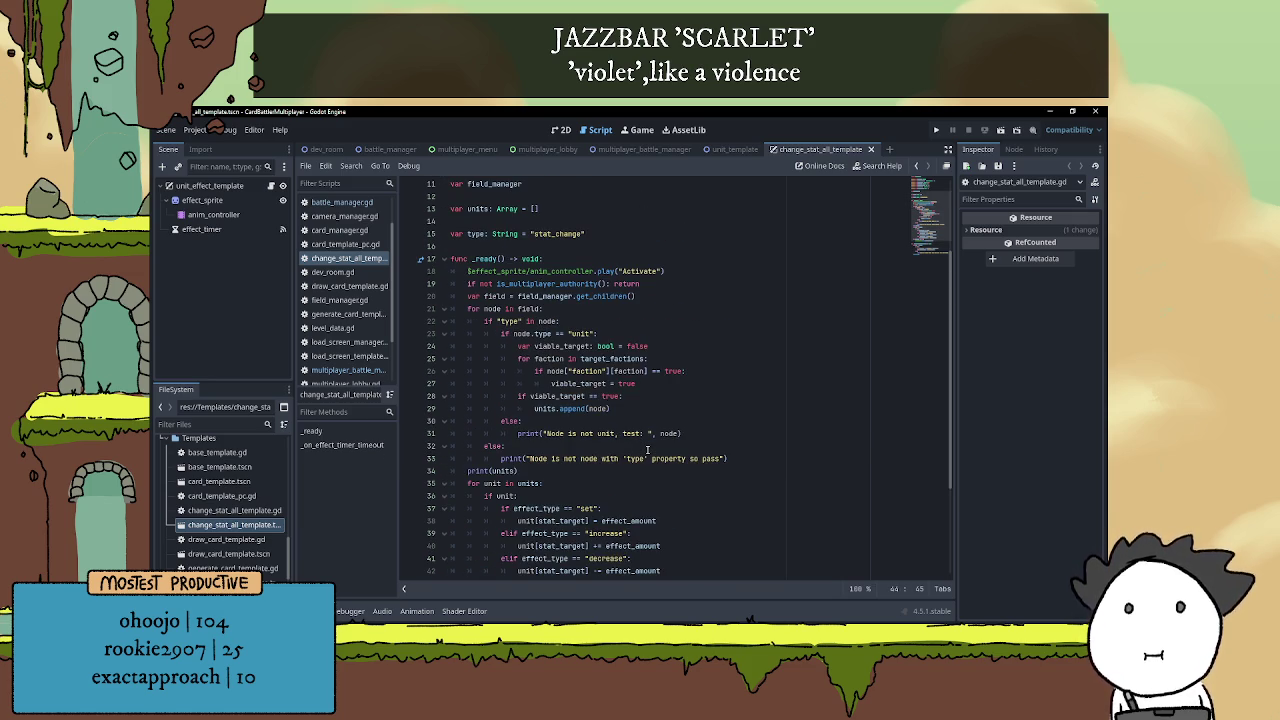
left_click(201, 200)
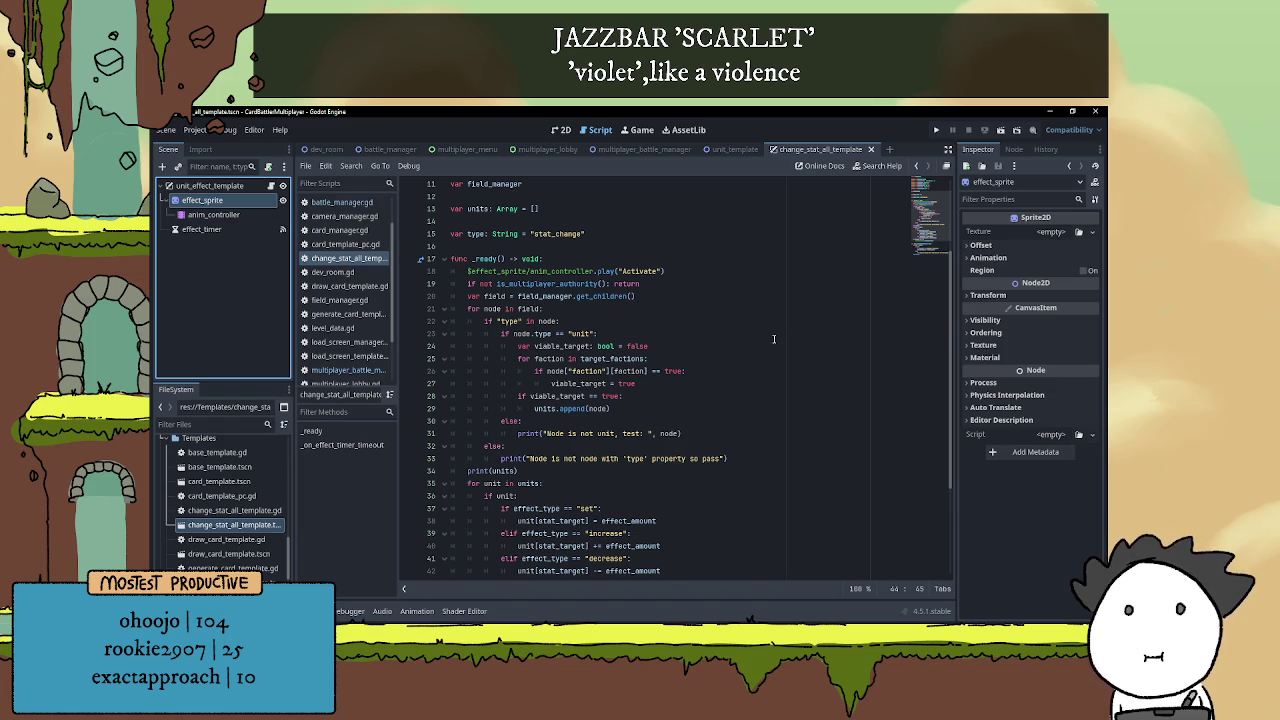
scroll(773, 339, "down", 4)
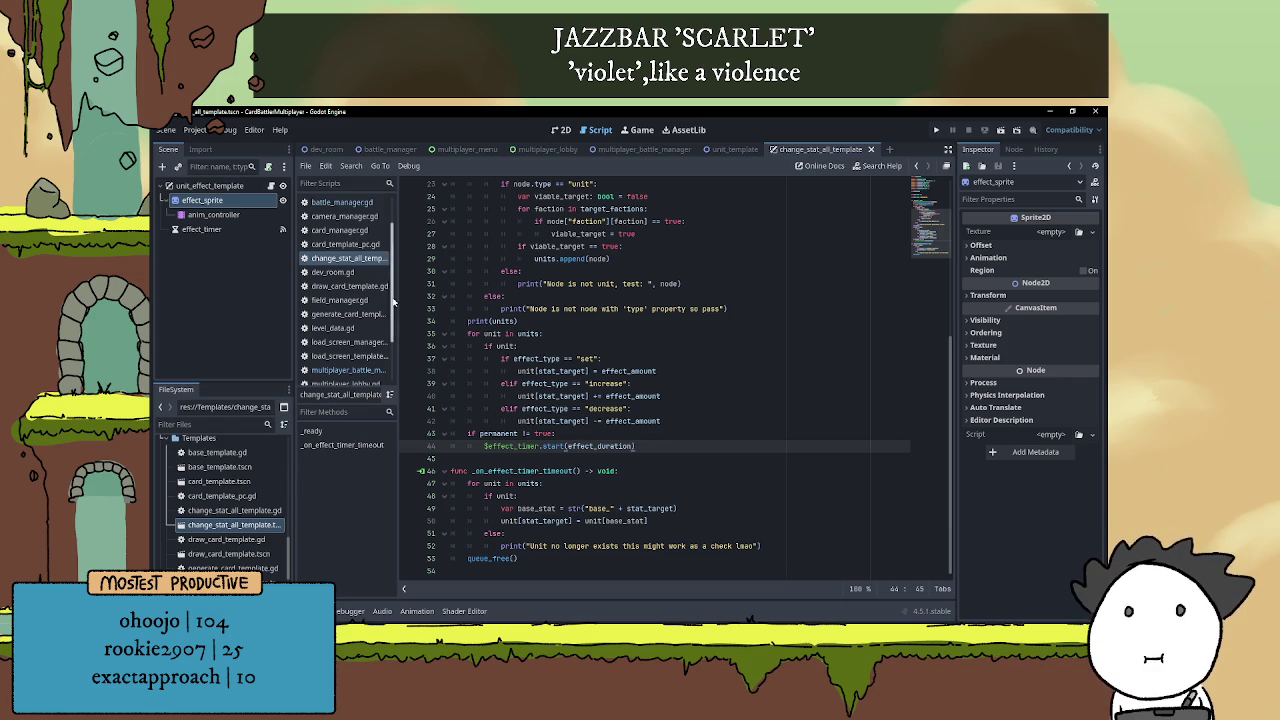
left_click(213, 214)
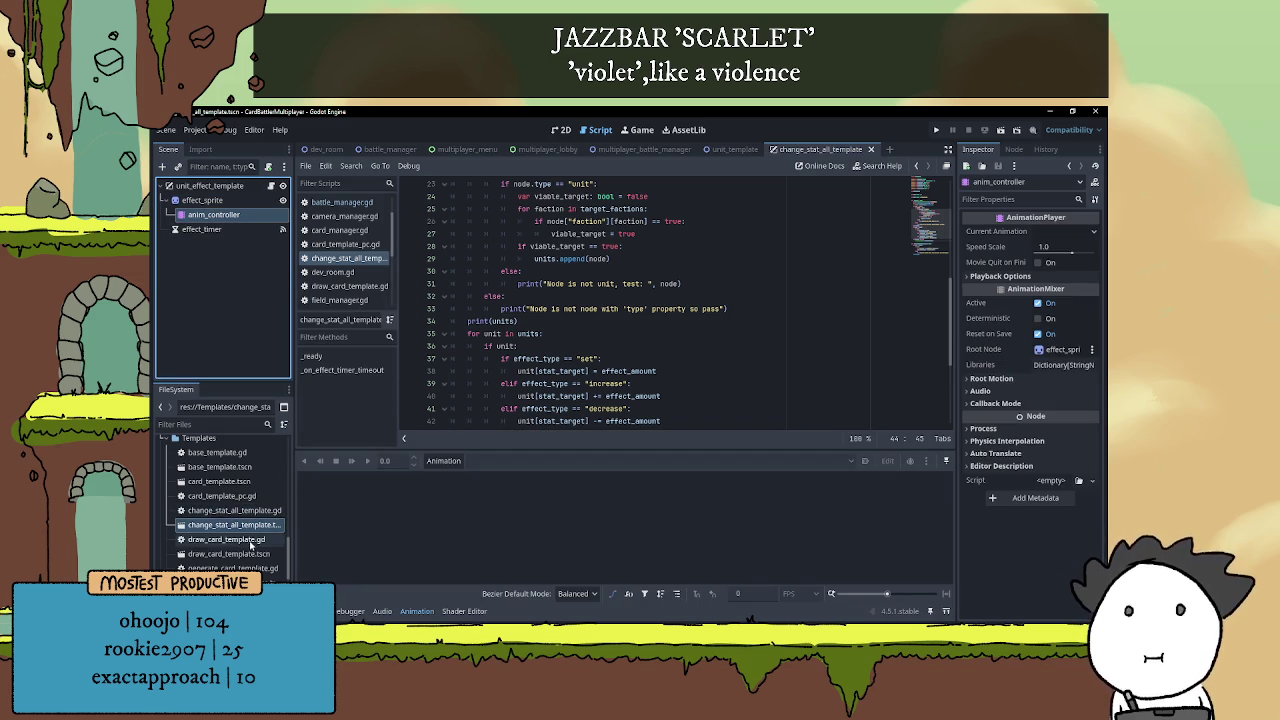
scroll(246, 540, "up", 3)
scroll(246, 540, "up", 3)
scroll(246, 540, "up", 10)
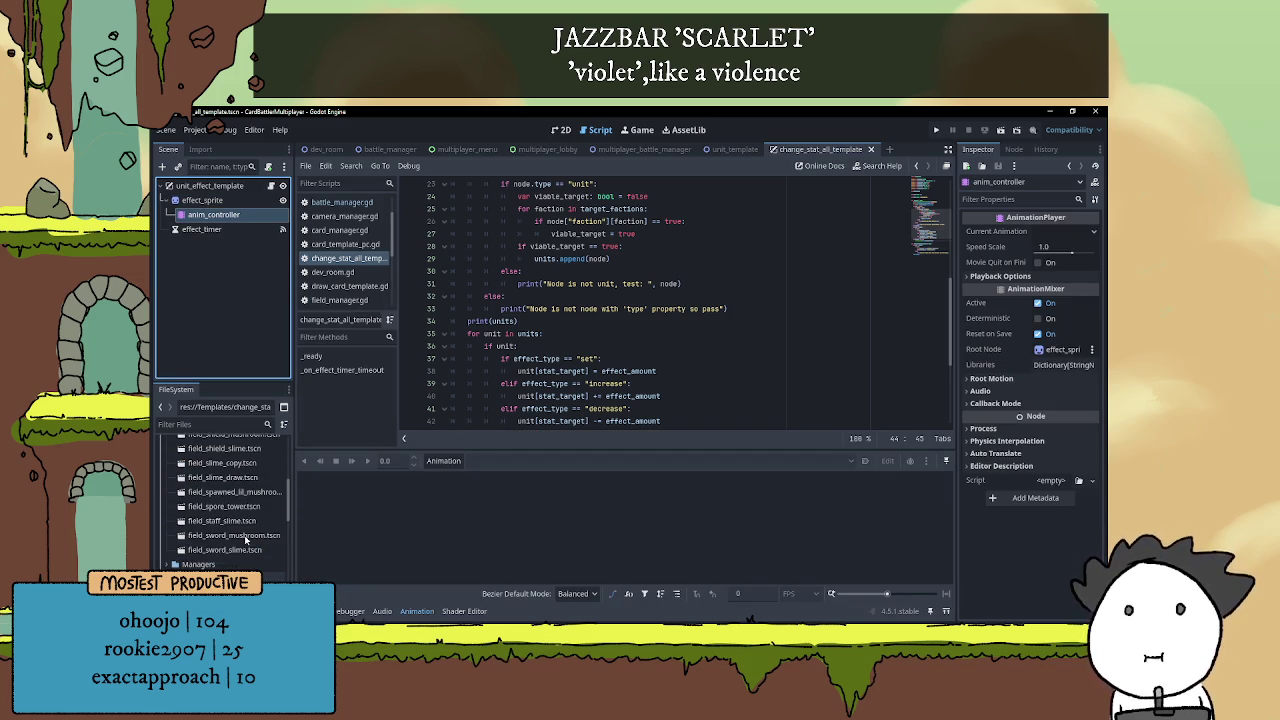
scroll(234, 533, "down", 3)
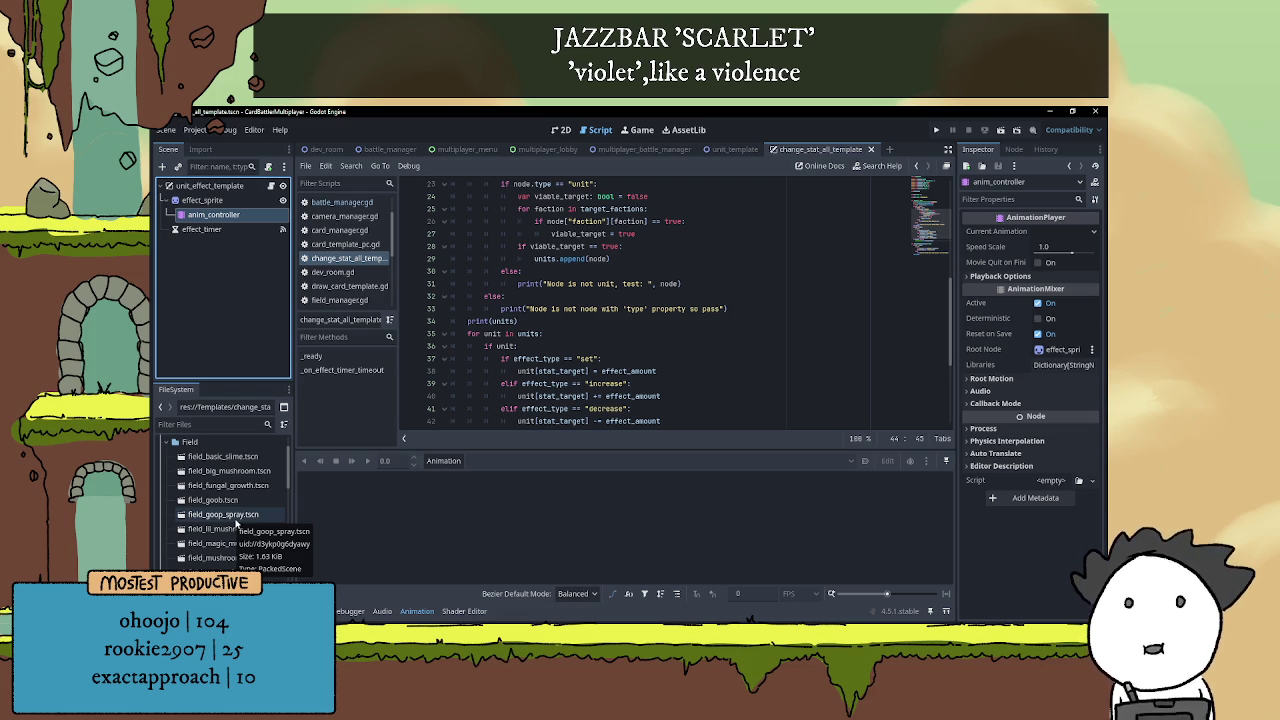
double_click(238, 516)
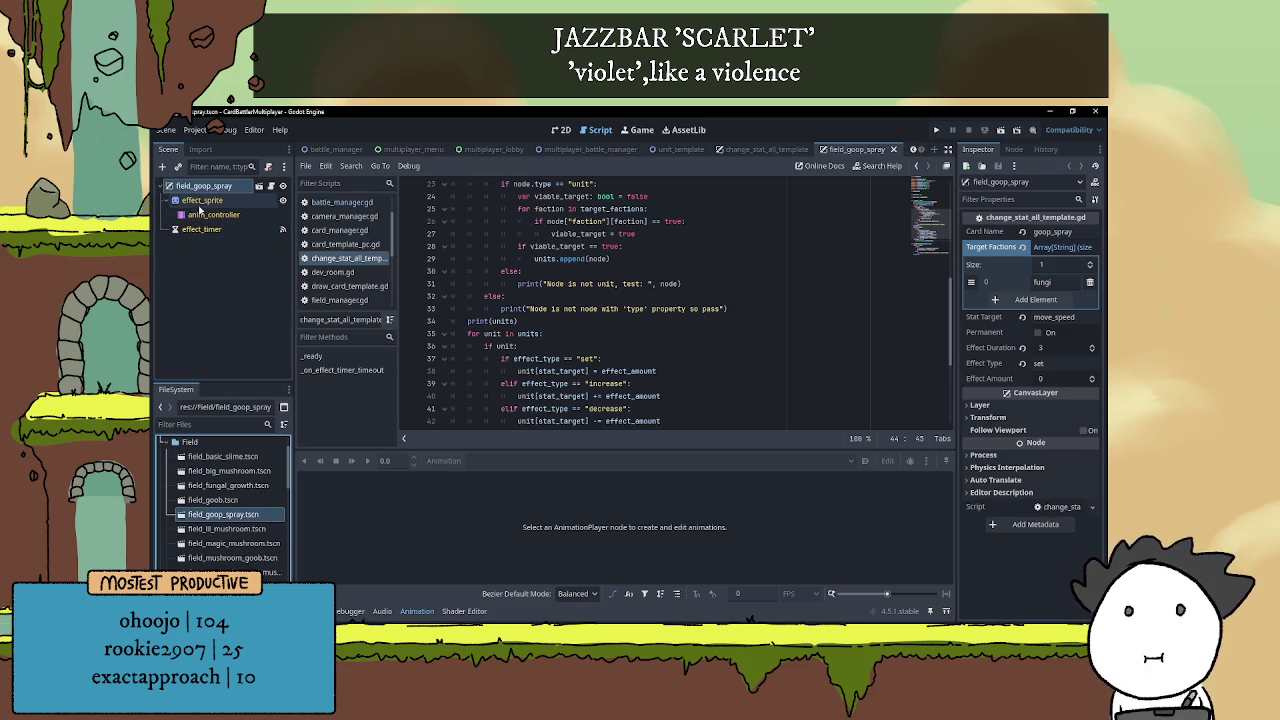
left_click(208, 215)
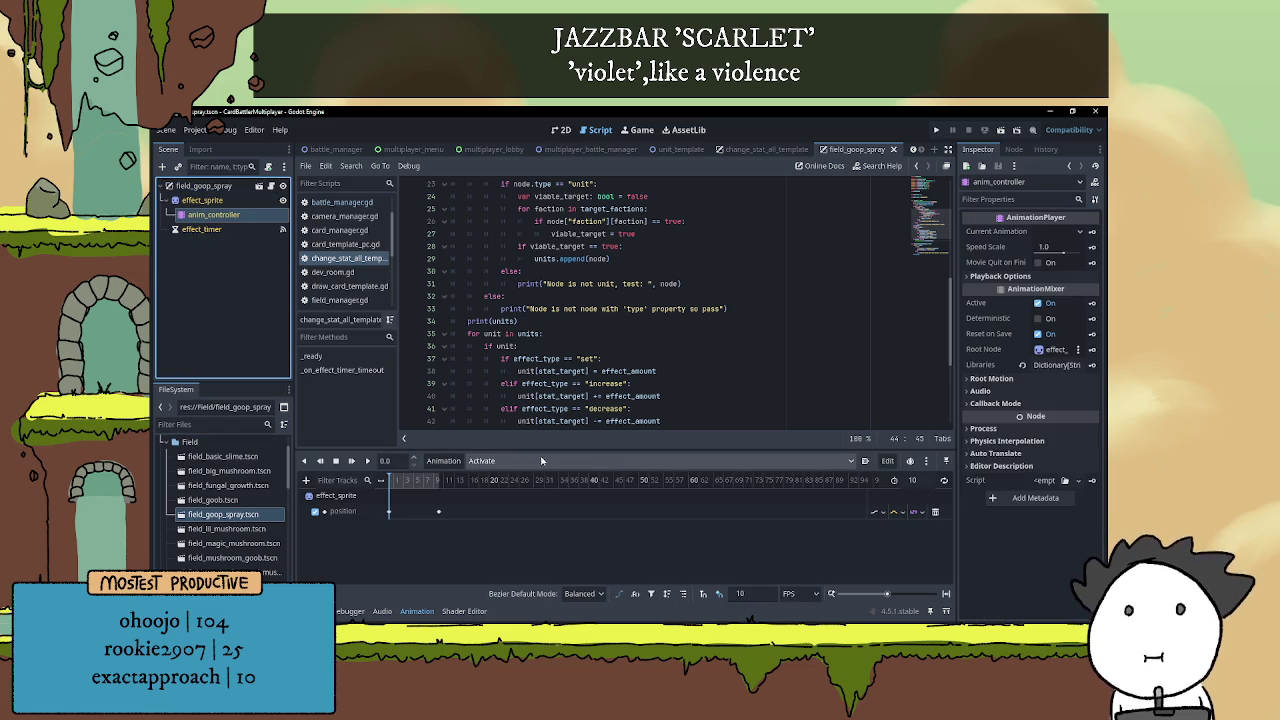
left_click_drag(886, 594, 900, 594)
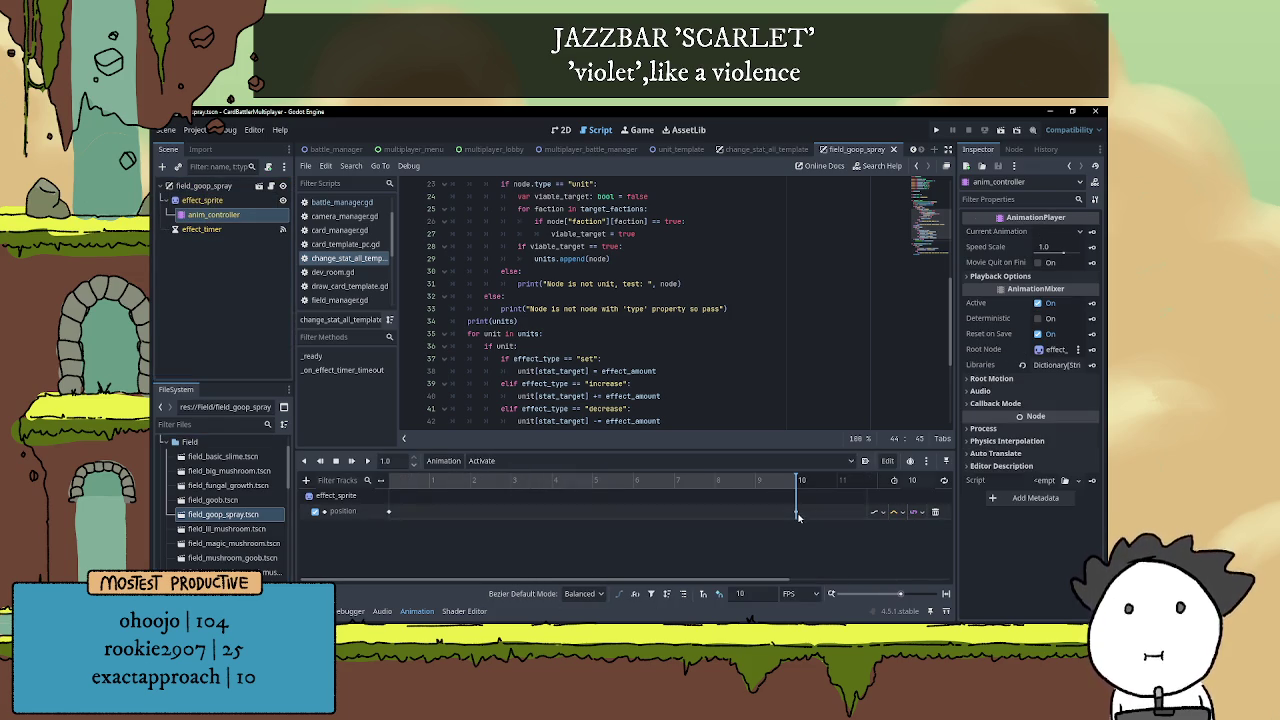
left_click(796, 512)
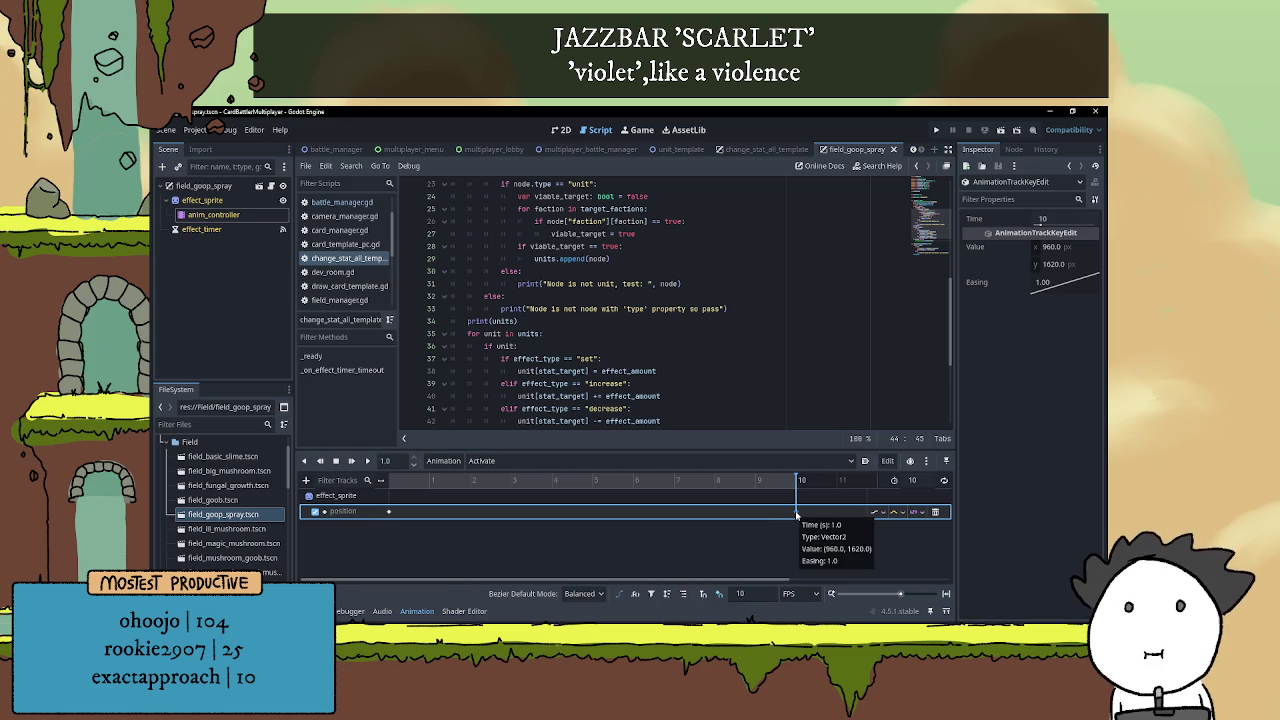
left_click(388, 481)
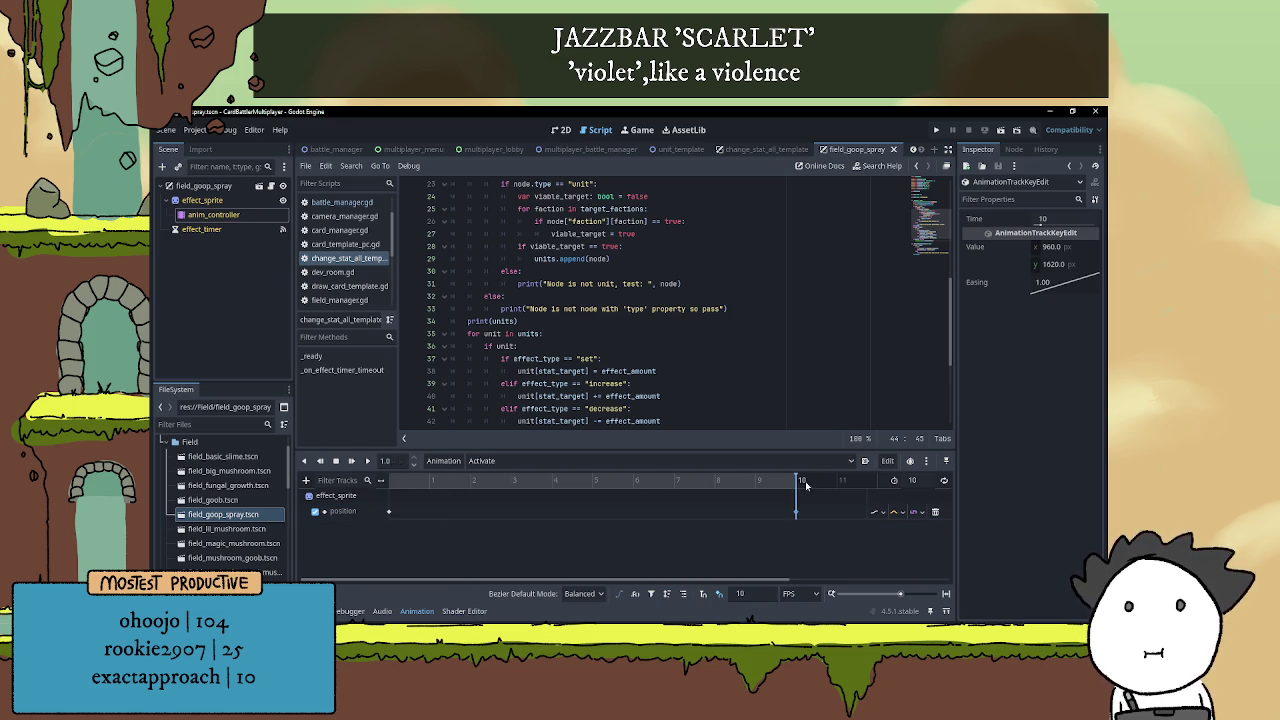
left_click(417, 611)
left_click(417, 611)
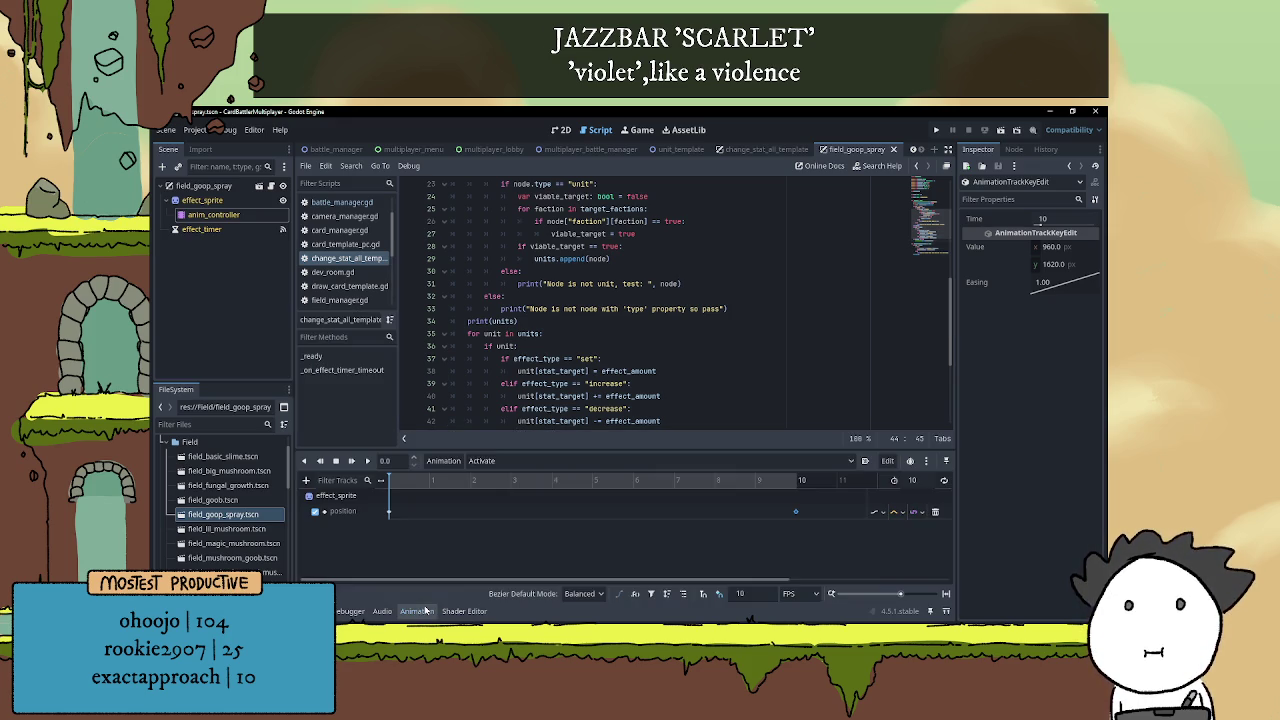
scroll(549, 414, "down", 4)
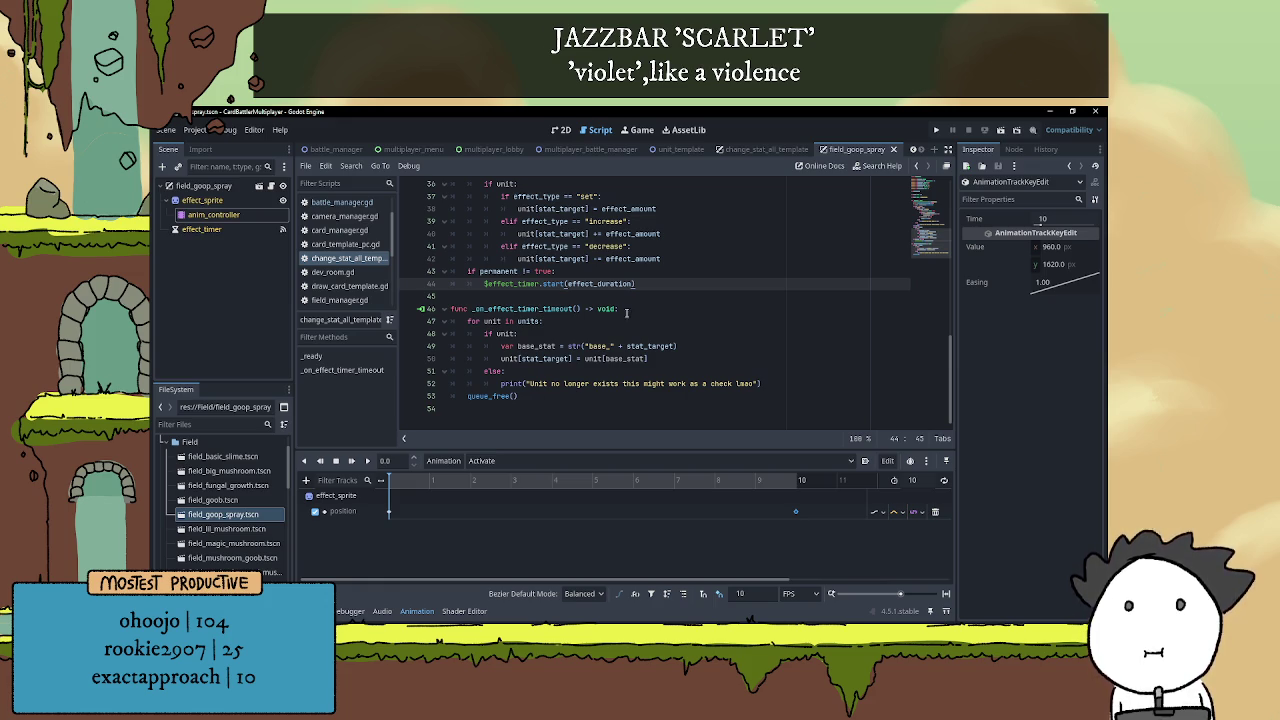
left_click(893, 149)
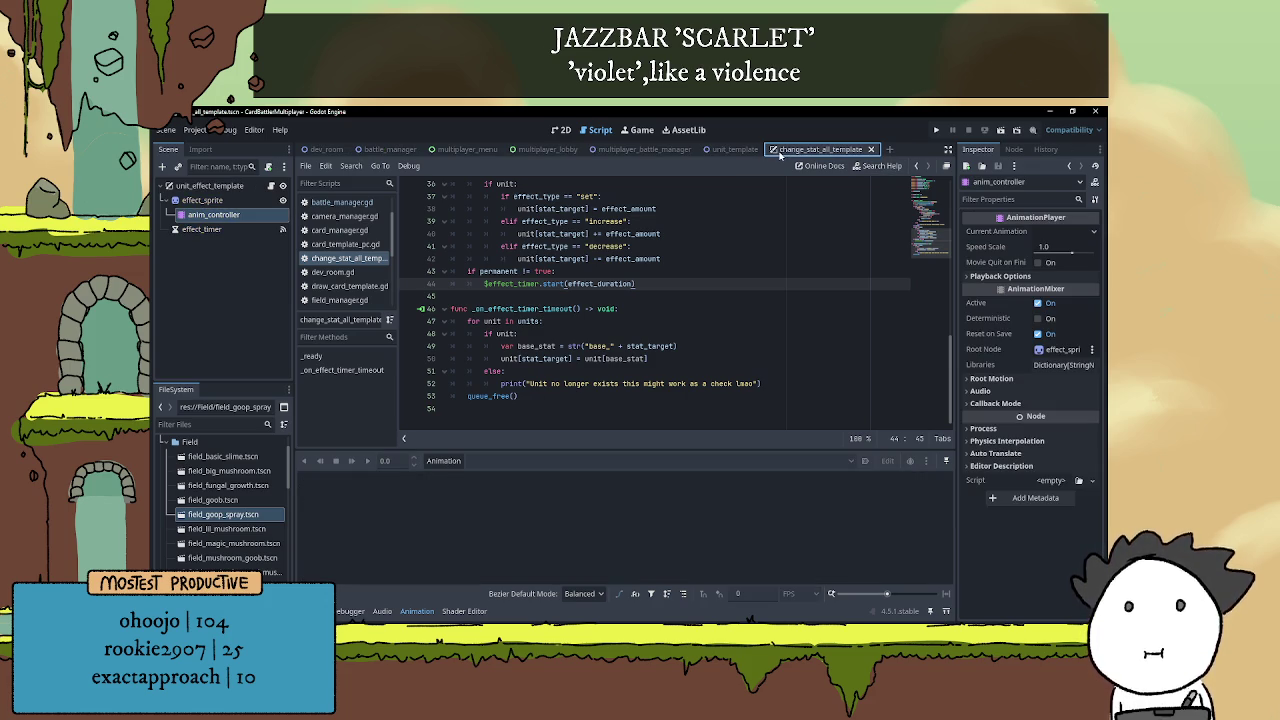
Open field_fungal_growth.tscn and scrub its Activate animation to 1.0 to see the queue_free call
scroll(221, 540, "down", 3)
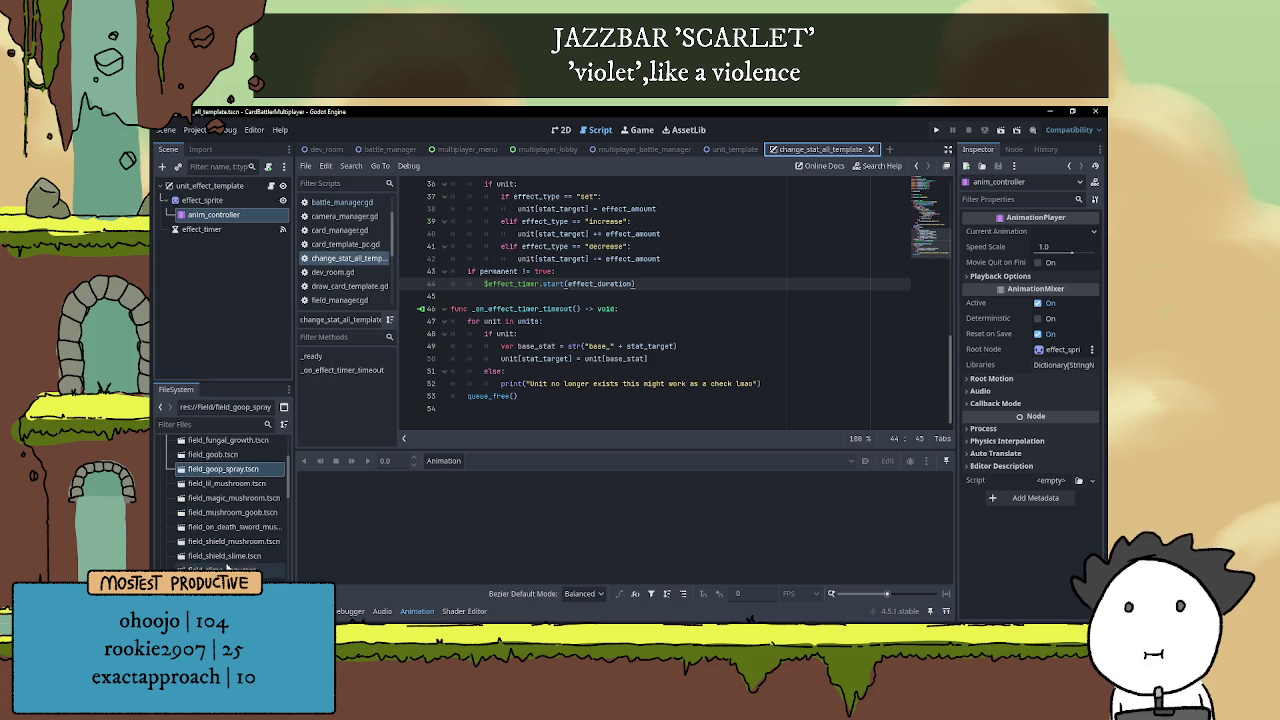
scroll(221, 555, "down", 1)
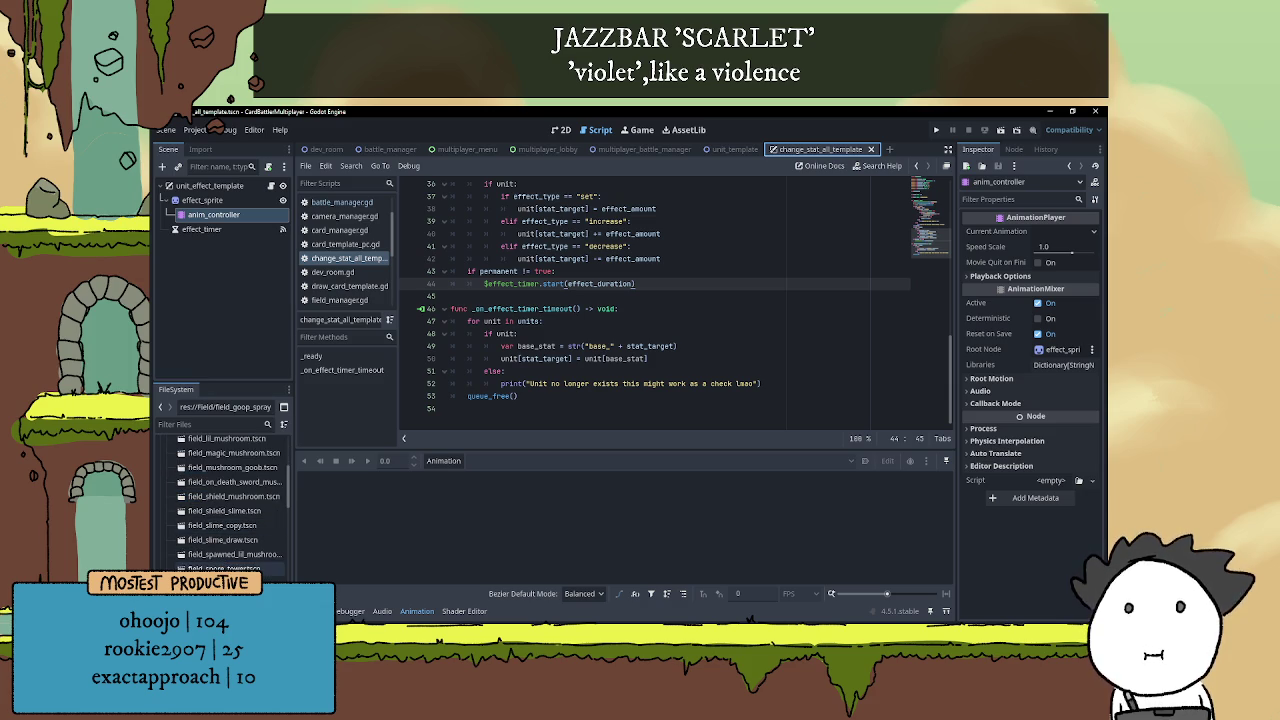
scroll(235, 490, "up", 3)
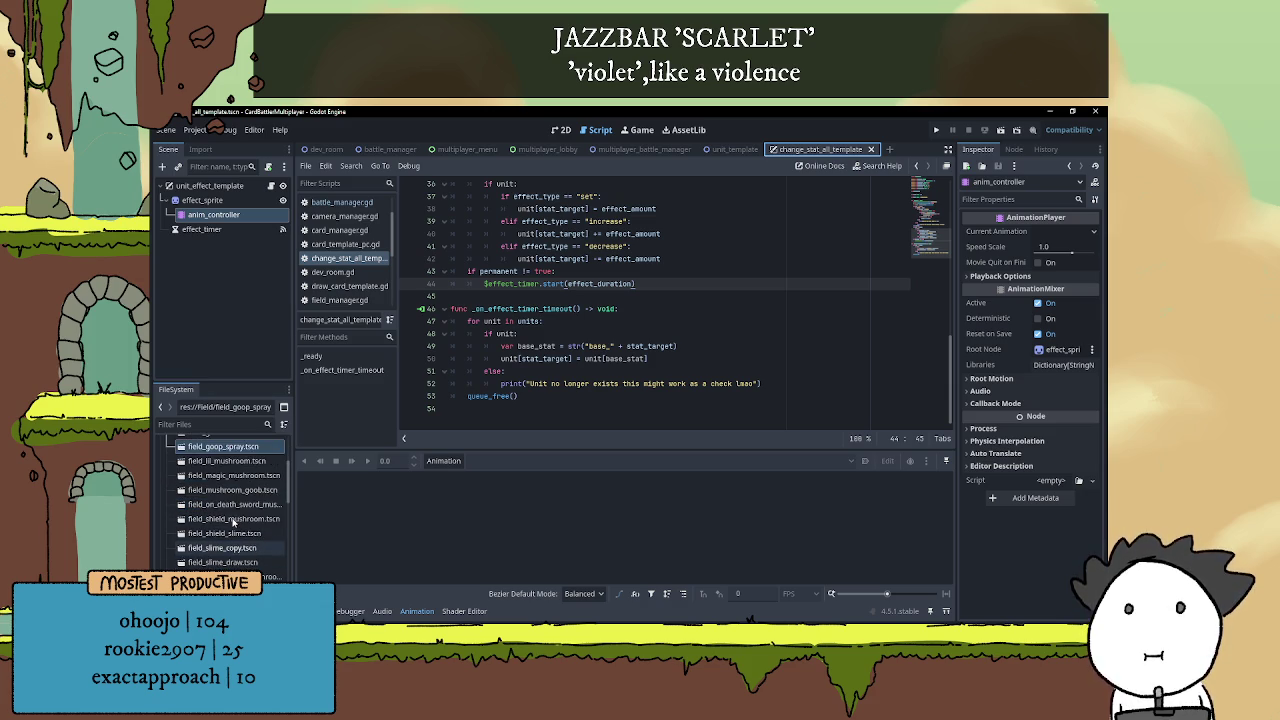
scroll(233, 455, "up", 2)
double_click(230, 486)
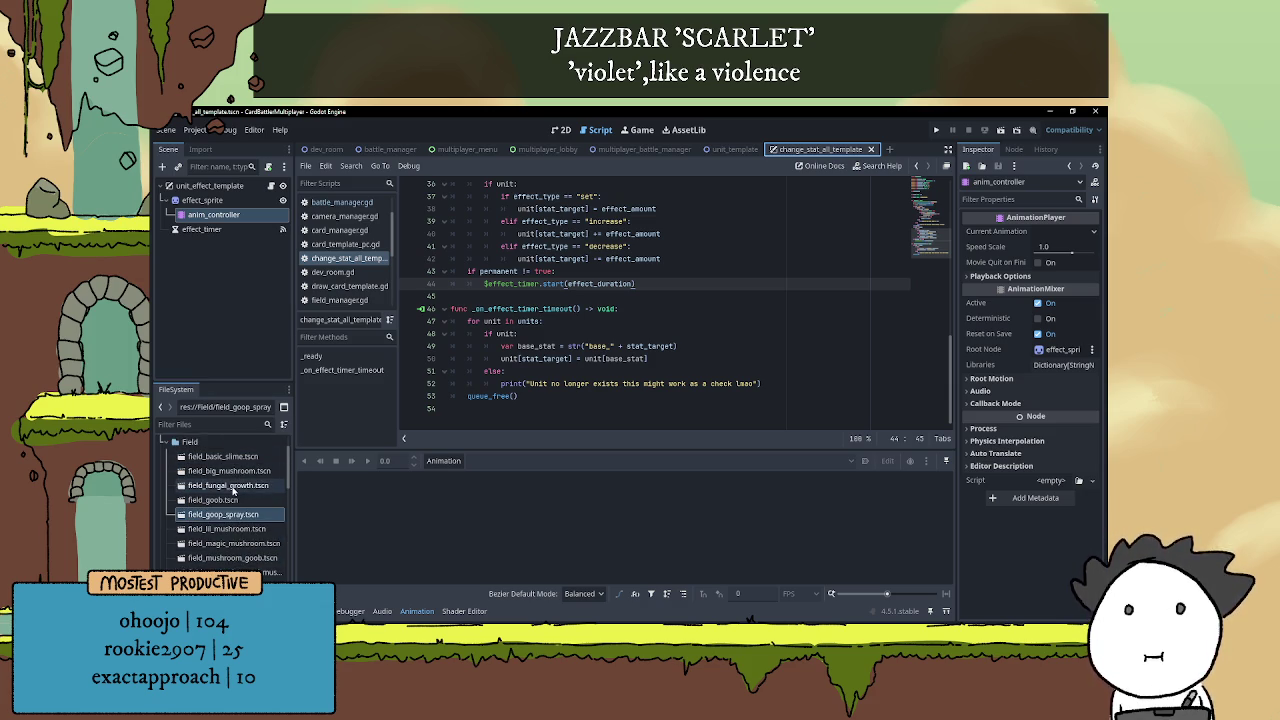
left_click_drag(428, 480, 437, 528)
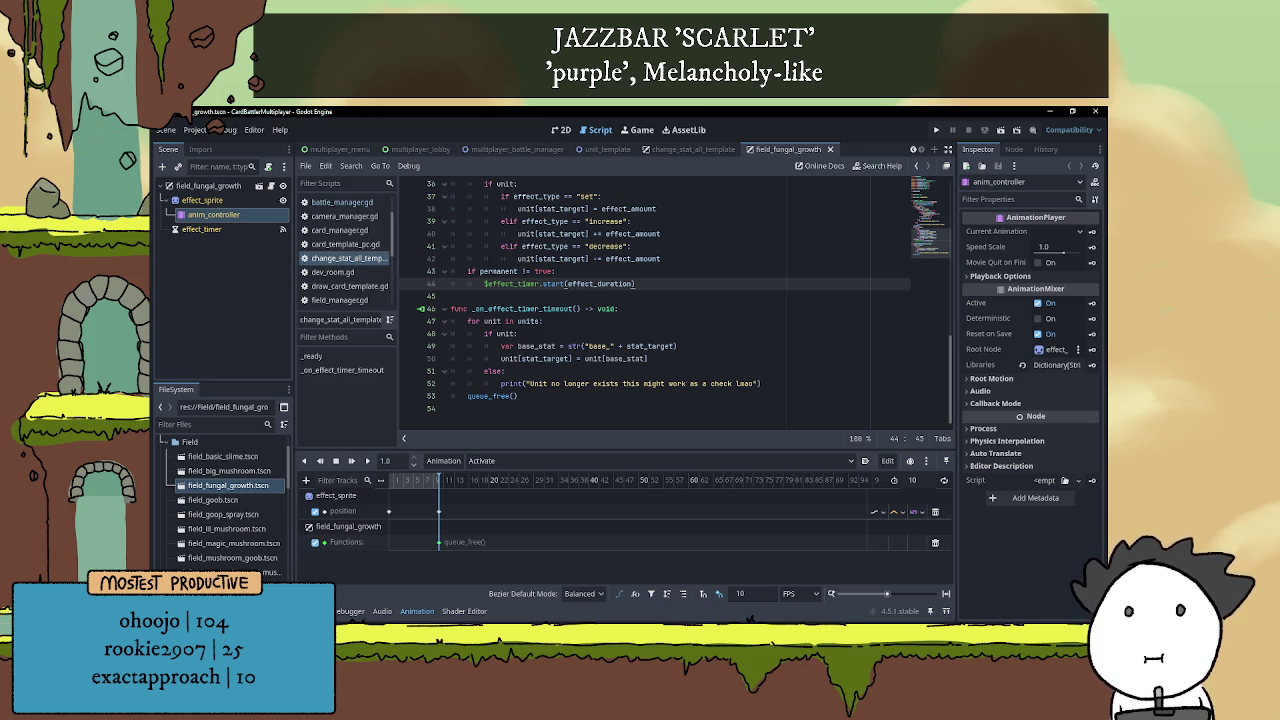
Collapse the Animation panel and insert a blank line 47 at the top of _on_effect_timer_timeout
left_click(424, 611)
left_click(590, 433)
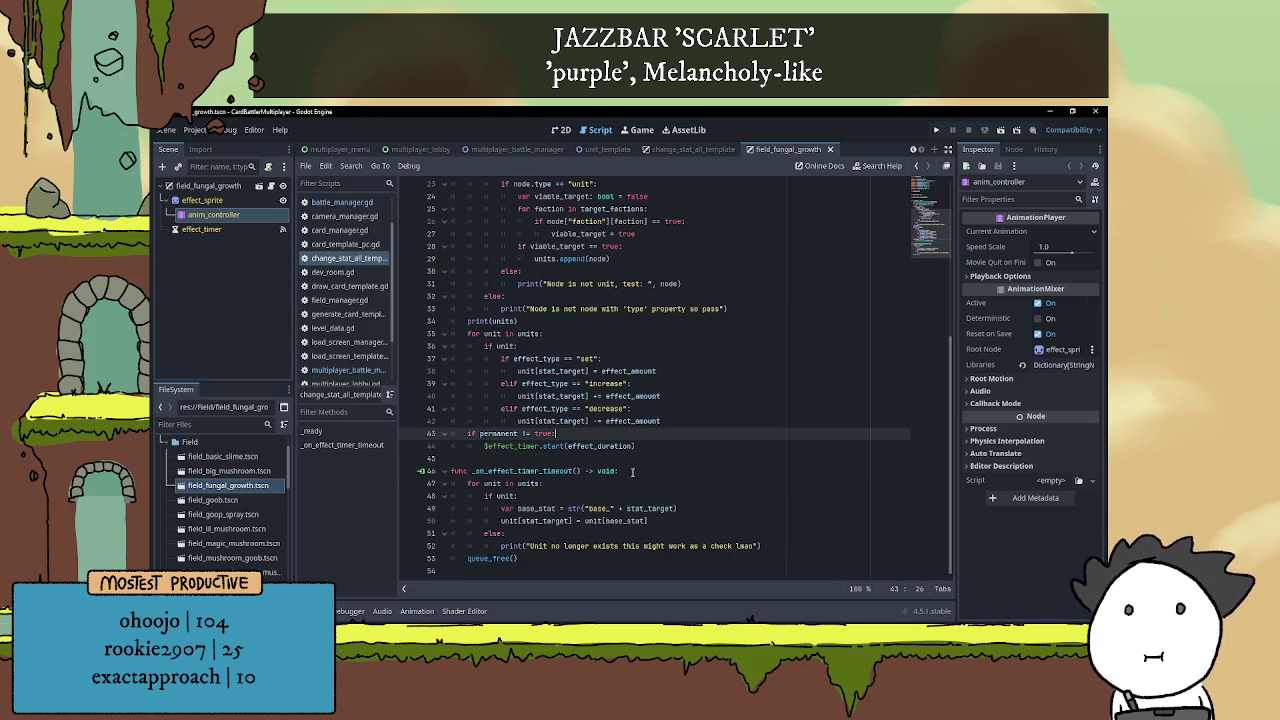
left_click(630, 471)
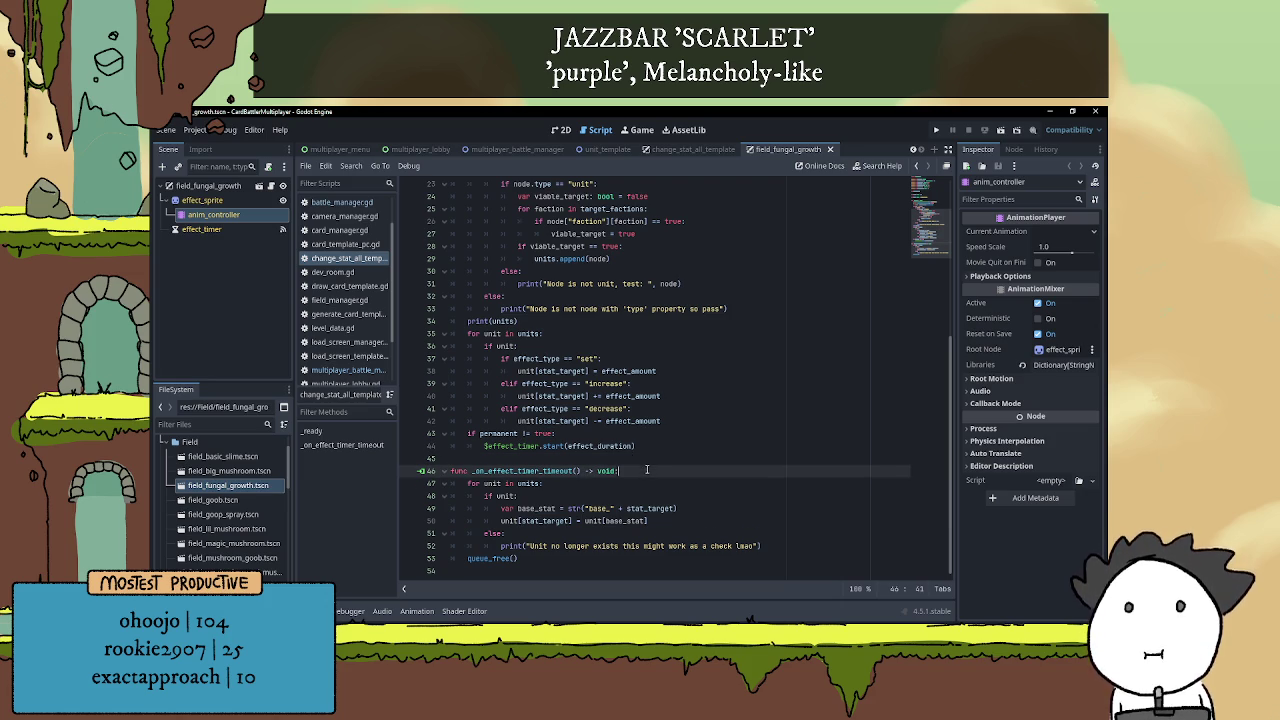
key("Return")
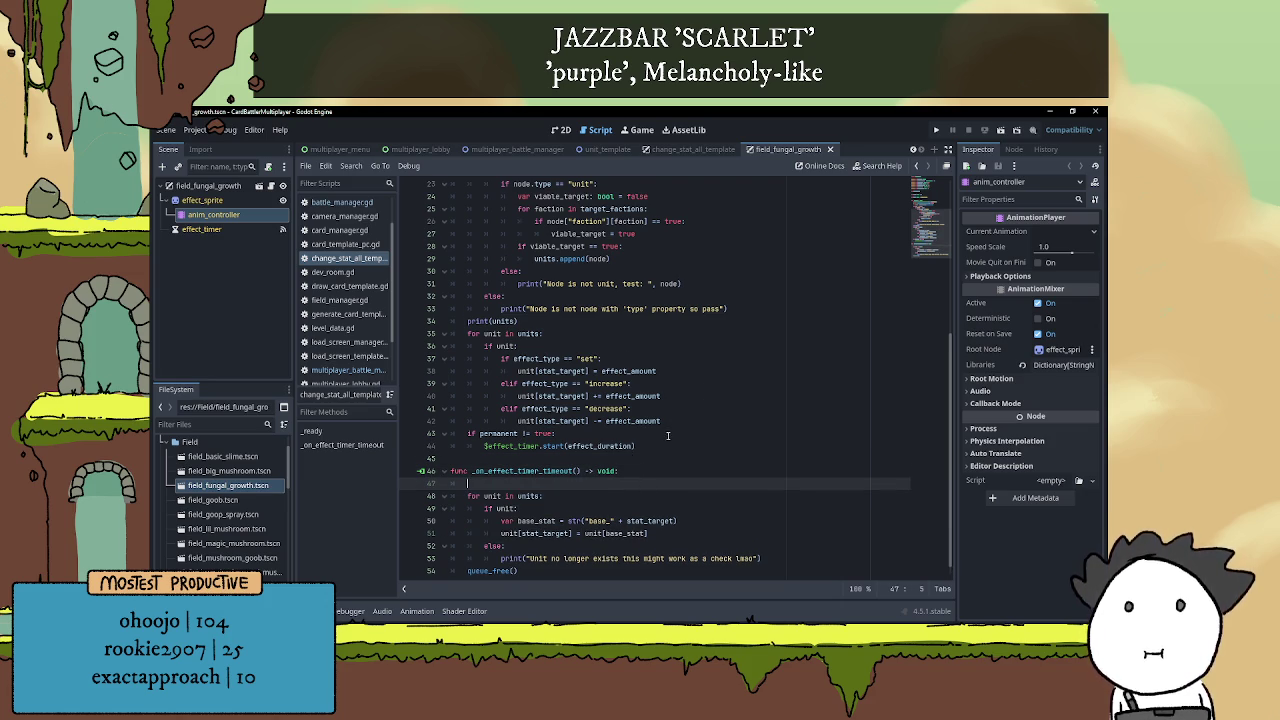
scroll(667, 448, "down", 1)
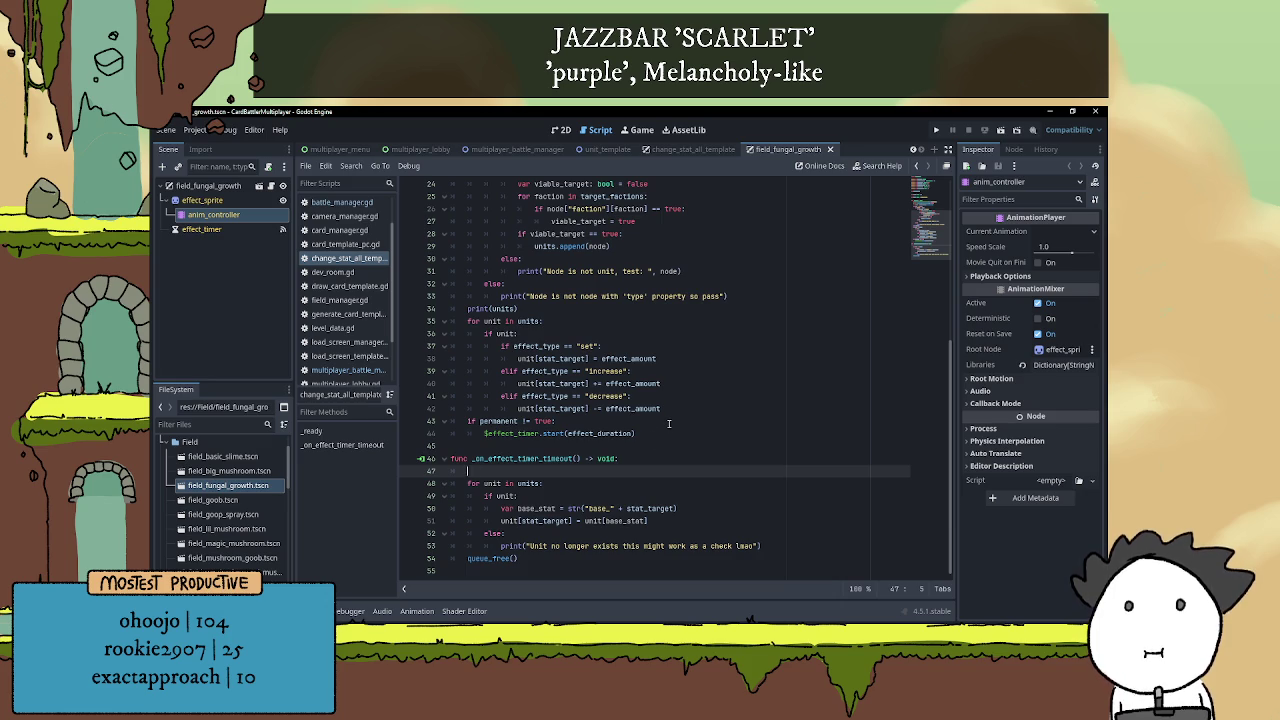
Add 'if not is_multiplayer_authority(): queue_free()' at the top of the timeout function
type("if not is_multi")
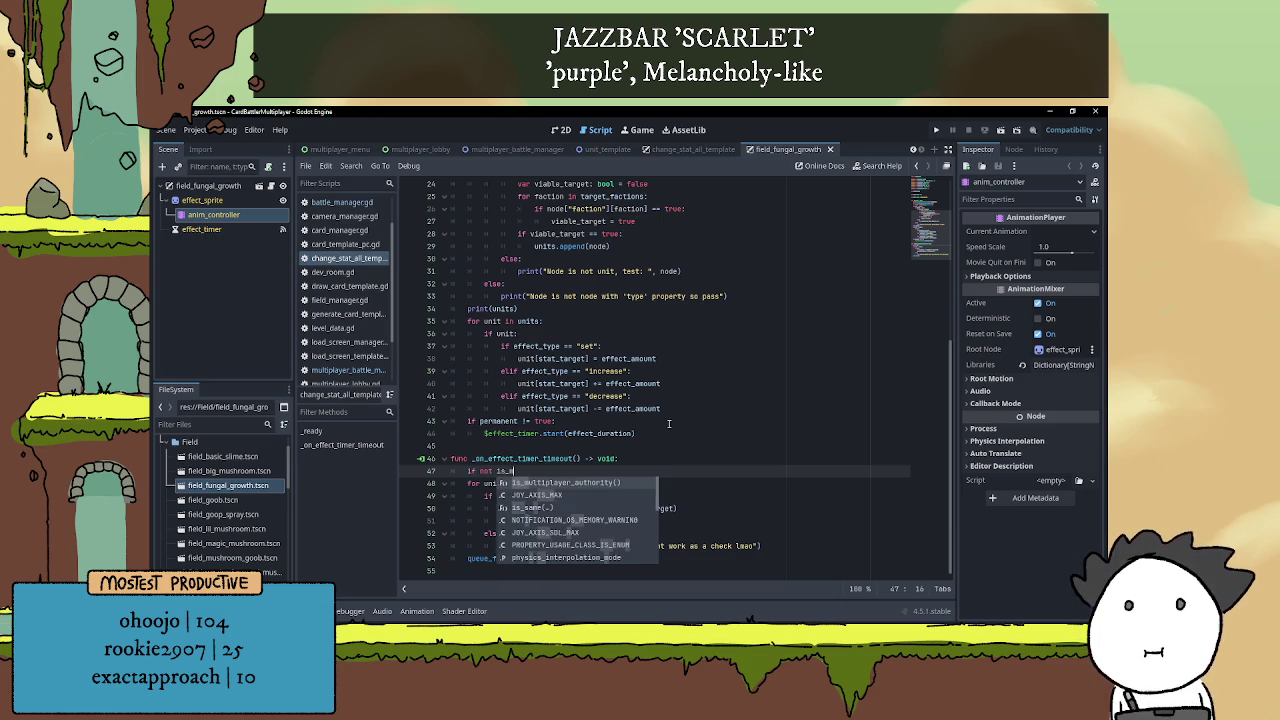
key("Return")
type(":")
key("Return")
type("qu")
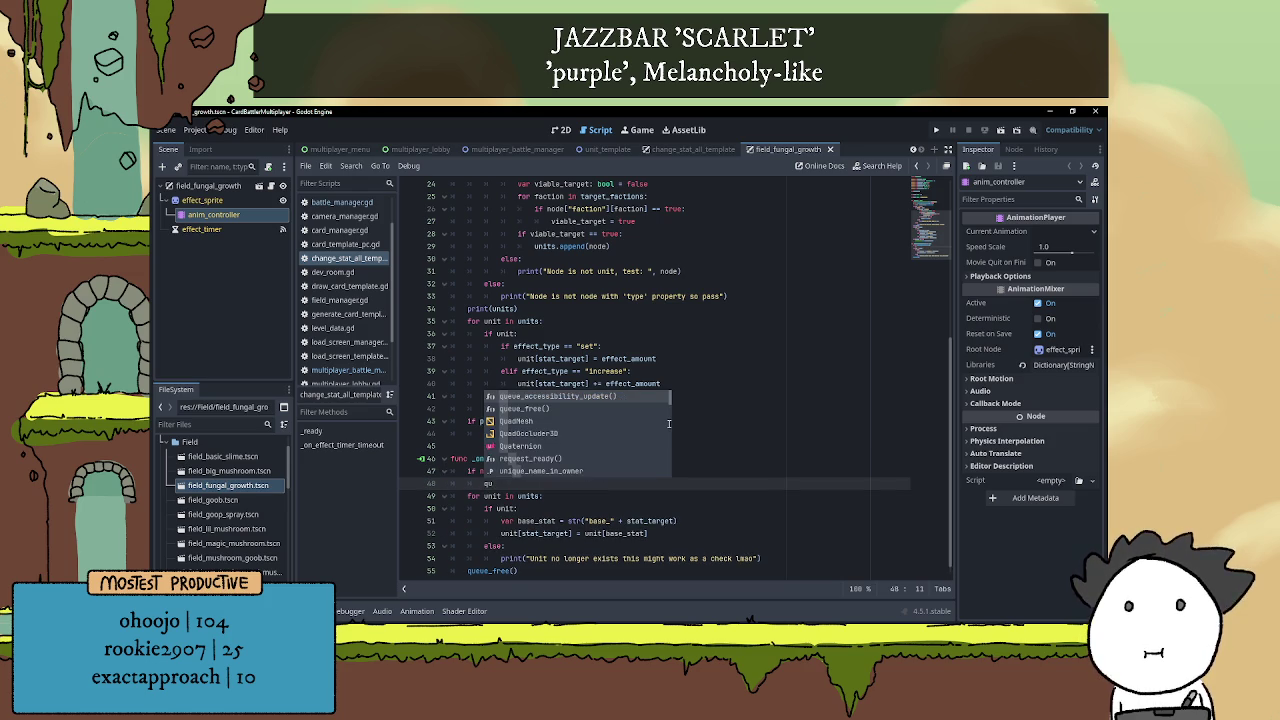
key("Down")
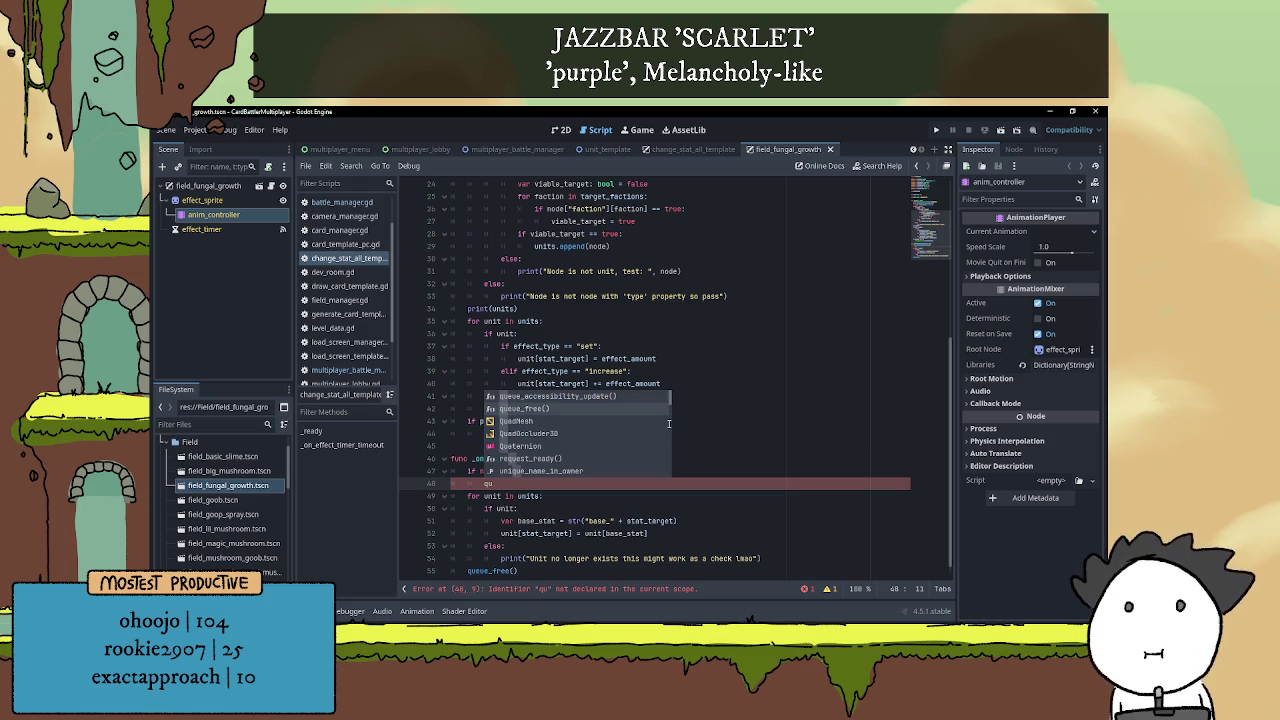
key("Return")
key("Return")
Add an else: branch and indent the base-stat restore for loop under it
key("BackSpace")
type("else:")
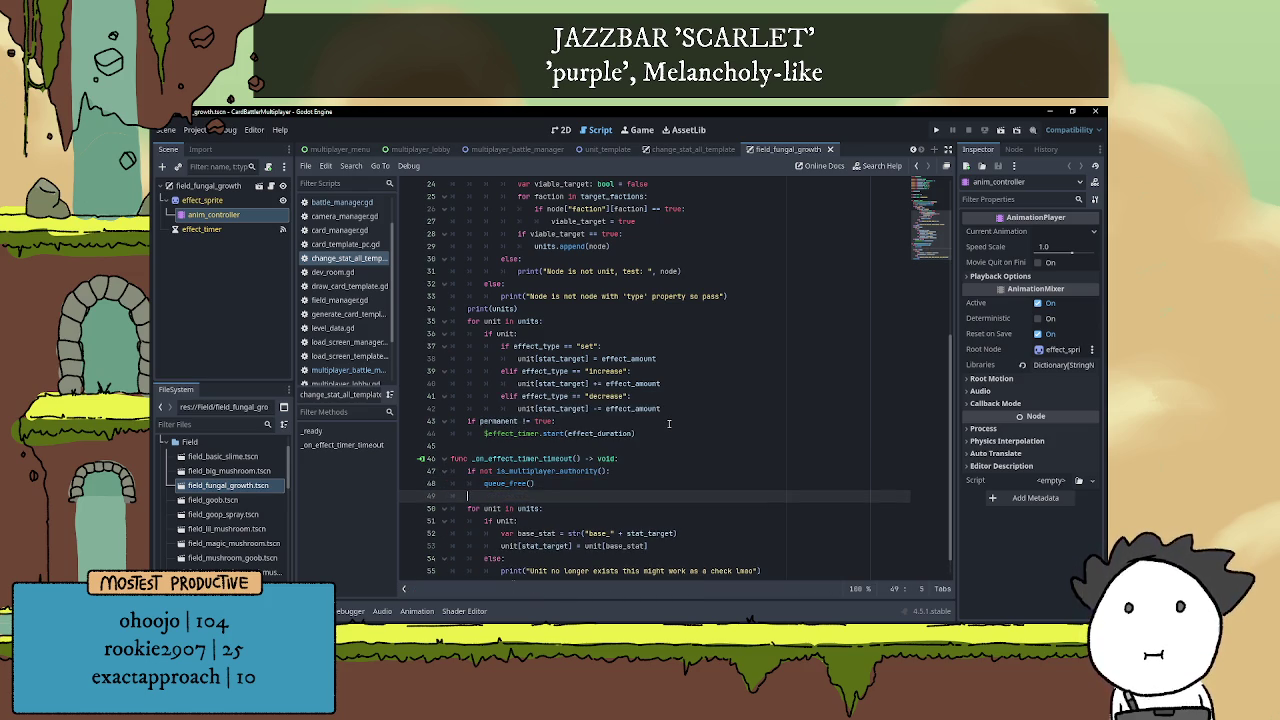
key("Down")
key("Tab")
key("Down")
key("Tab")
key("Down")
key("Tab")
key("Down")
key("Tab")
key("Down")
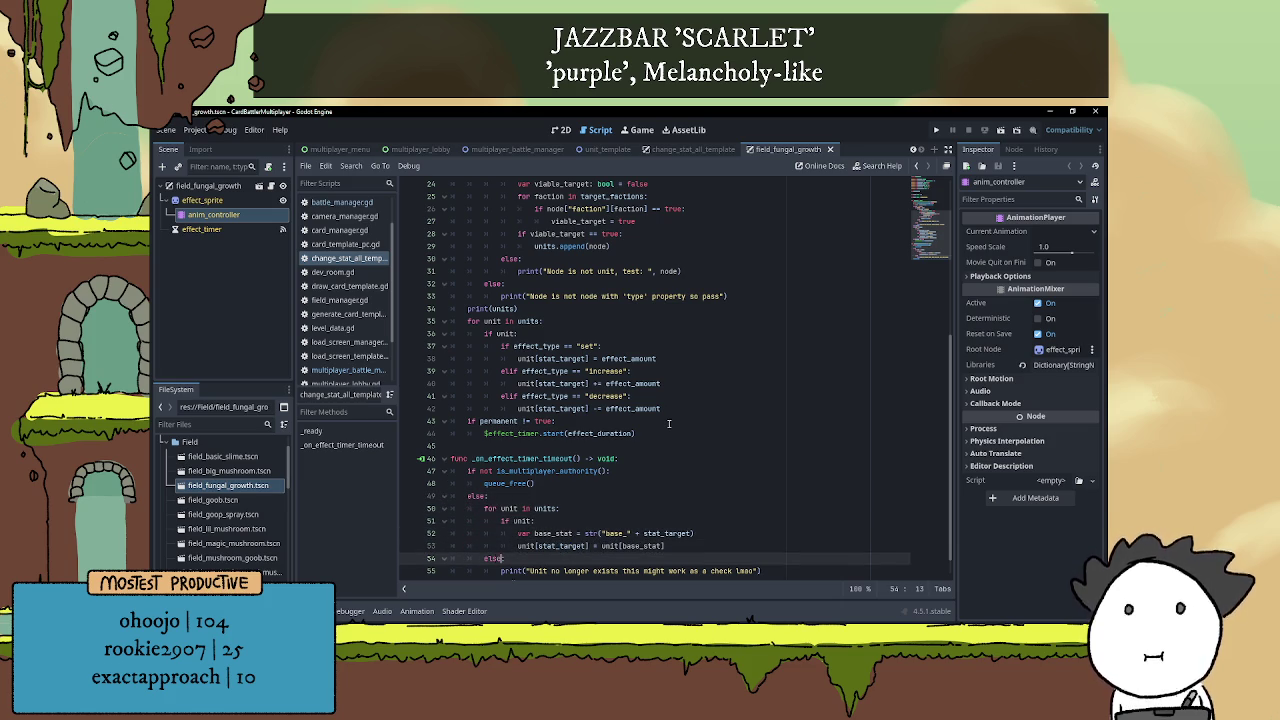
key("Tab")
Indent the print line under else and end the else block with queue_free()
key("Down")
key("Tab")
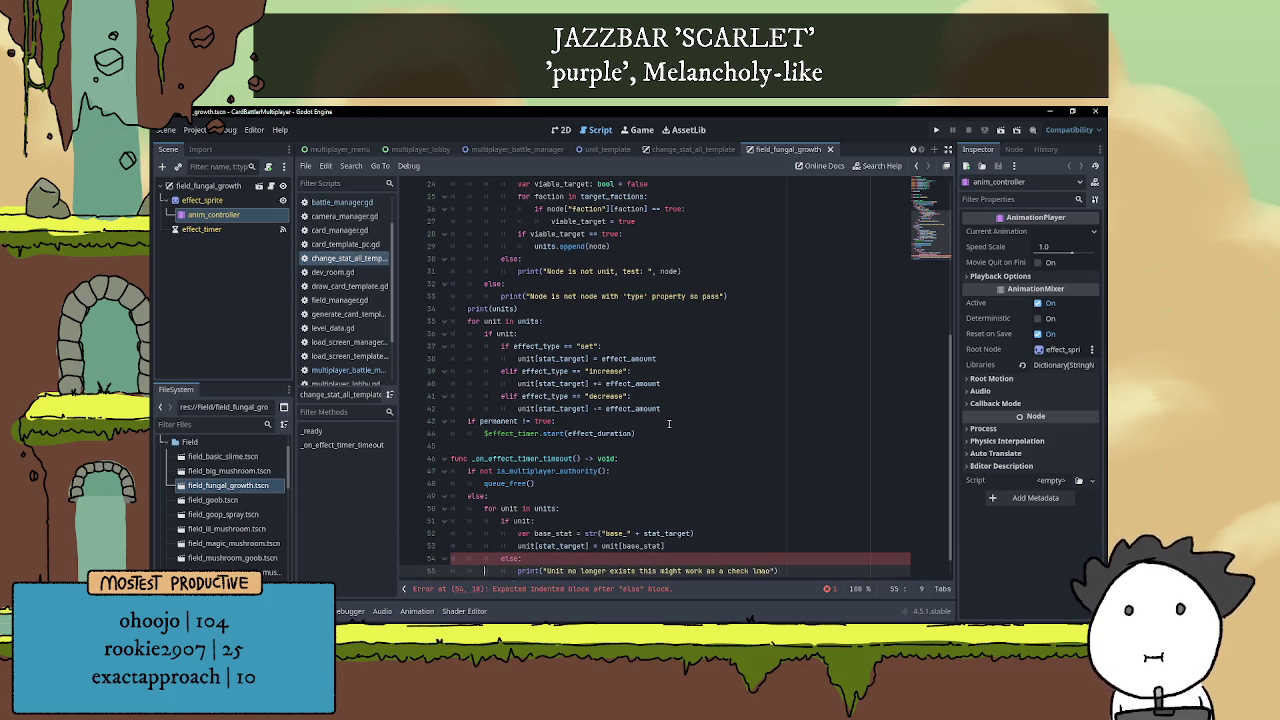
key("End")
key("Return")
key("BackSpace")
key("BackSpace")
type("queue_free()")
key("Tab")
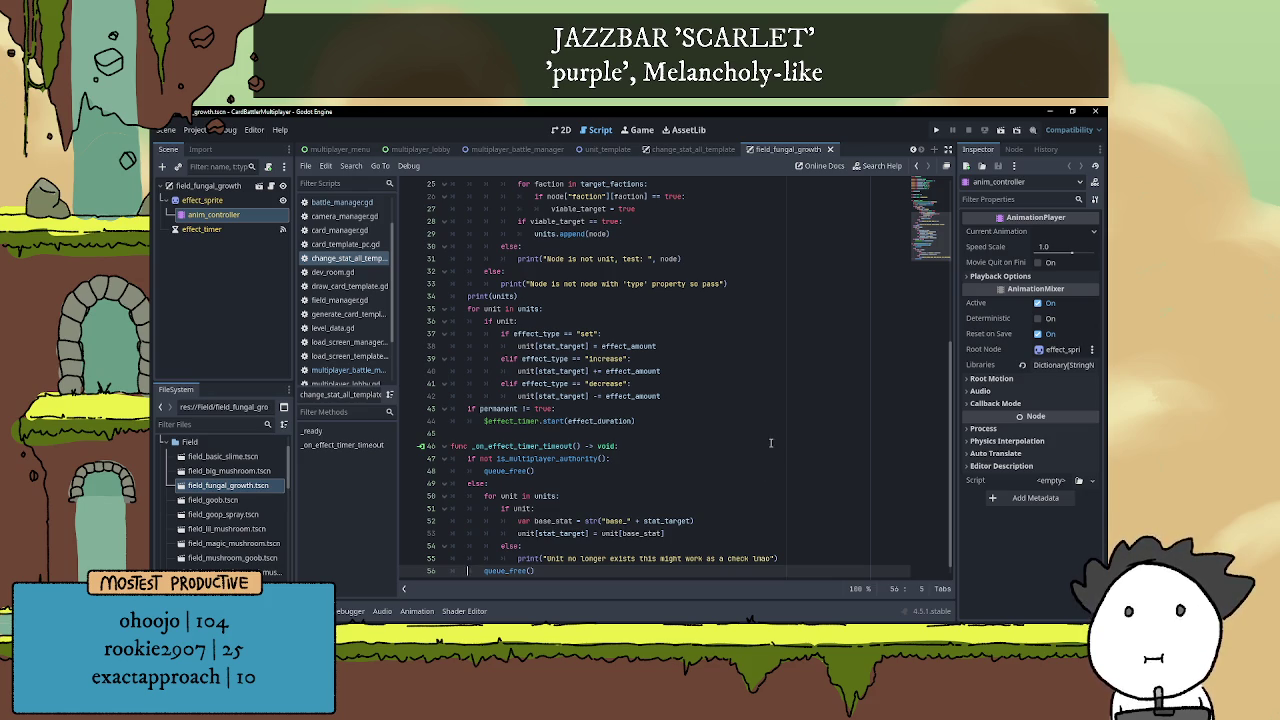
scroll(772, 443, "down", 1)
left_click(720, 477)
left_click(712, 446)
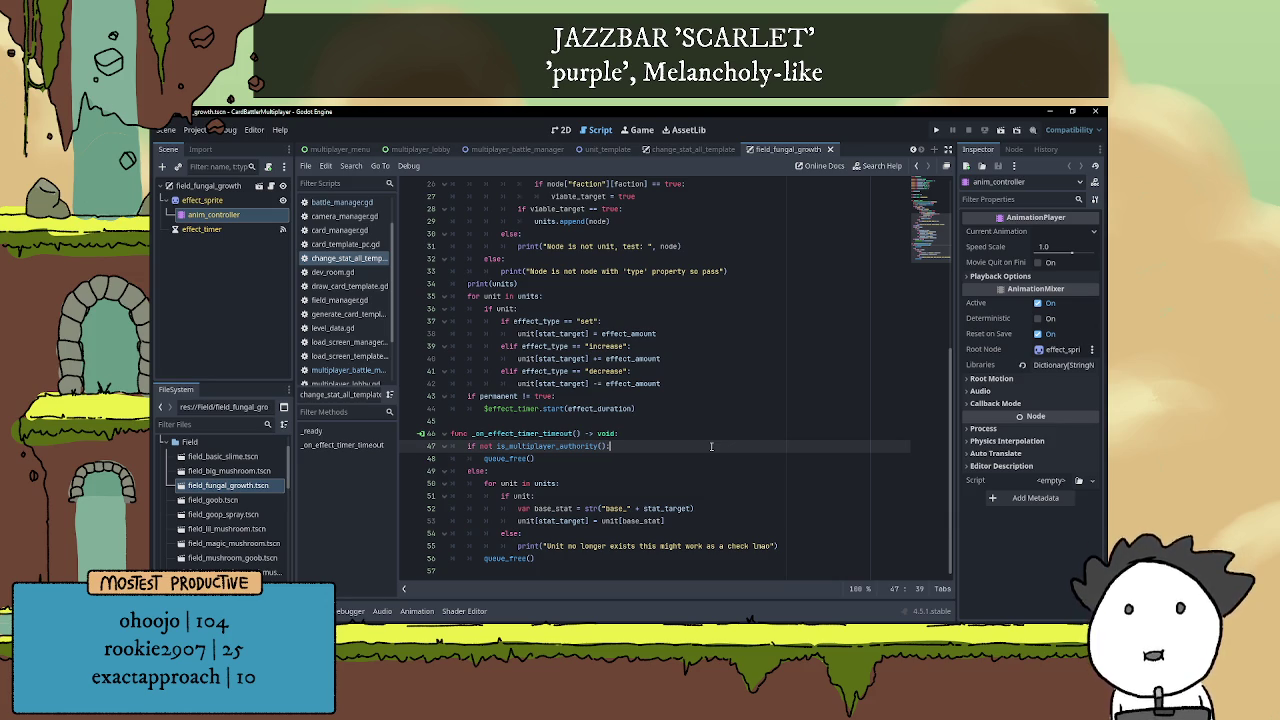
left_click(698, 471)
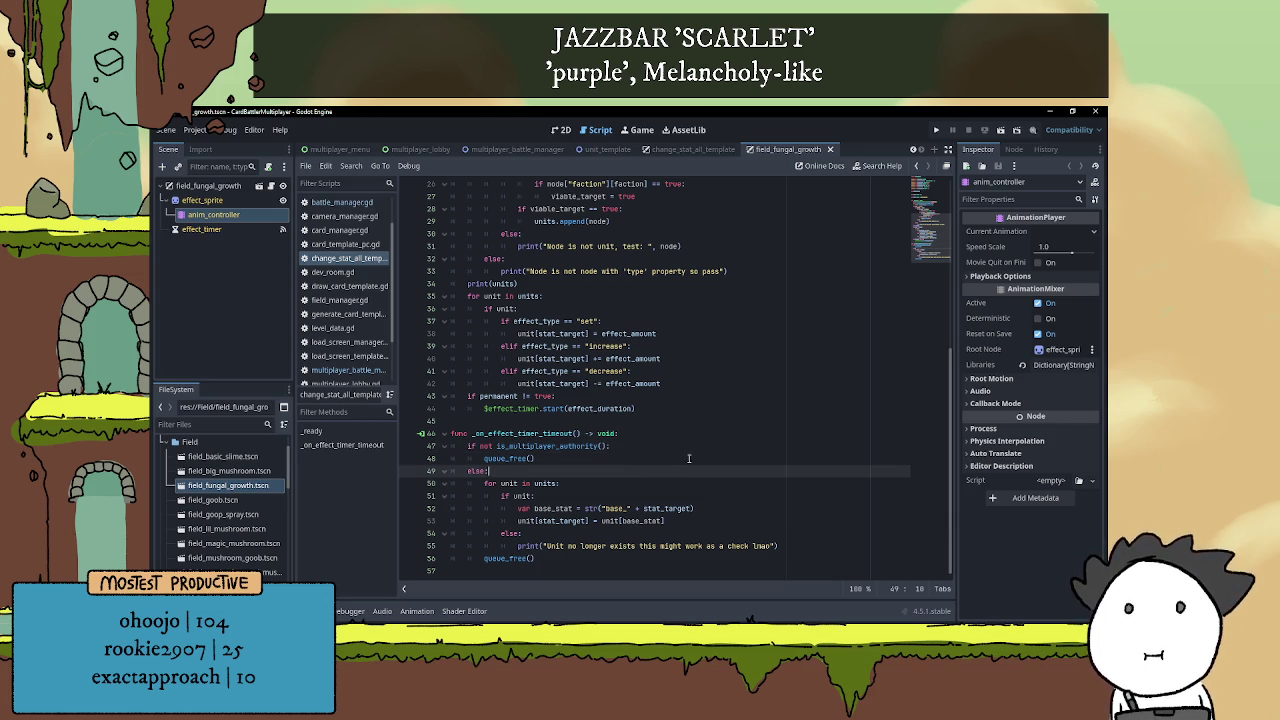
left_click(636, 461)
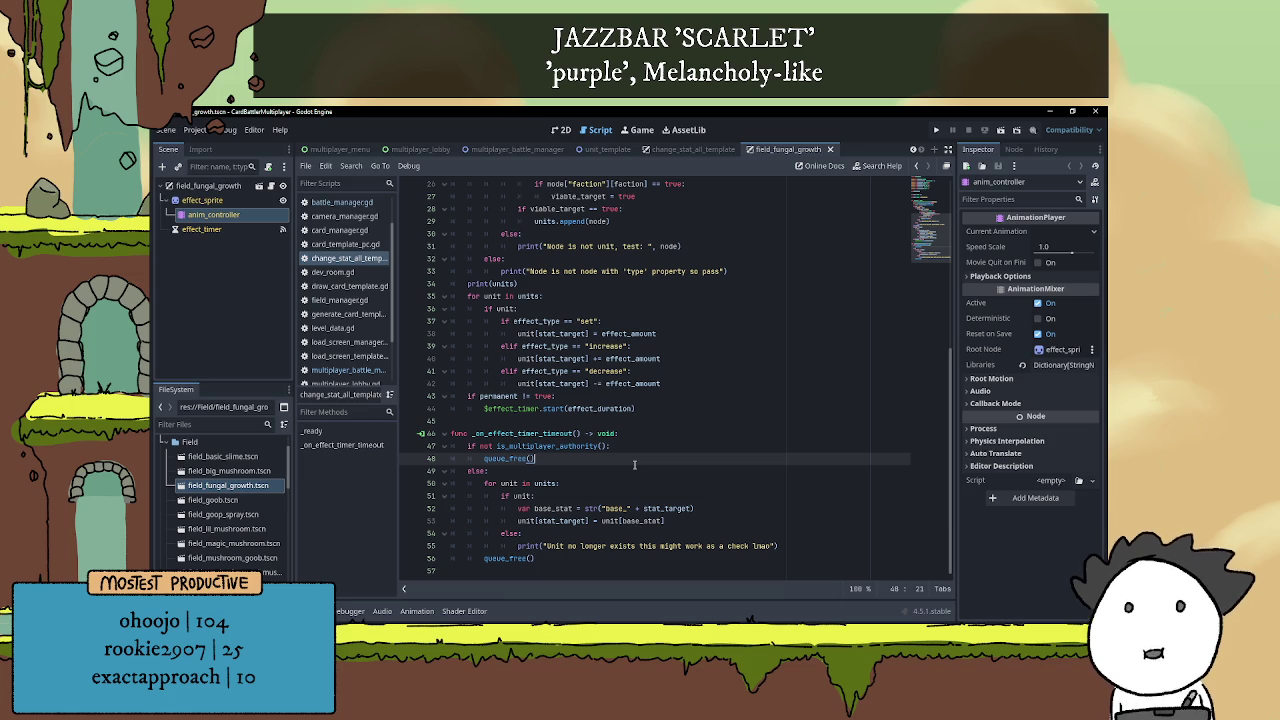
left_click(639, 446)
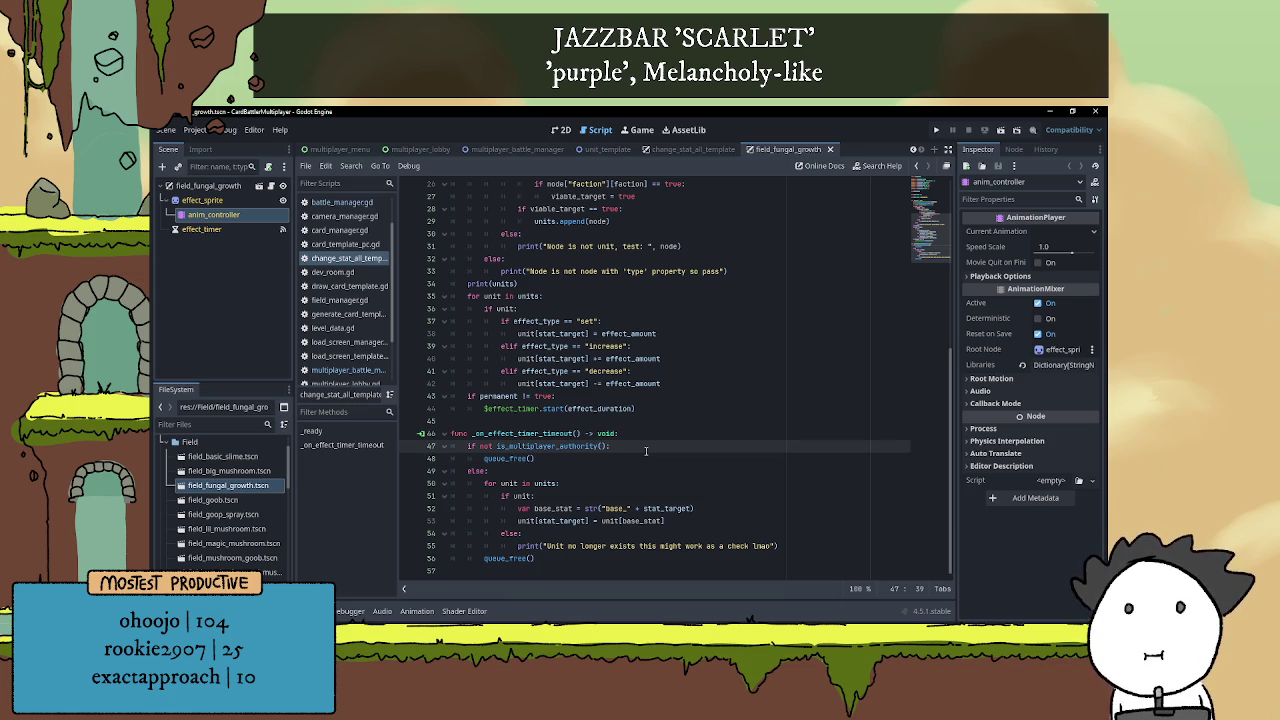
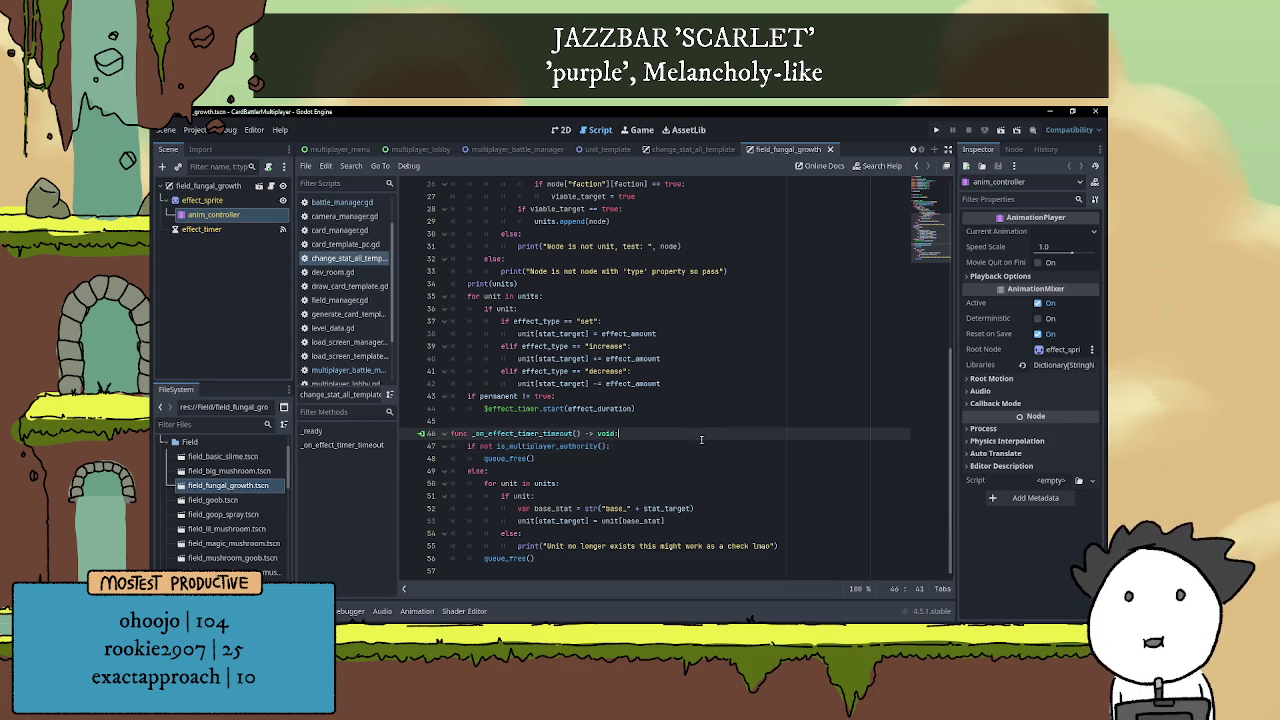
Review the _on_effect_timer_timeout code, then minimize the editor and launch the Godot Project Manager
key("Down")
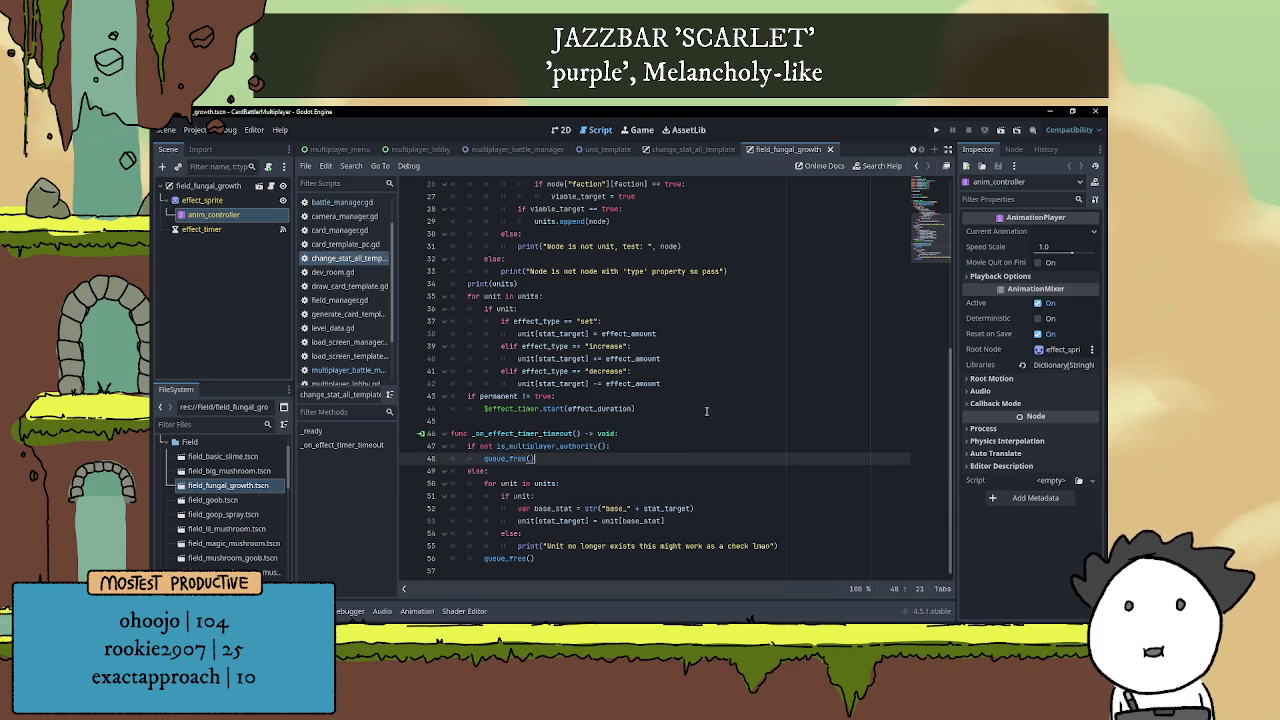
left_click_drag(665, 530, 664, 545)
left_click(666, 553)
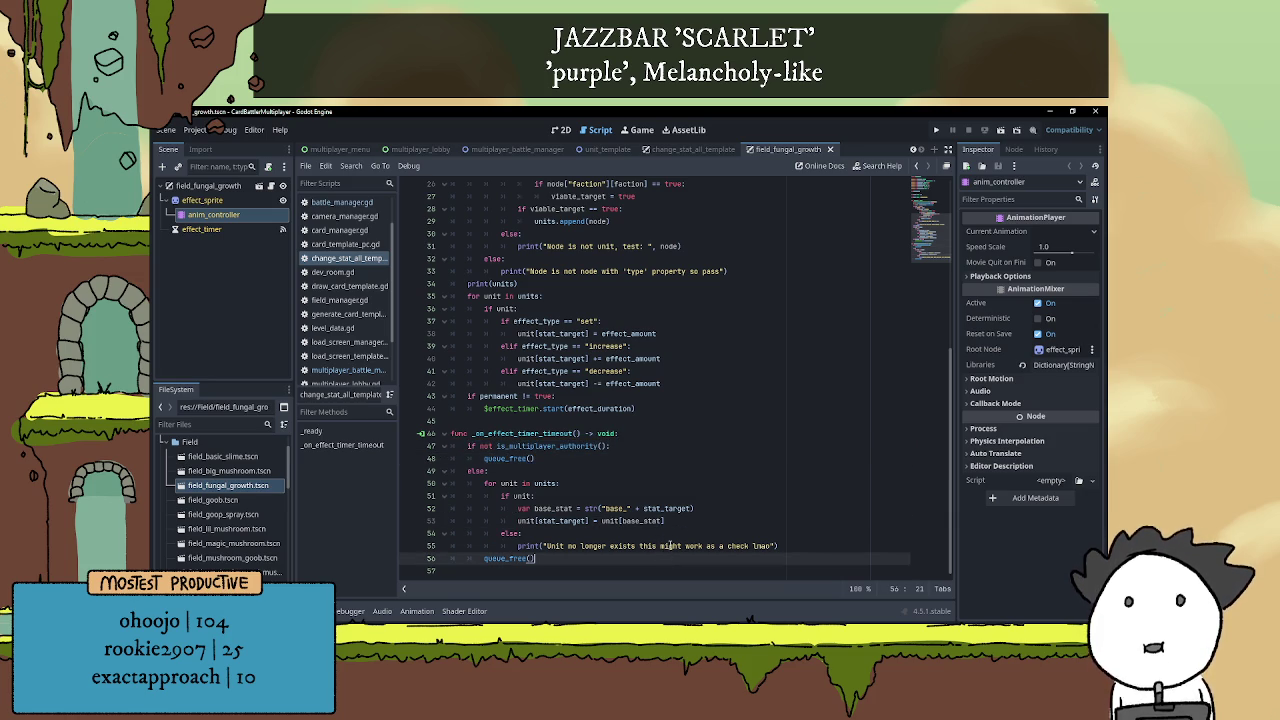
left_click(672, 460)
left_click(678, 420)
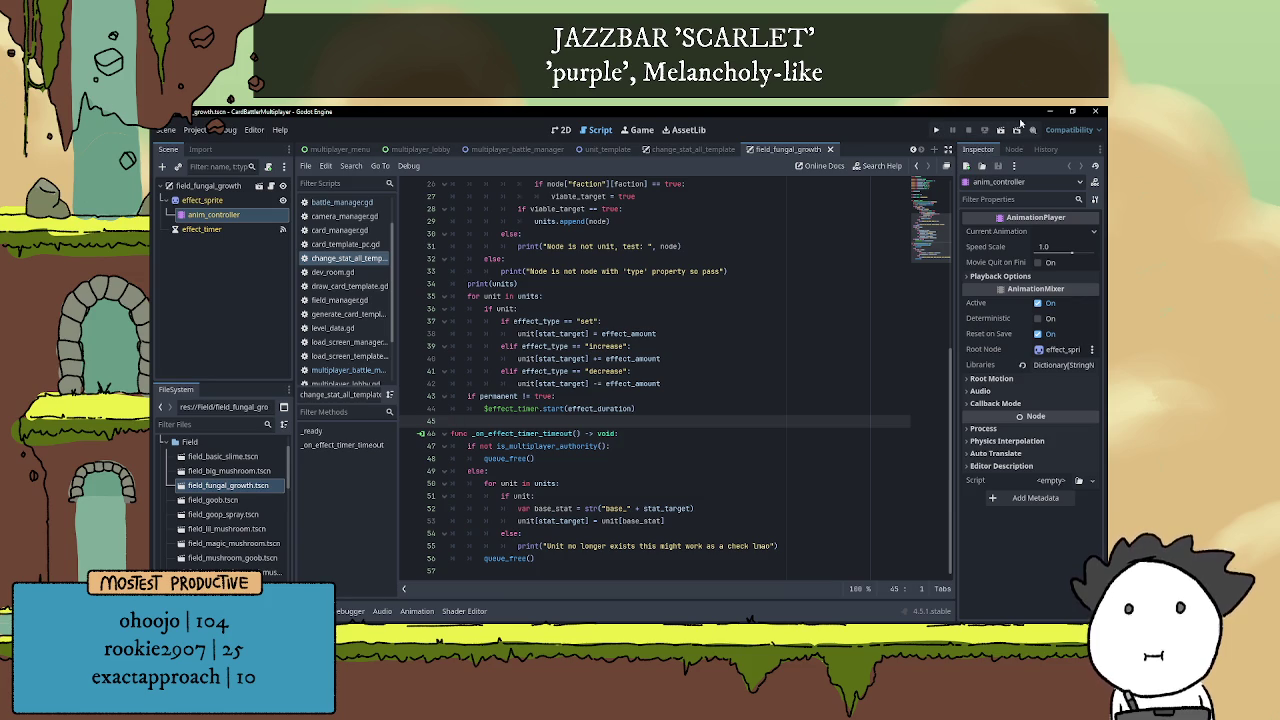
left_click(1049, 111)
left_click(292, 346)
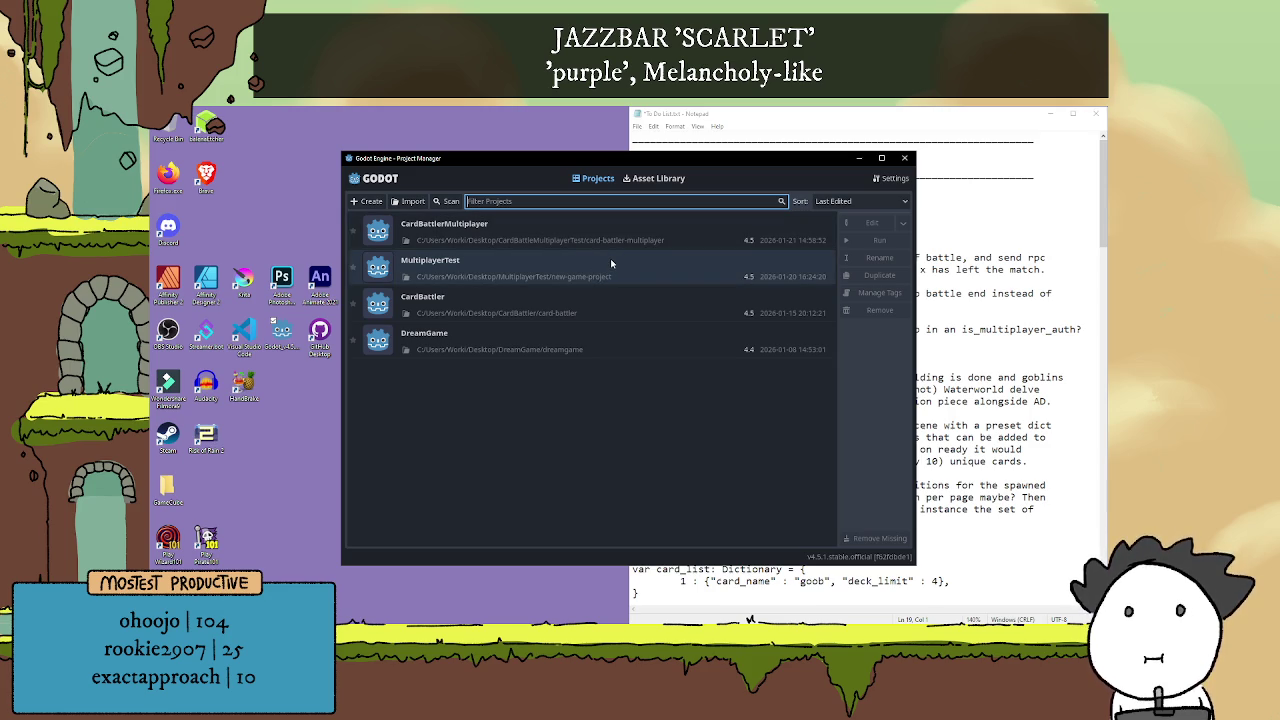
Open the CardBattler project from the Project Manager and run it
double_click(606, 310)
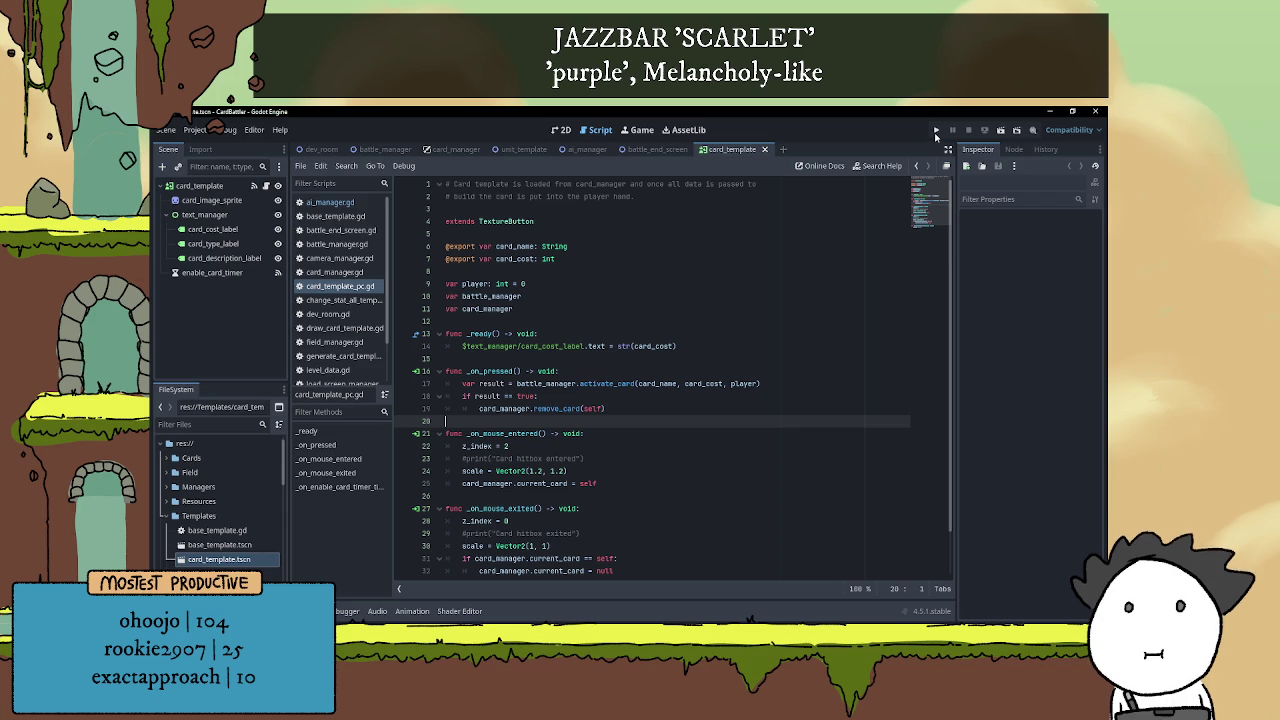
left_click(936, 131)
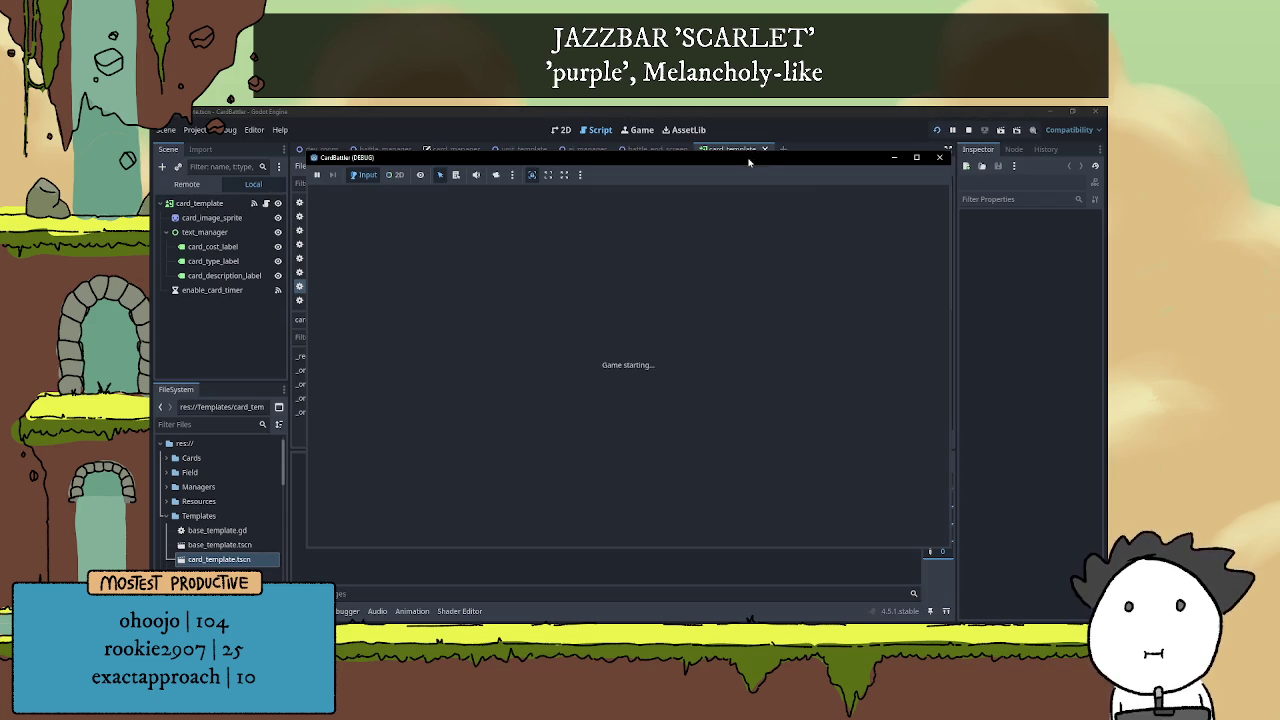
Inspect the running game's Remote scene tree, collapsing dev_room and viewing LoadScreenManager's properties
left_click_drag(771, 161, 911, 136)
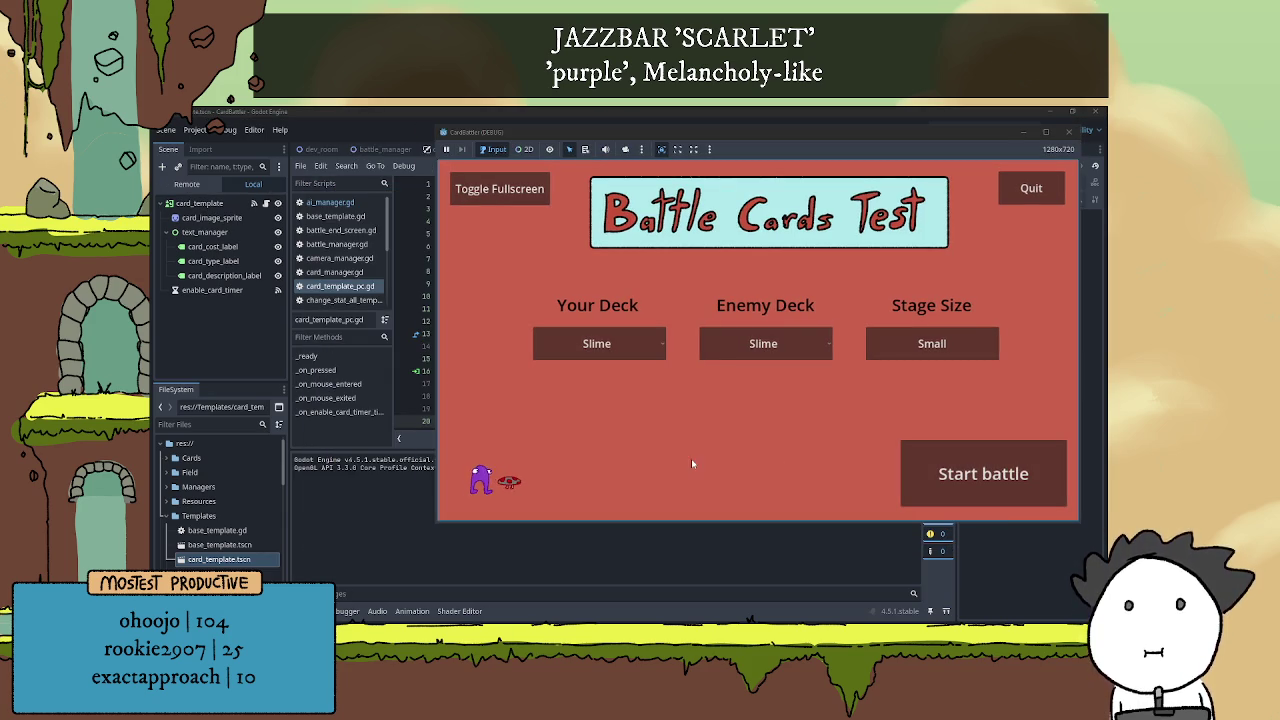
left_click(187, 184)
left_click(205, 231)
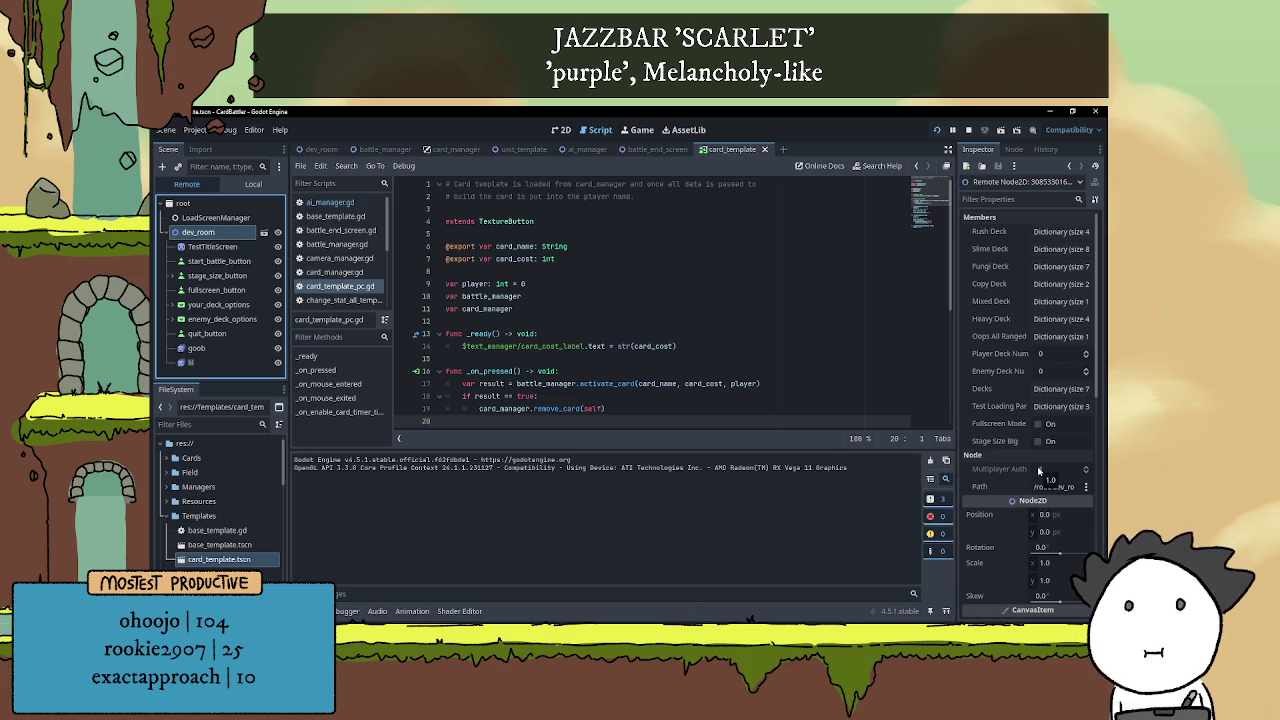
left_click(167, 232)
left_click(197, 220)
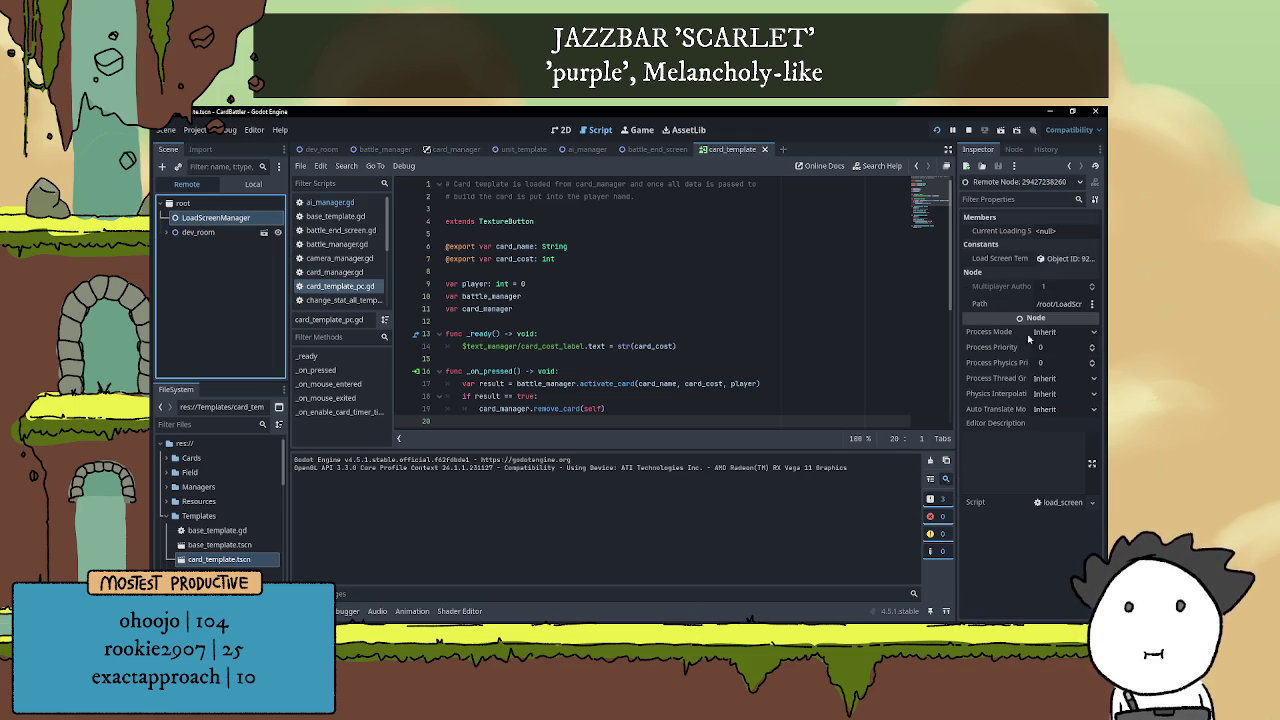
Close the CardBattler game window and editor, returning to the CardBattlerMultiplayer editor
left_click(1095, 111)
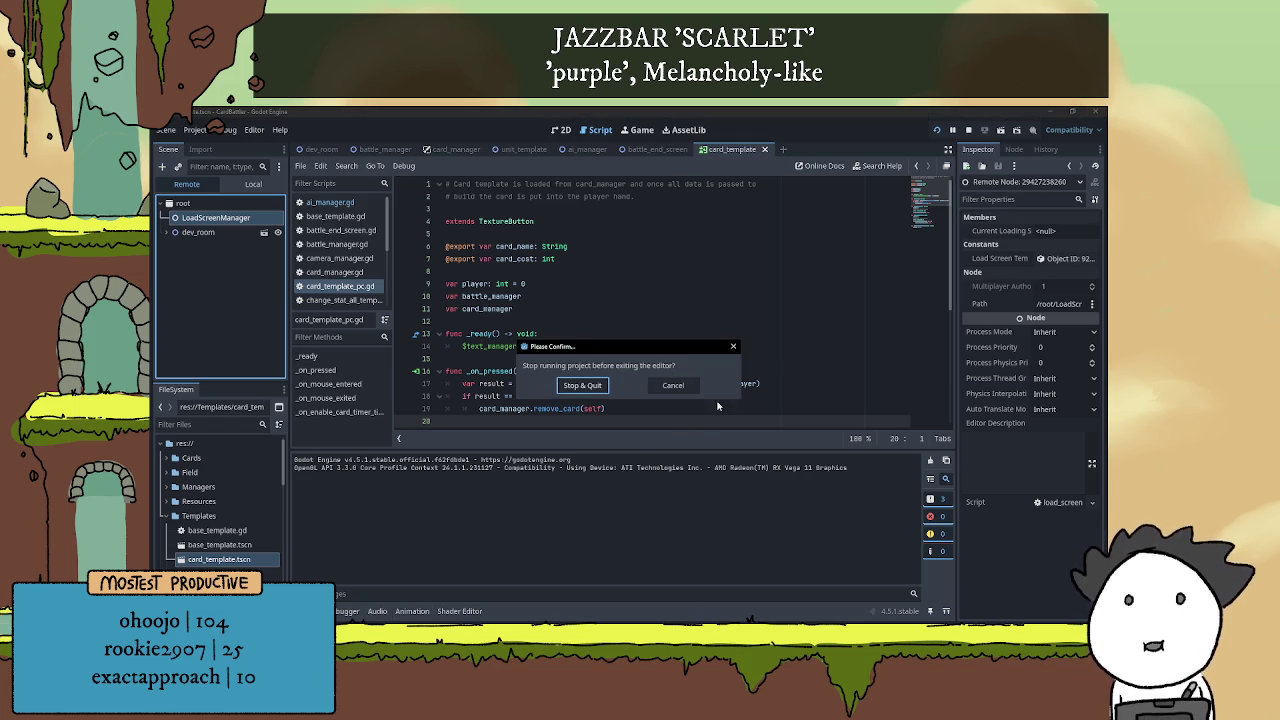
left_click(681, 390)
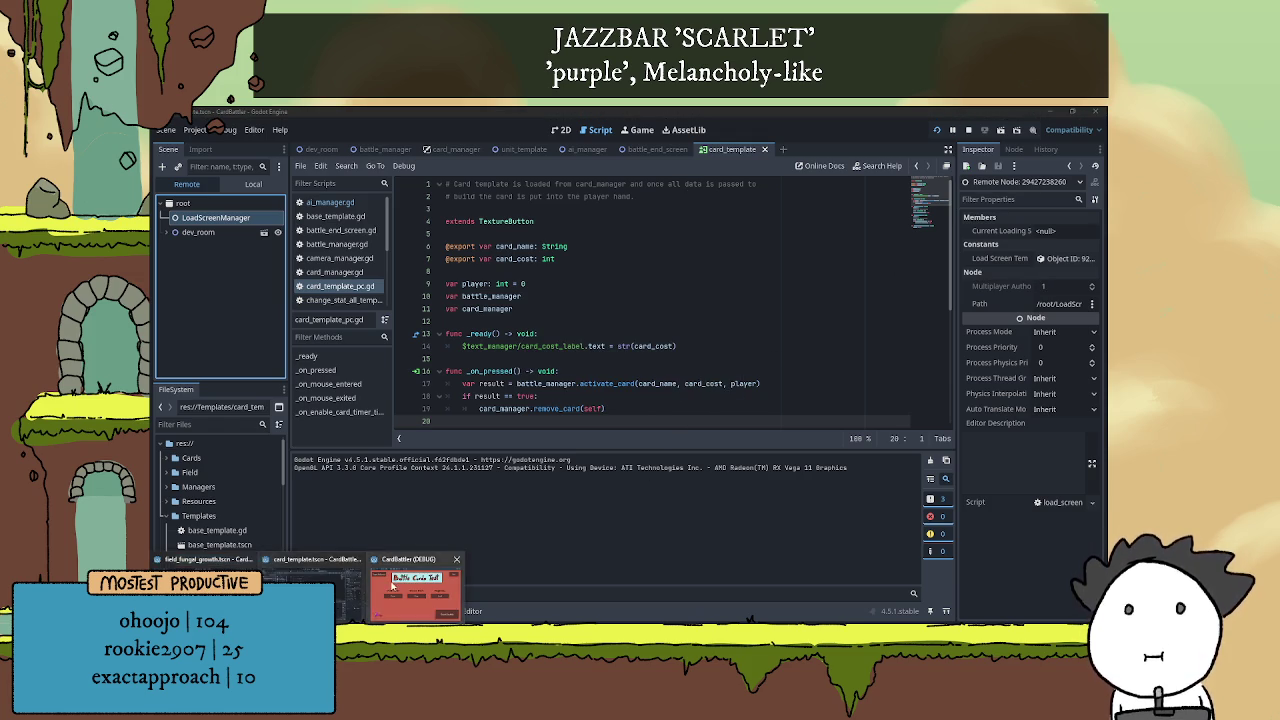
key("alt+Tab")
left_click(1031, 188)
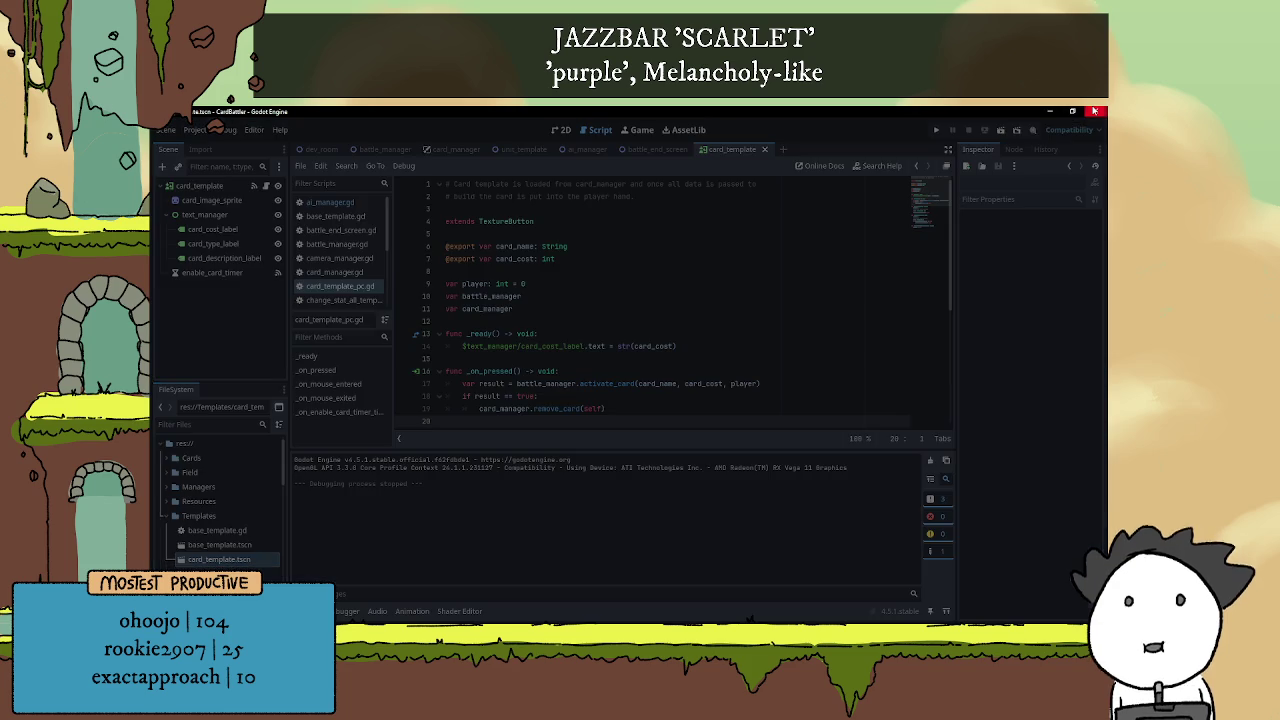
left_click(1094, 110)
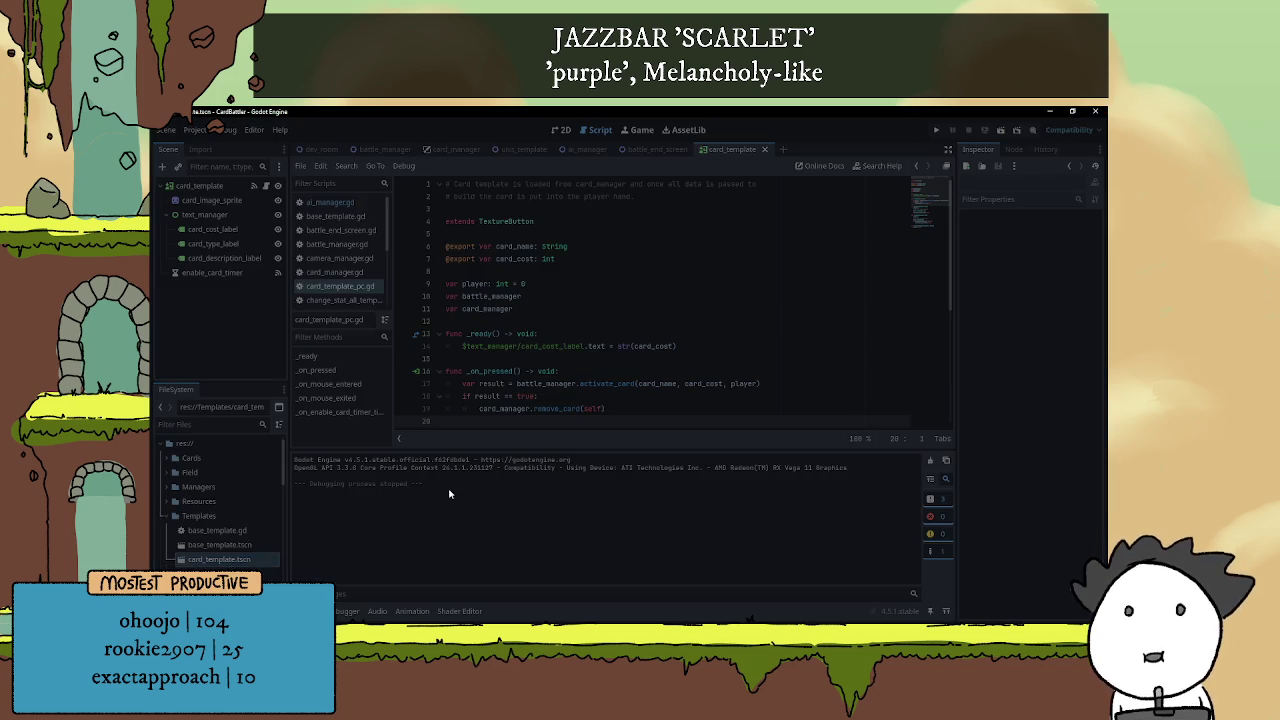
key("alt+Tab")
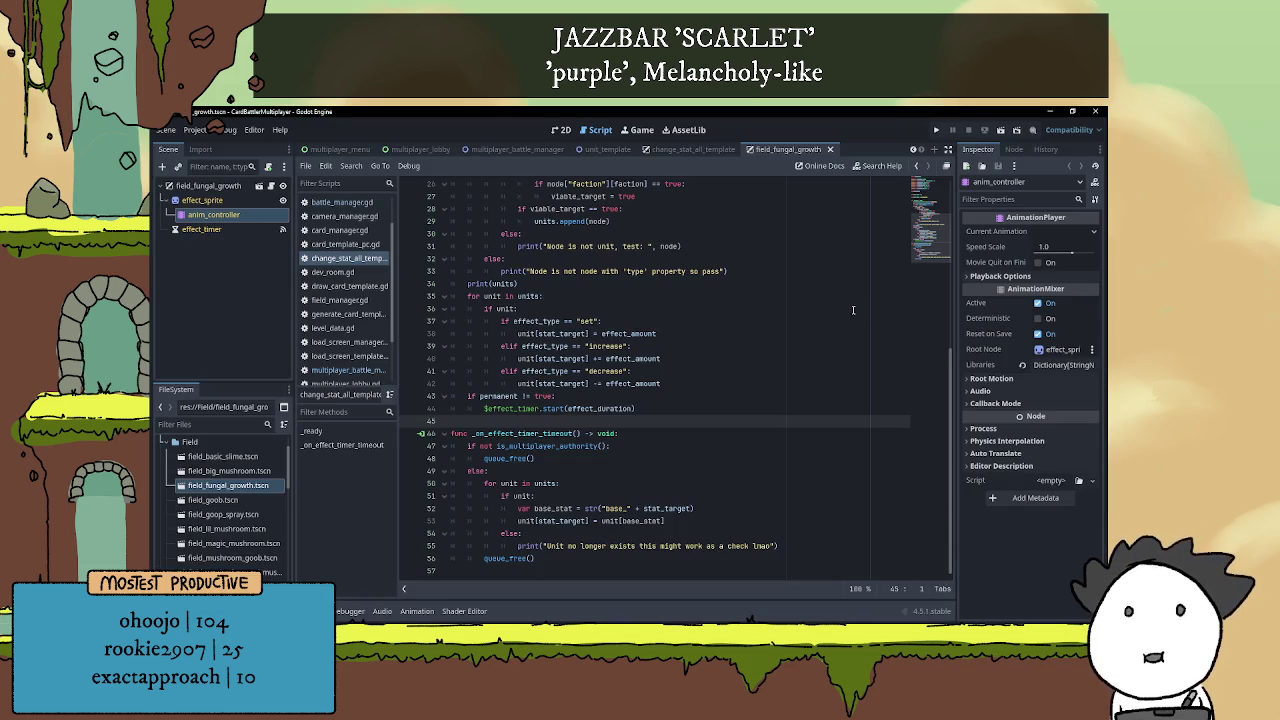
Run CardBattlerMultiplayer and arrange its two game instance windows side by side
left_click(789, 297)
left_click(936, 130)
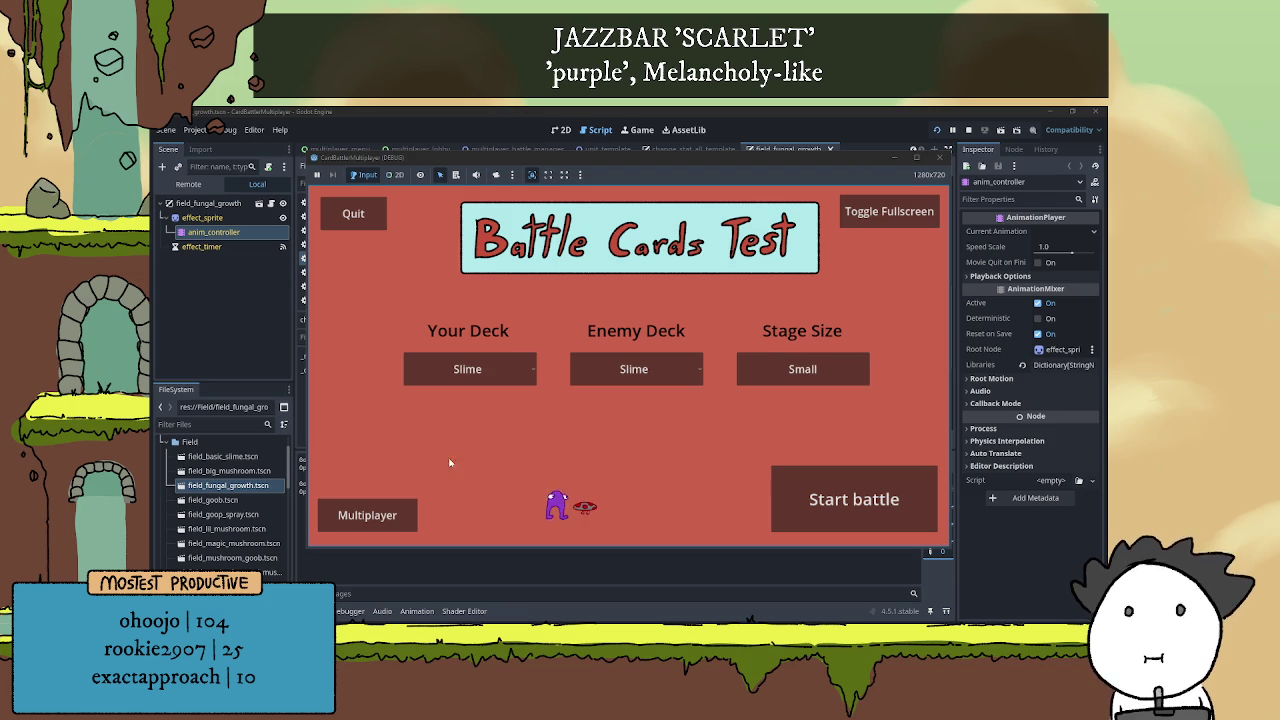
left_click_drag(725, 157, 849, 131)
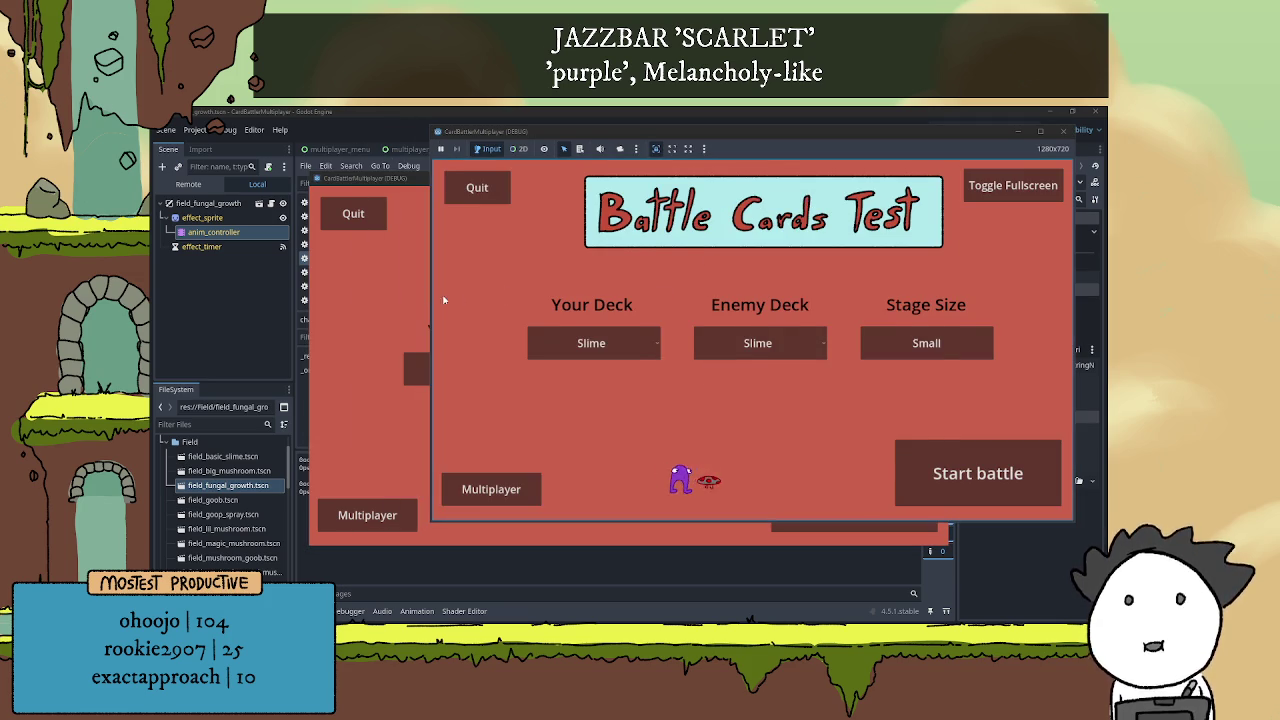
left_click(462, 179)
left_click_drag(462, 179, 336, 136)
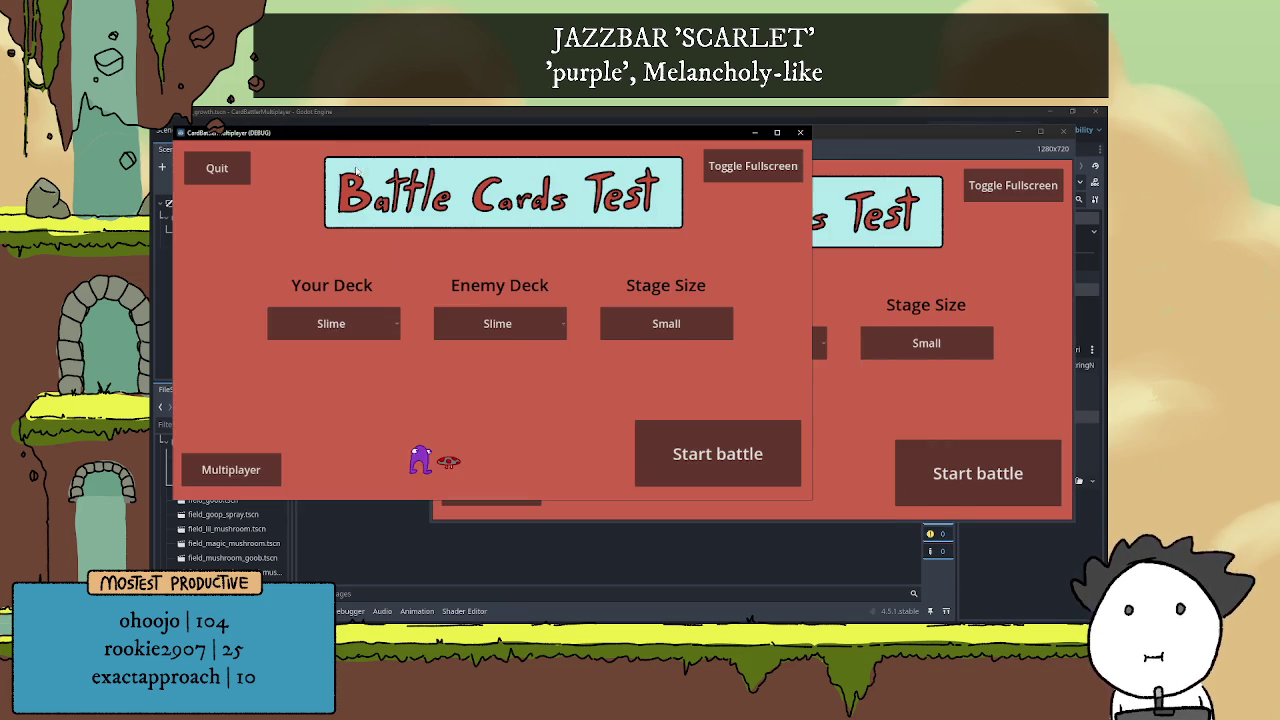
Open the Multiplayer menu and join the lobby in both game instances
left_click(231, 470)
left_click(495, 487)
left_click(751, 470)
left_click(415, 450)
left_click(455, 450)
left_click(455, 450)
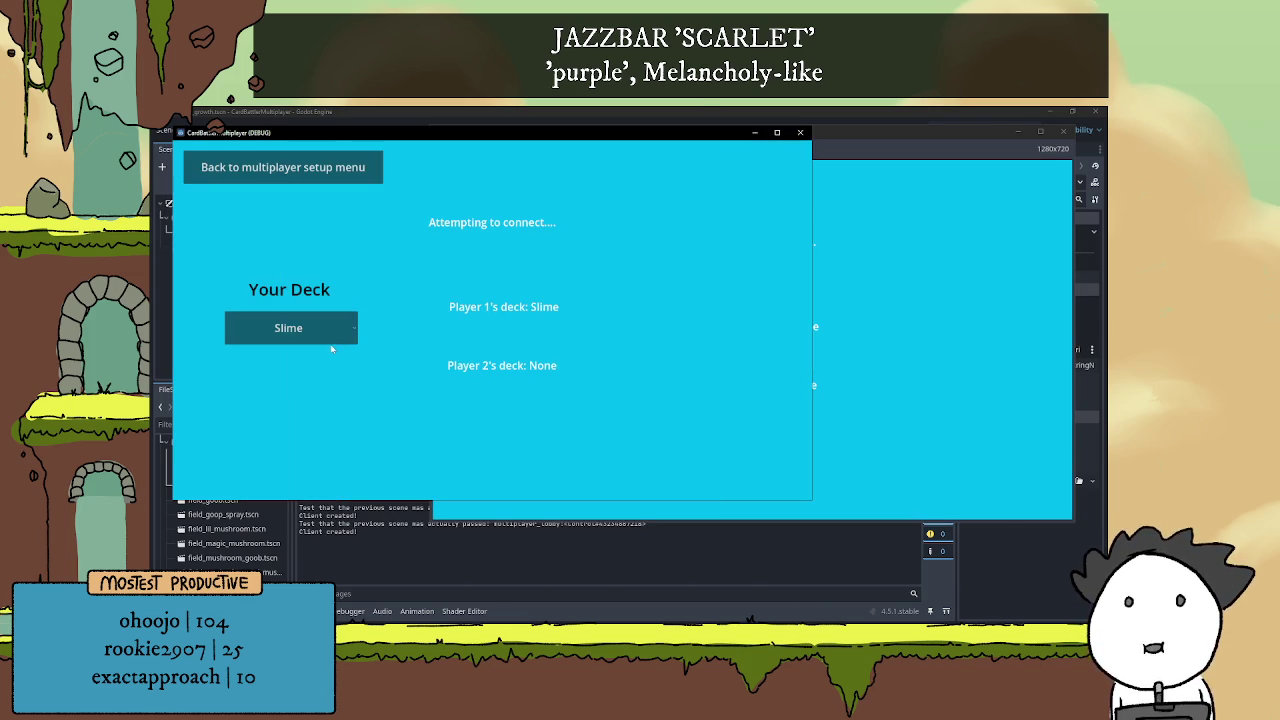
Choose the Fungi deck for both players and check the debugger's RPC connection error
left_click(300, 330)
left_click(280, 360)
key("alt+Tab")
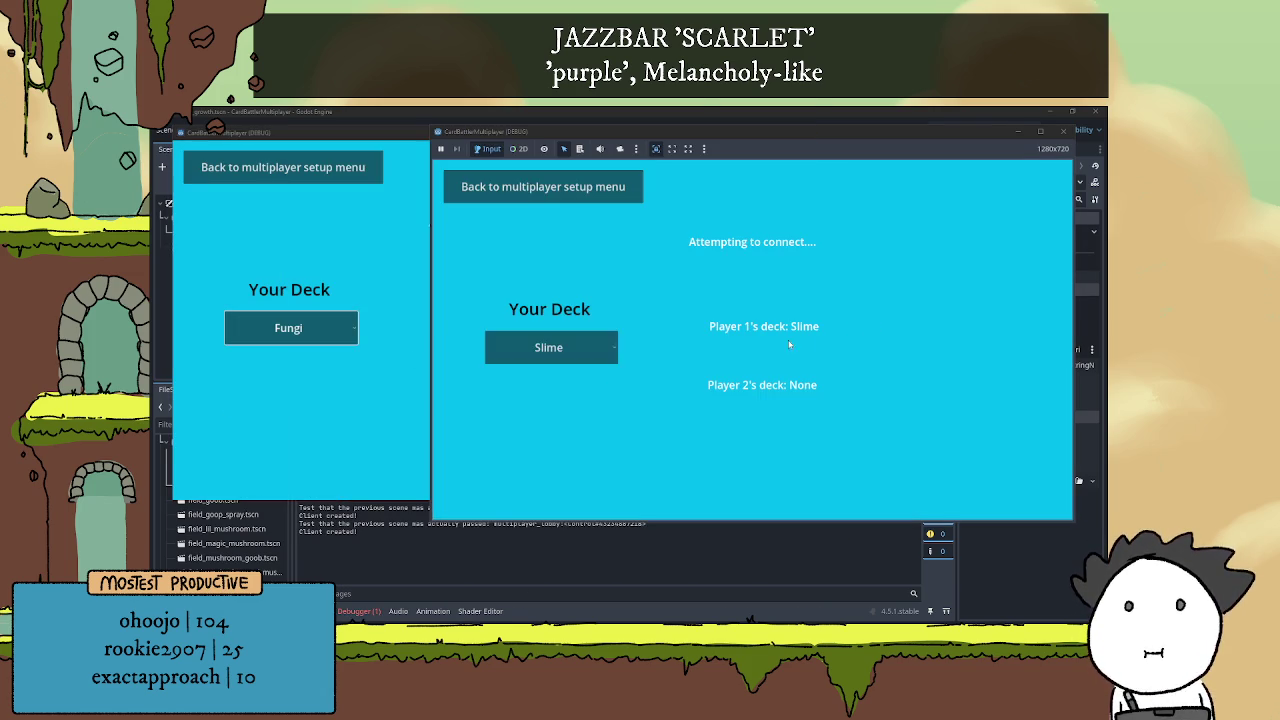
left_click(583, 350)
left_click(567, 379)
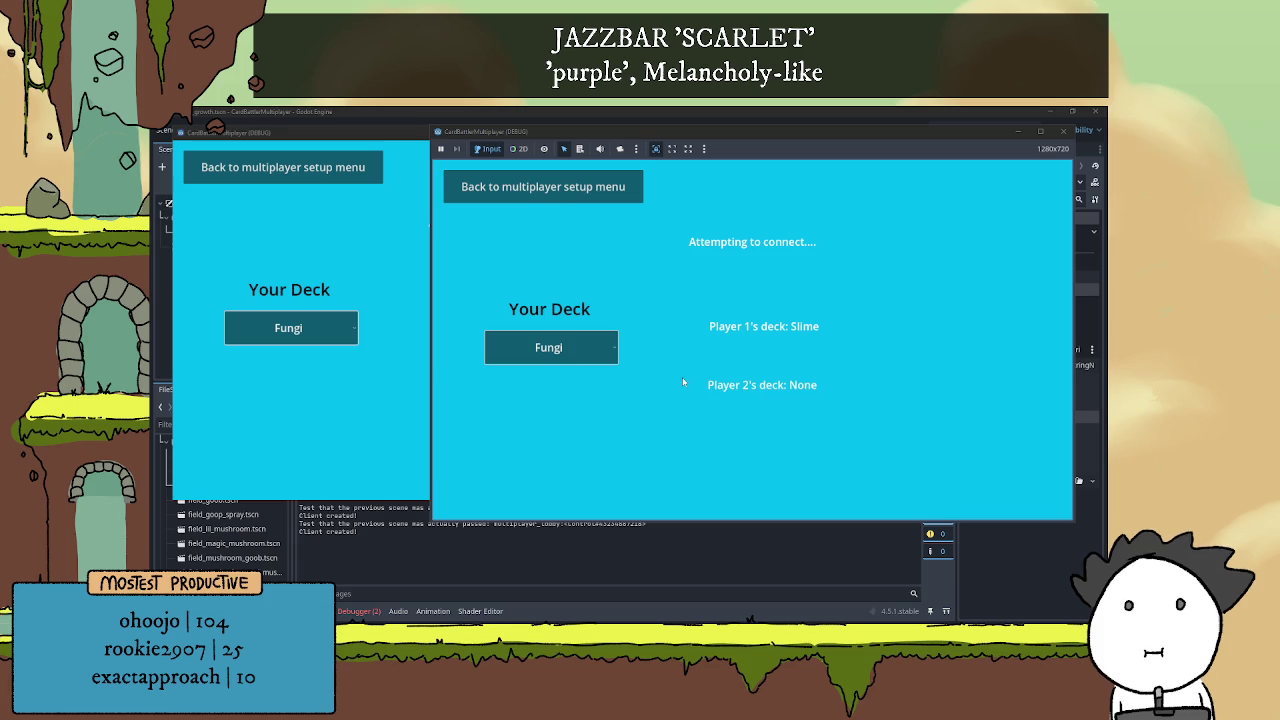
left_click(352, 611)
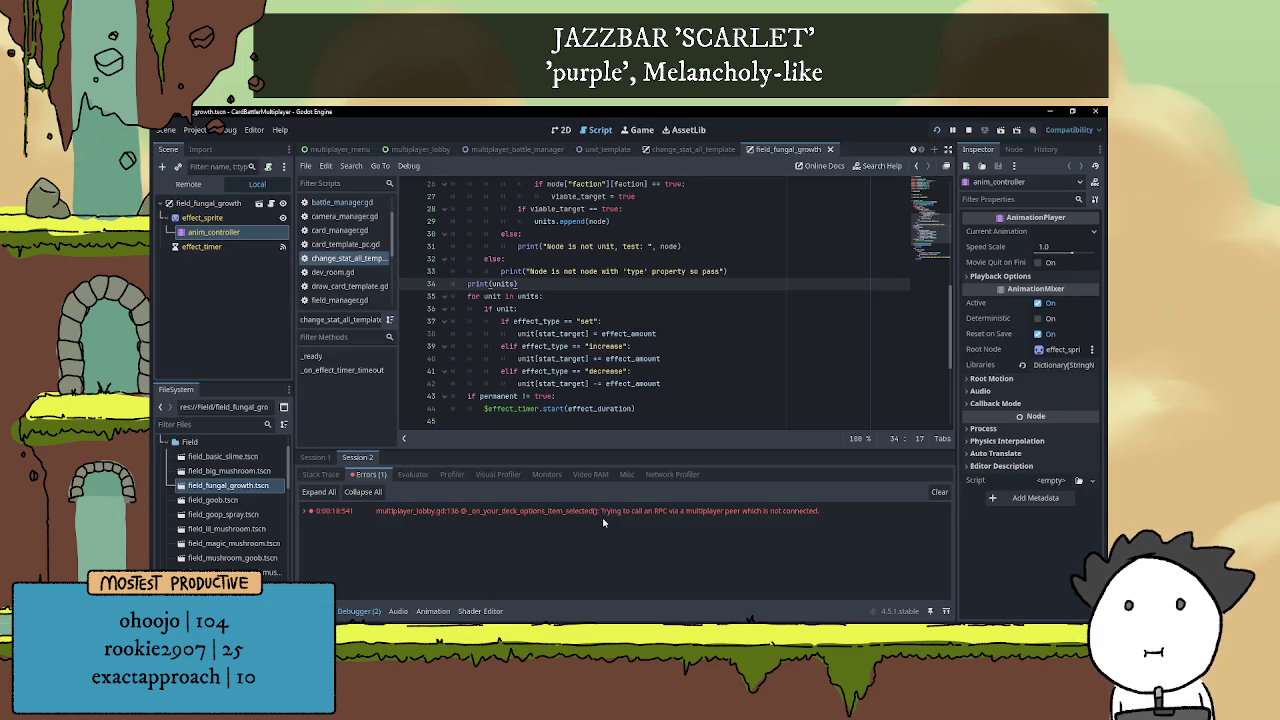
Bring the game windows forward and host the battle server from the right instance
key("alt+Tab")
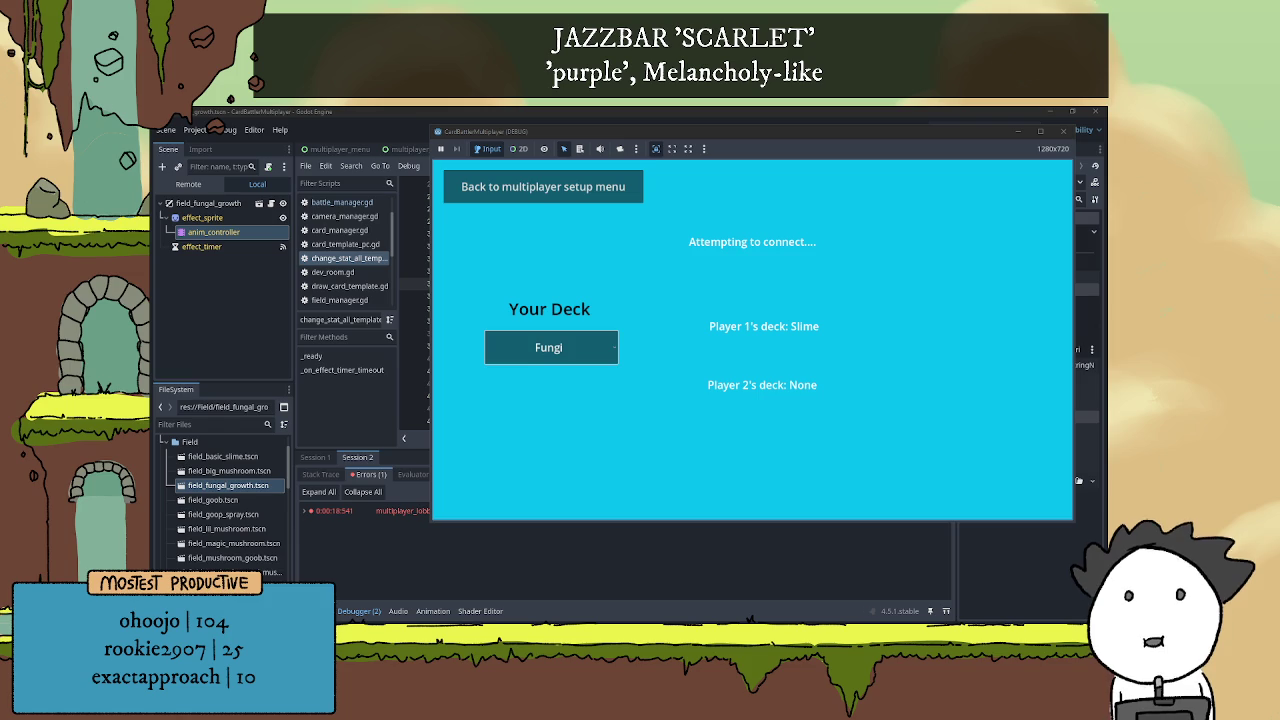
key("alt+Tab")
left_click(859, 290)
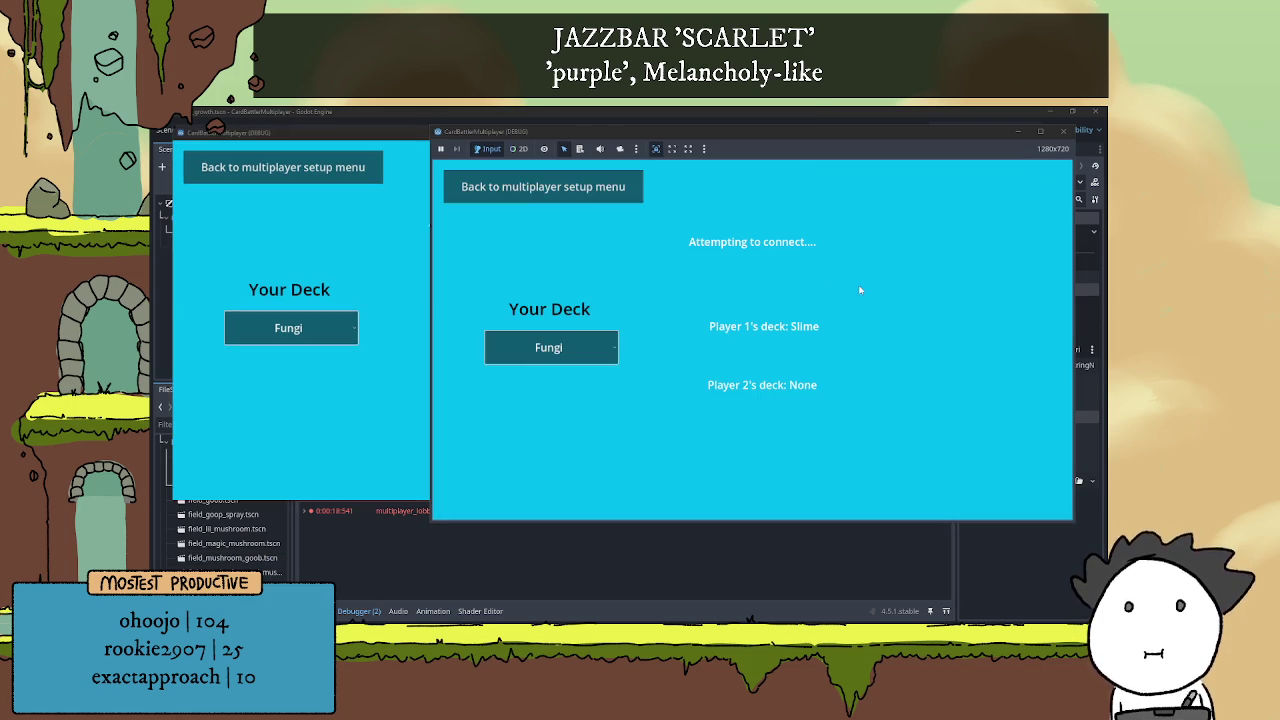
left_click(857, 265)
left_click(362, 258)
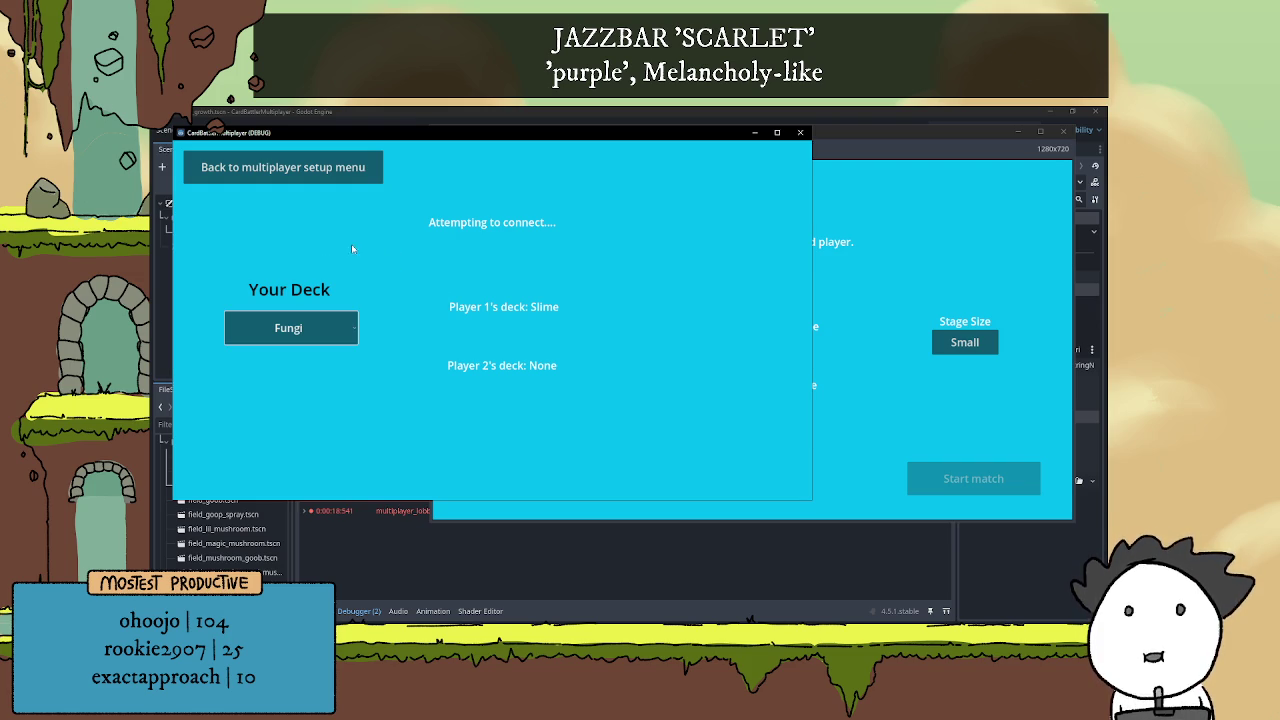
Join the hosted game from the second instance and choose the Fungi deck for player 2
left_click(345, 176)
left_click(495, 451)
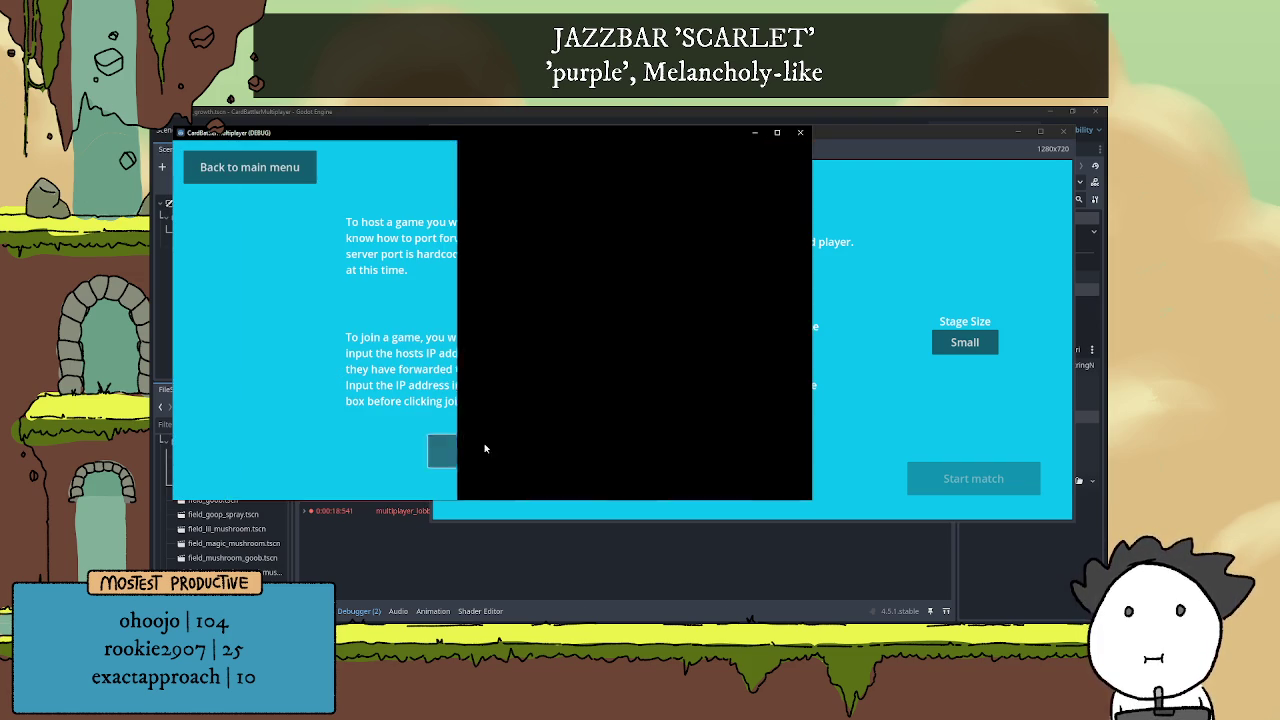
left_click(825, 405)
left_click(360, 417)
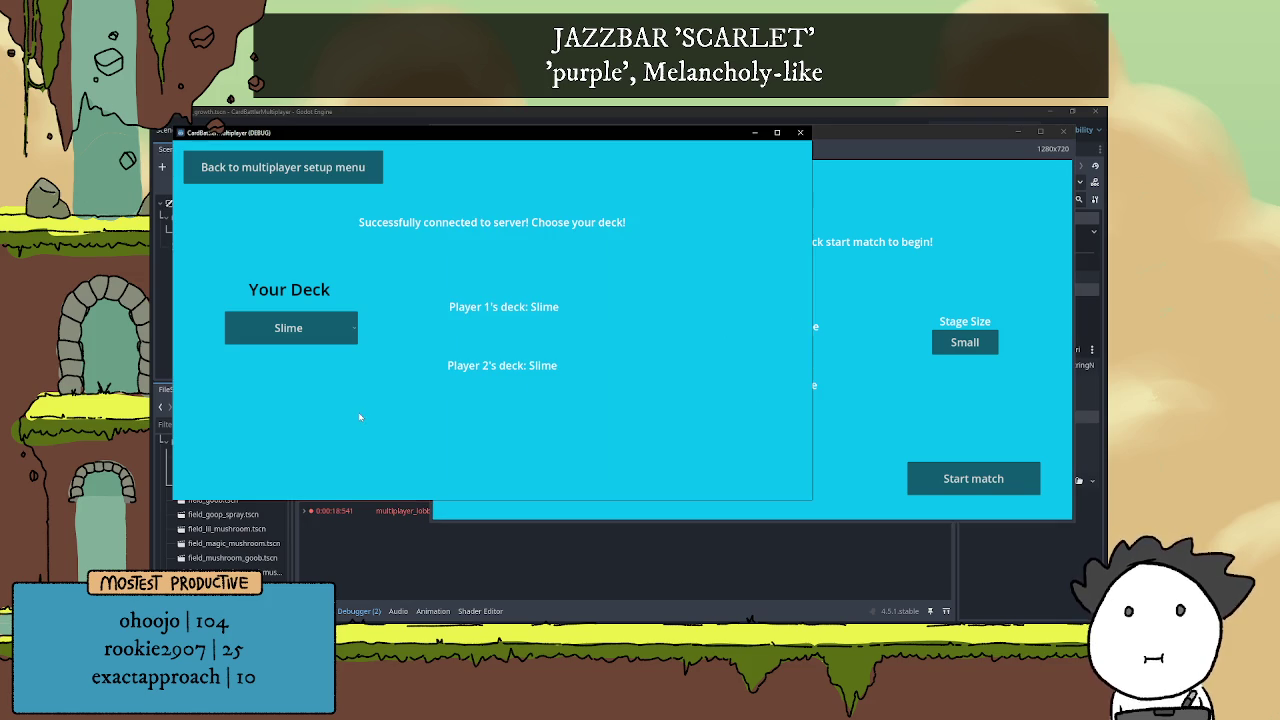
left_click(336, 321)
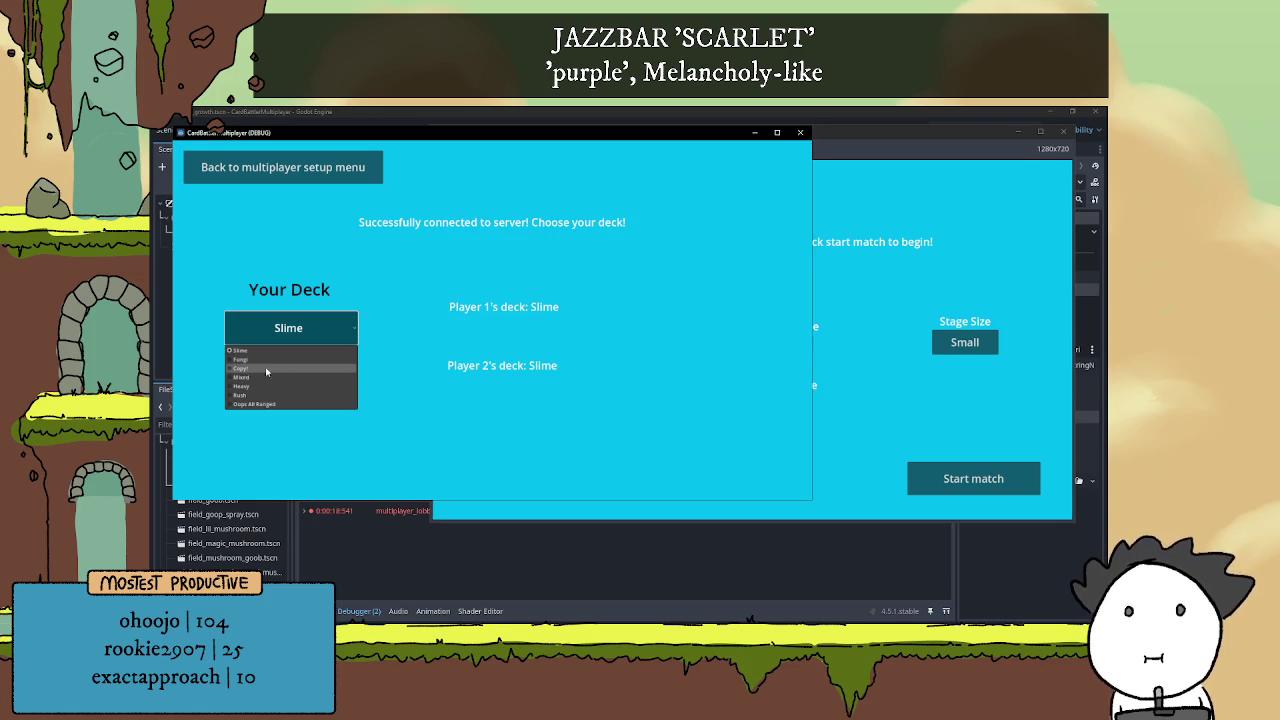
left_click(264, 364)
Choose the Fungi deck for player 1 in the host lobby and start the match
left_click(831, 387)
left_click(548, 347)
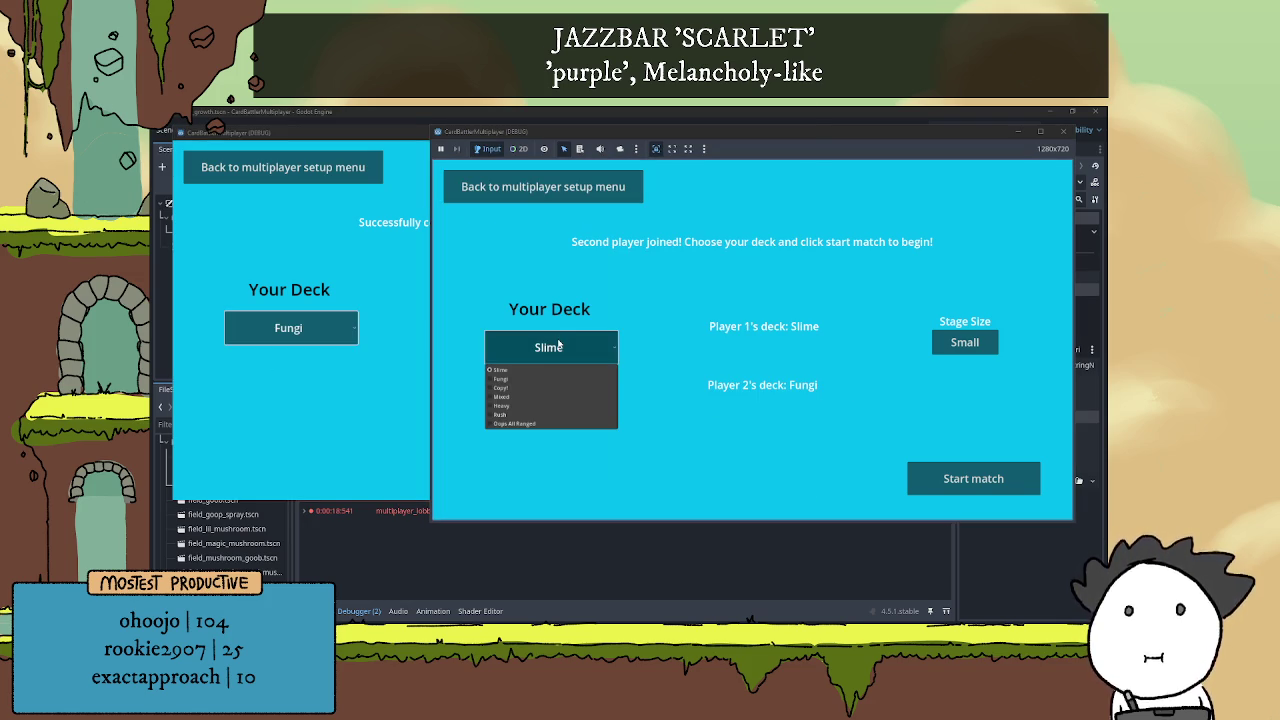
left_click(508, 379)
left_click(943, 477)
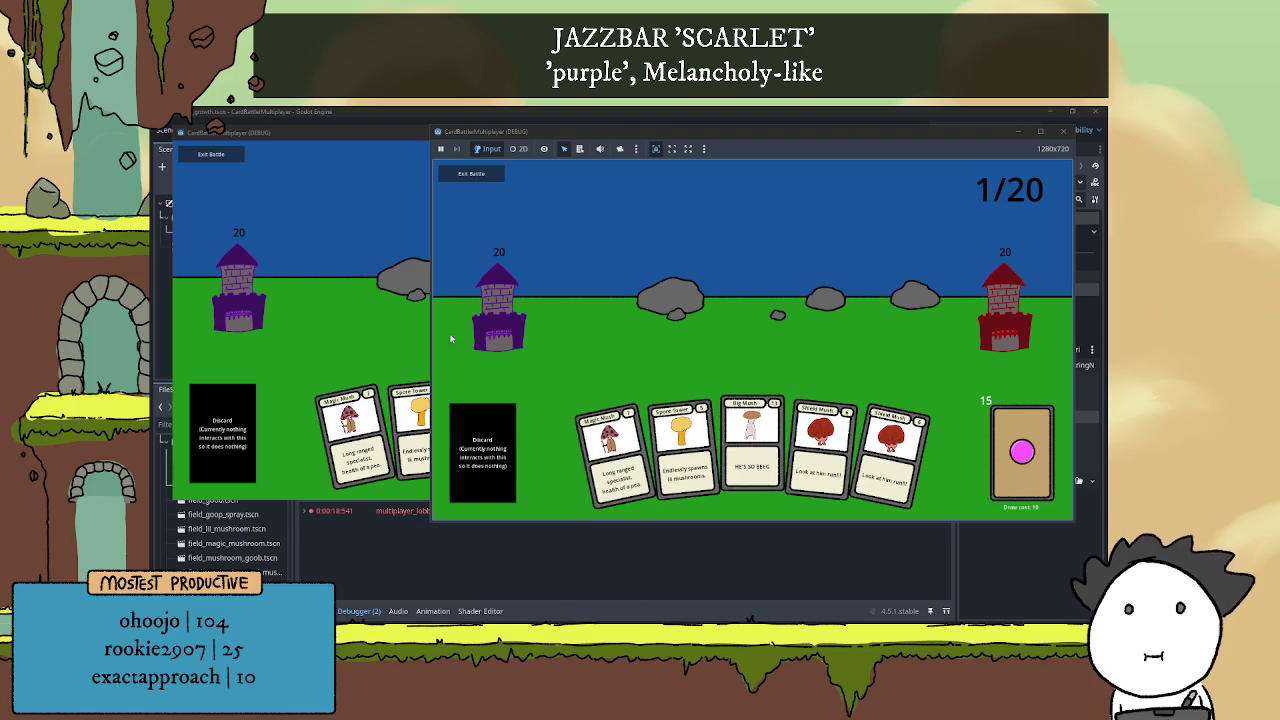
Play the Growth card and deploy a Spore Tower beside the left castle
left_click(512, 447)
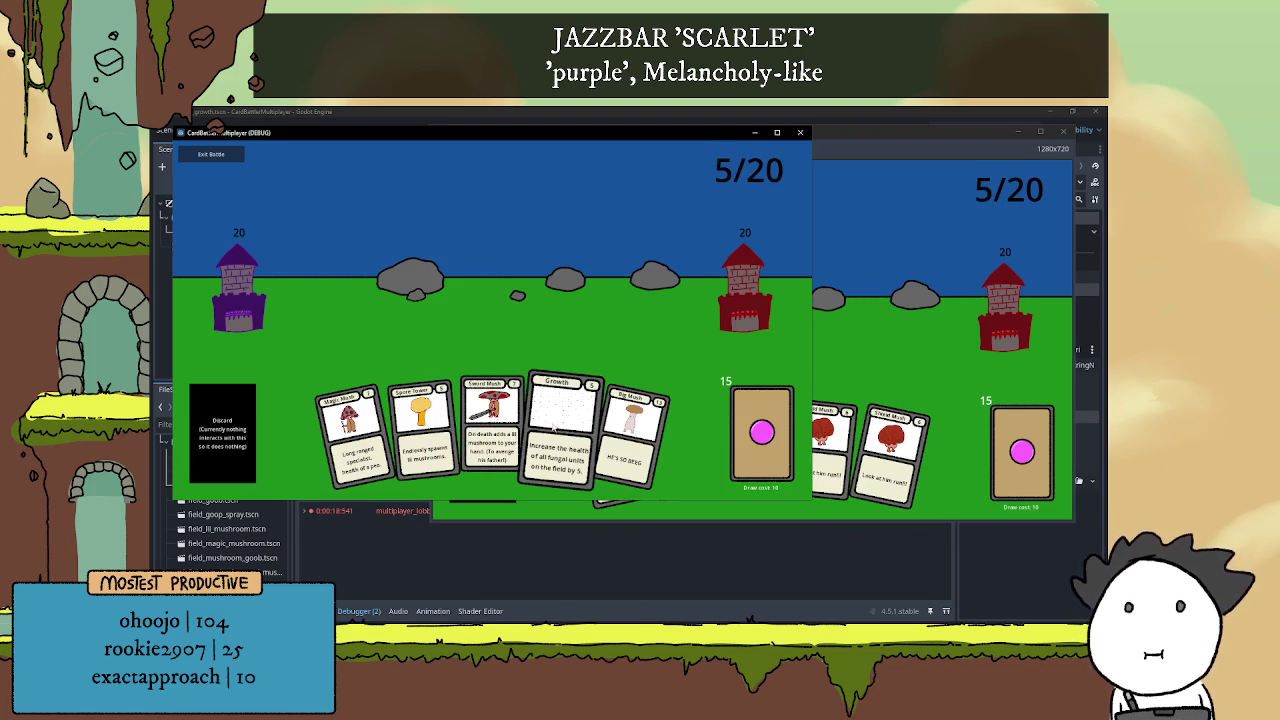
left_click(571, 428)
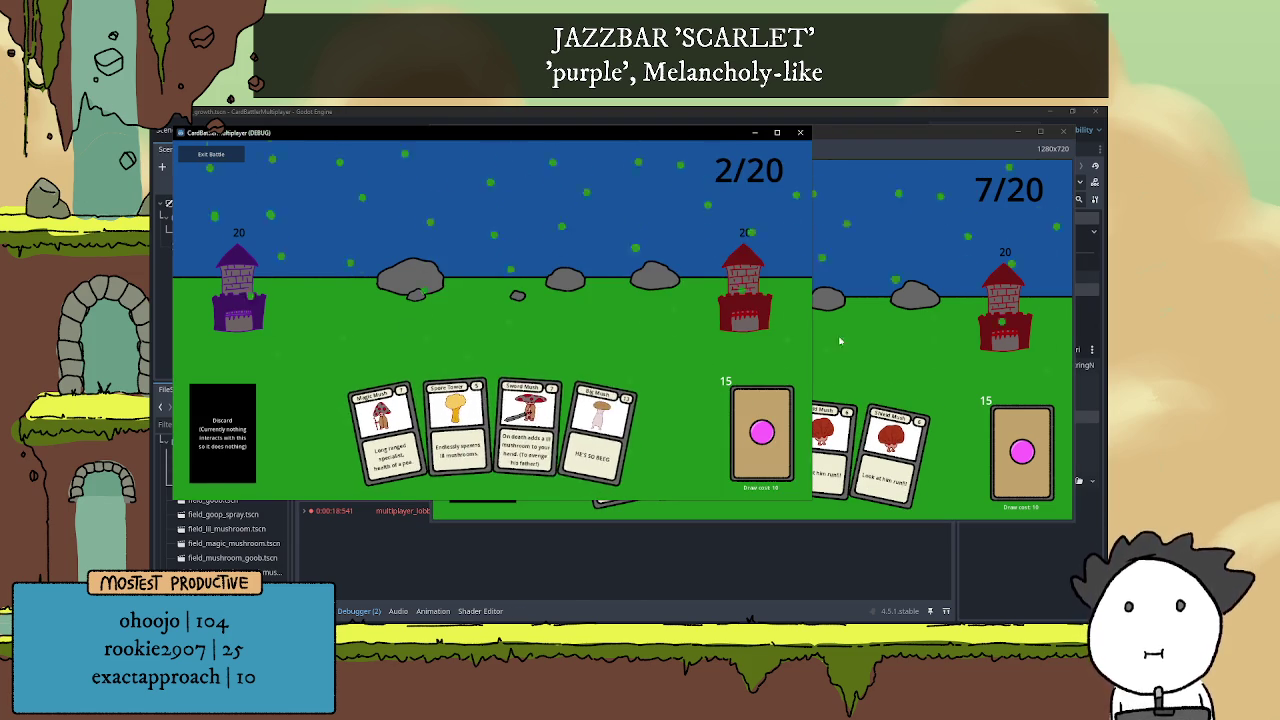
left_click(886, 319)
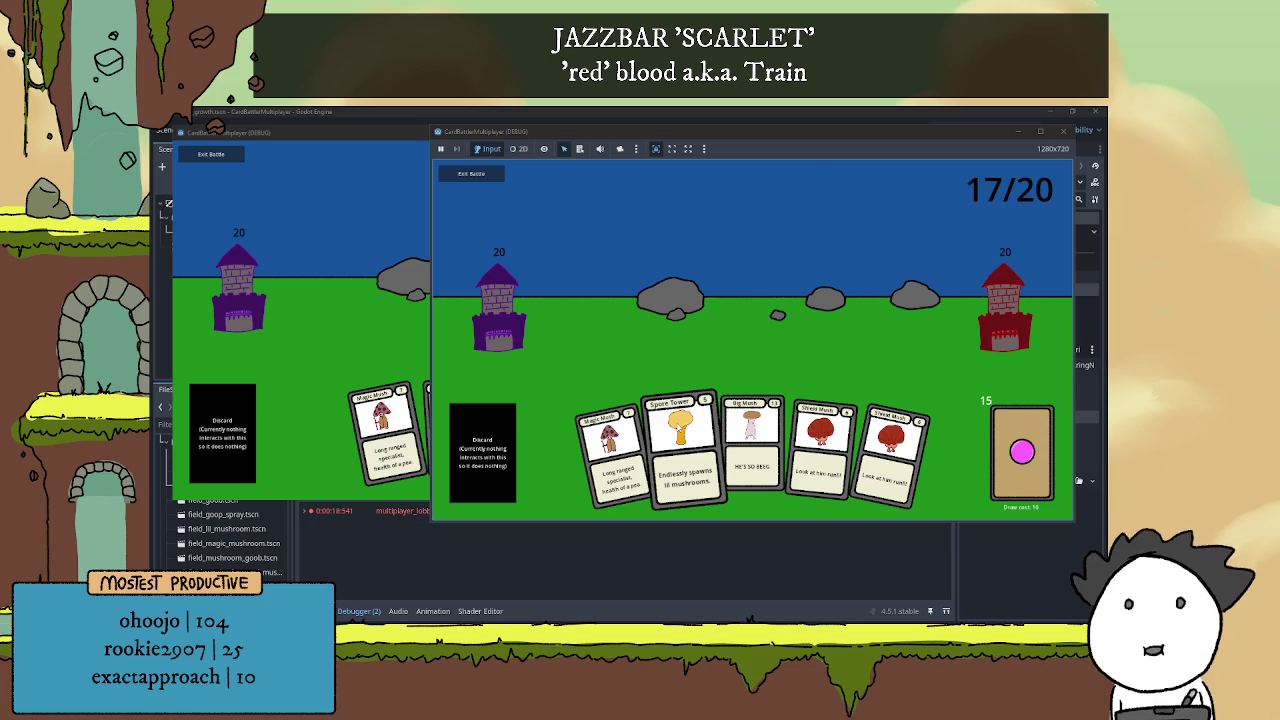
left_click_drag(680, 430, 635, 344)
Check both game windows, then return to the script editor and stop the running game
left_click(397, 341)
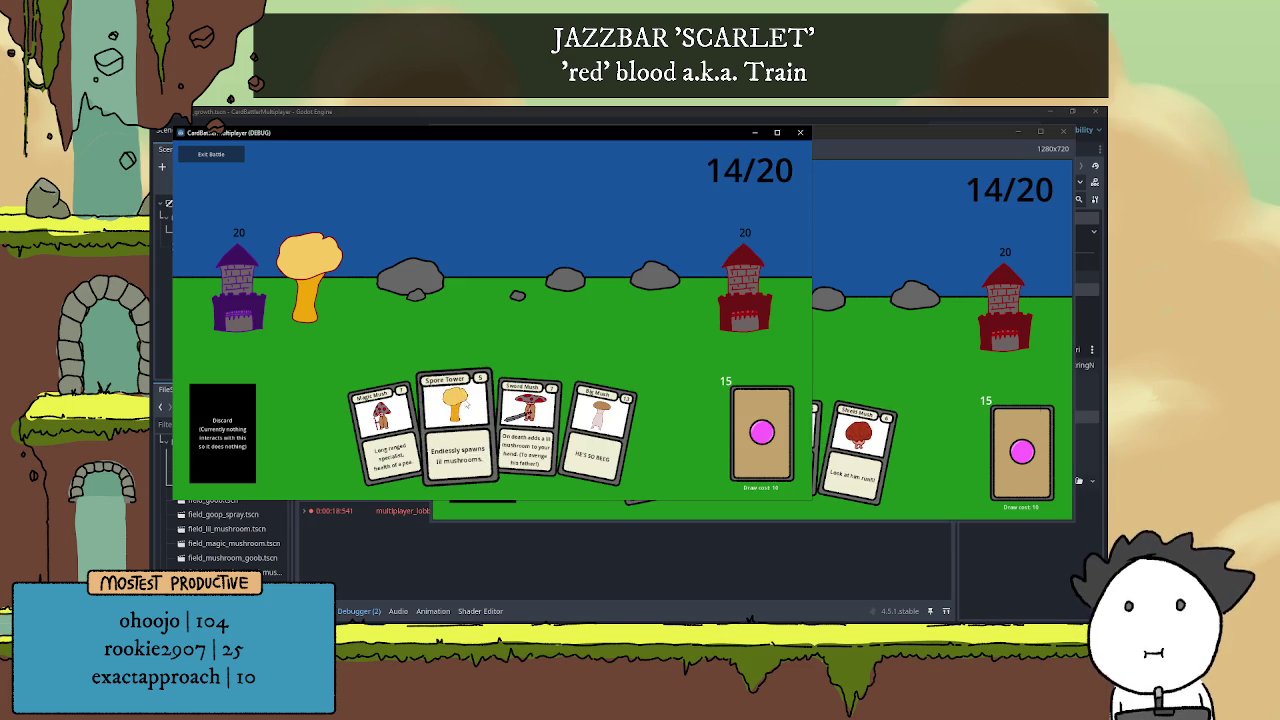
left_click(881, 307)
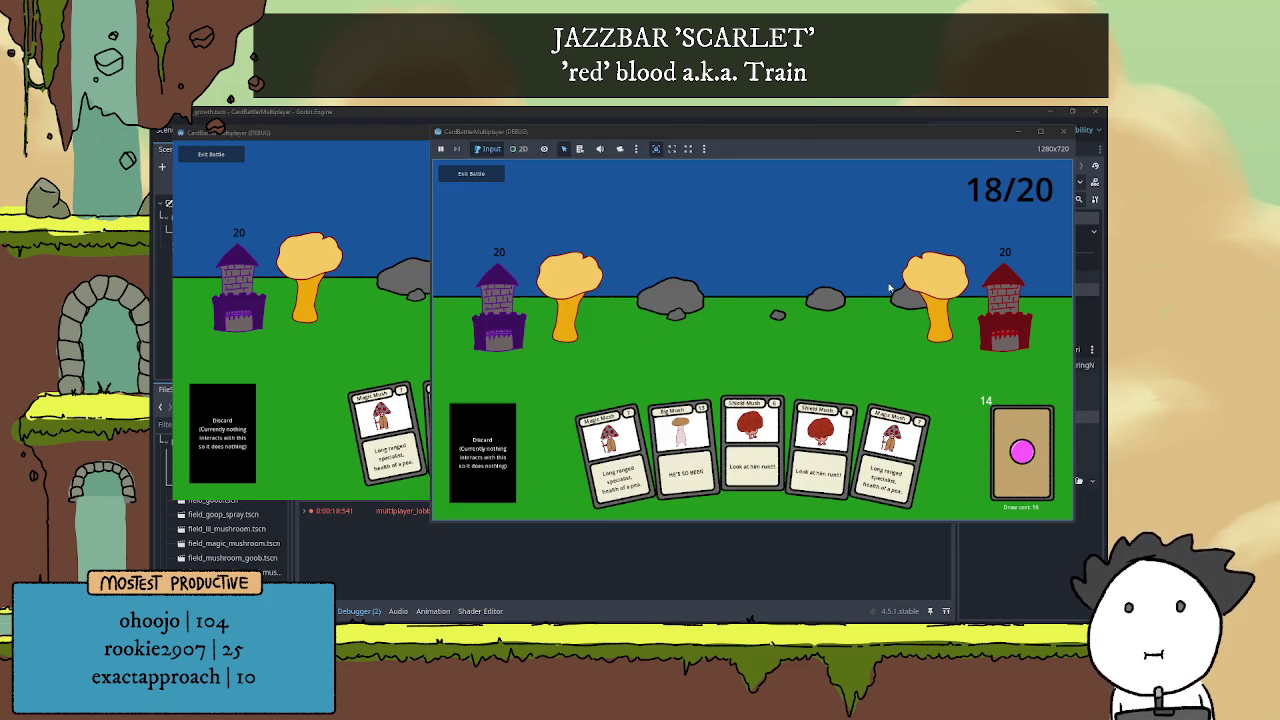
left_click(862, 112)
left_click(969, 131)
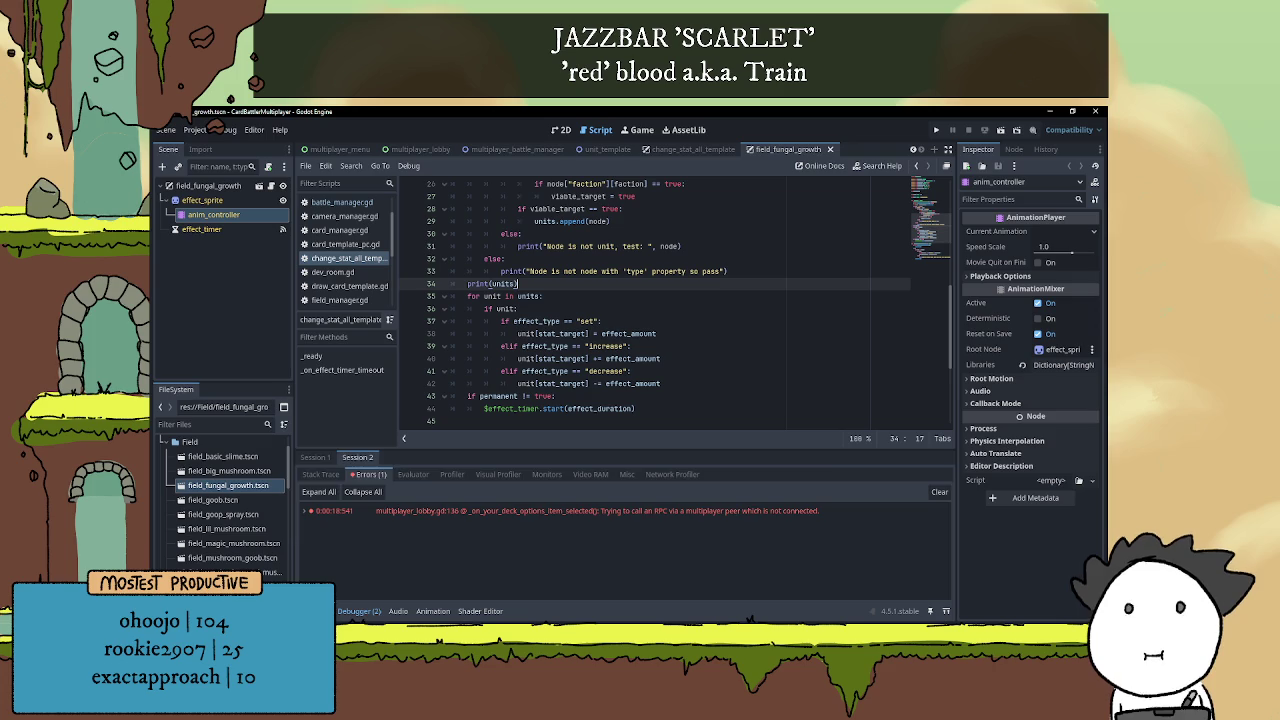
Switch the bottom panel to Output and collapse it, then switch to the Brave browser
left_click(318, 611)
left_click(318, 611)
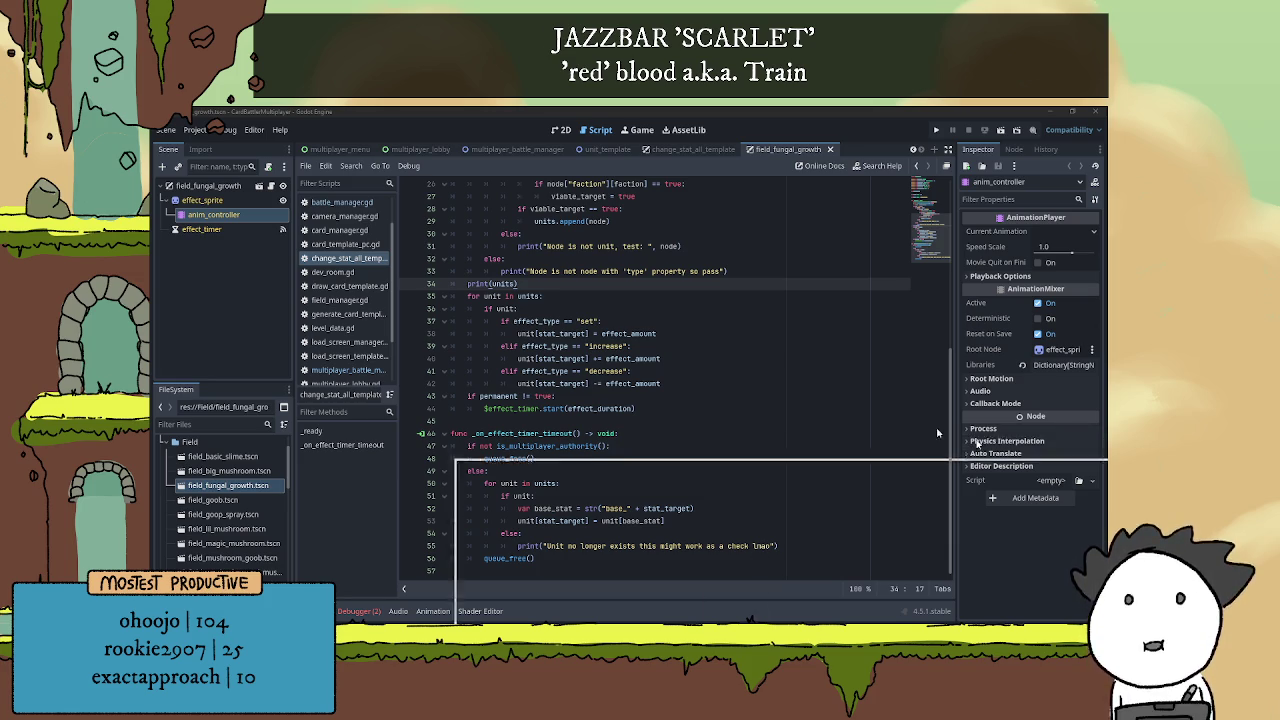
key("alt+Tab")
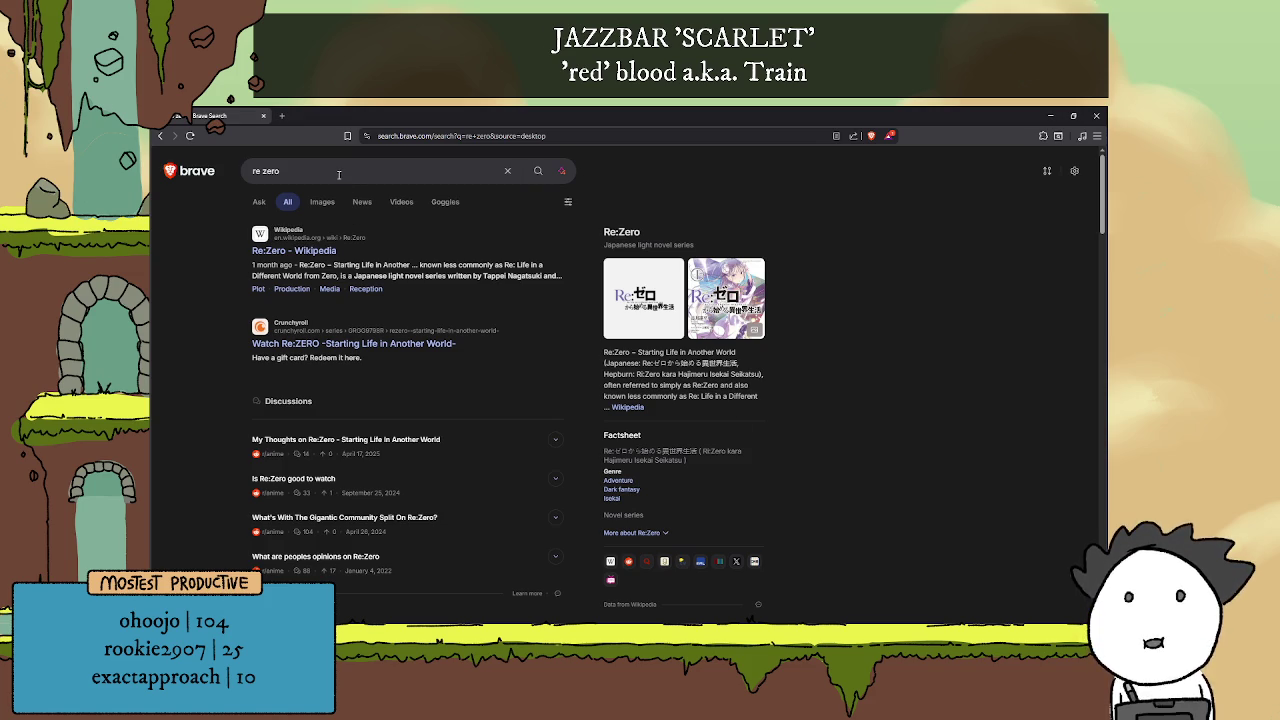
Search 're zero beatrice', then change the query to 're zero betelgeuse' and search again
left_click(338, 175)
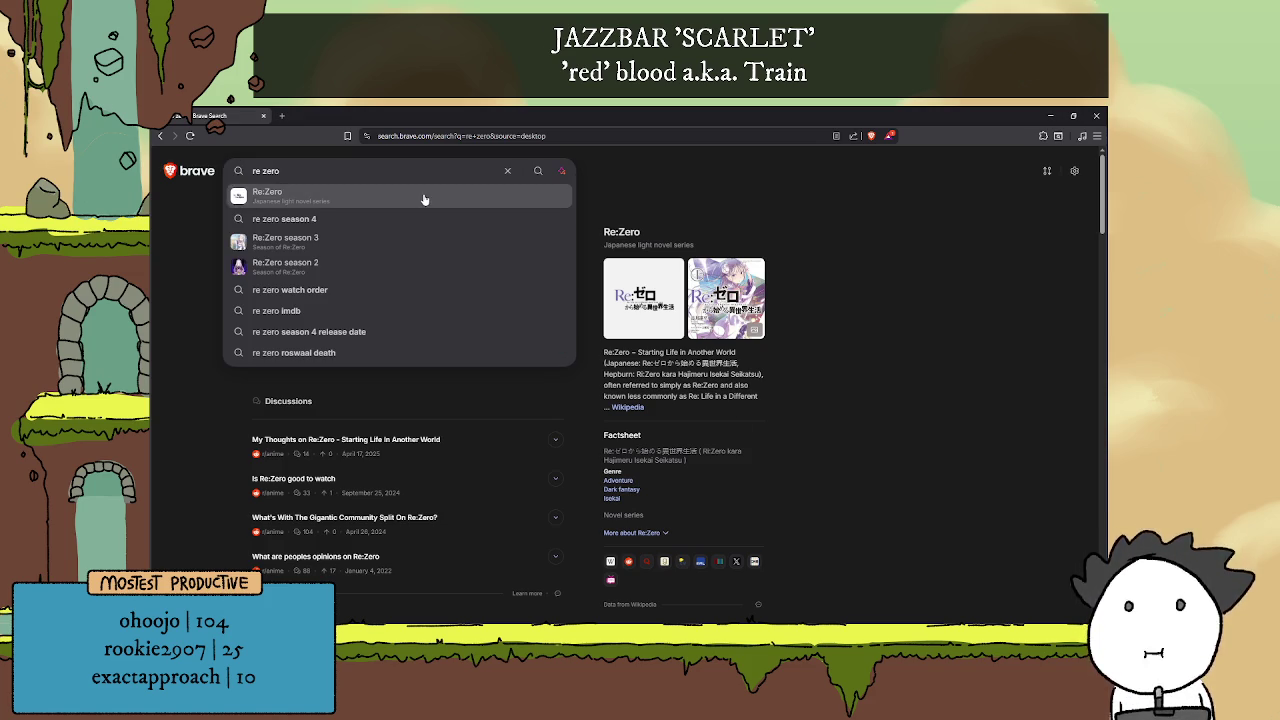
type(" beatrice")
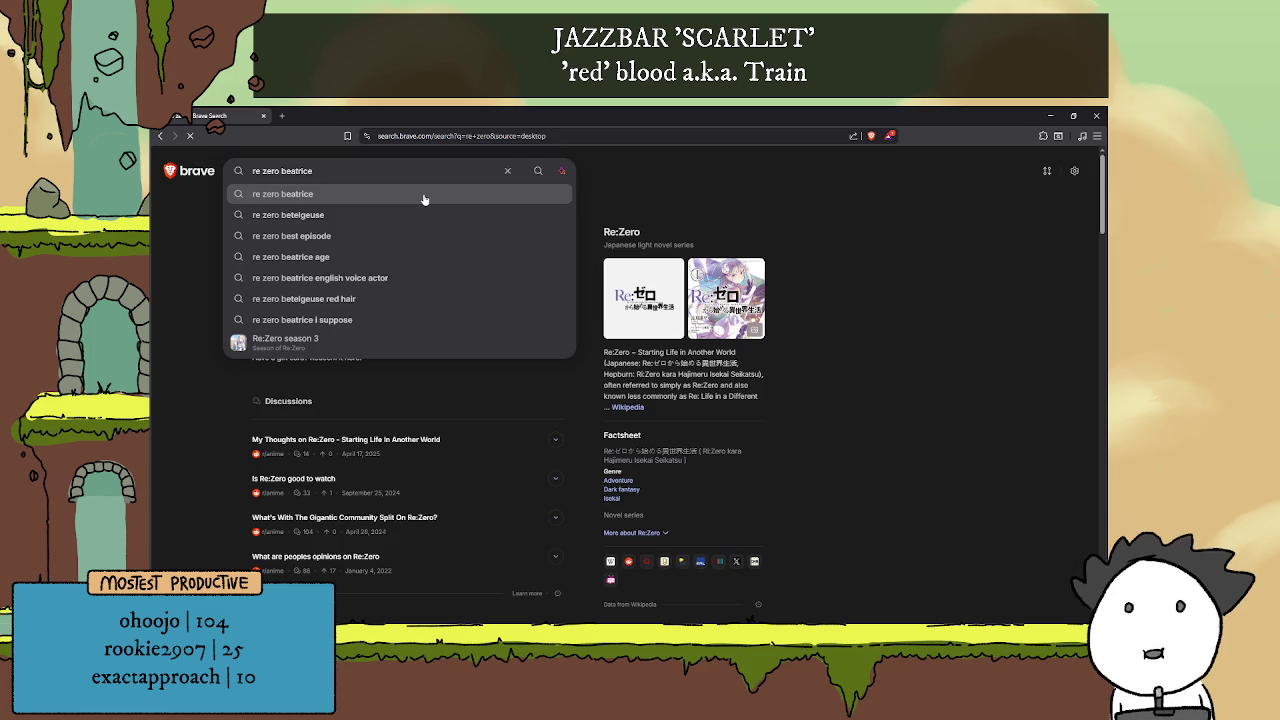
left_click(424, 198)
double_click(291, 172)
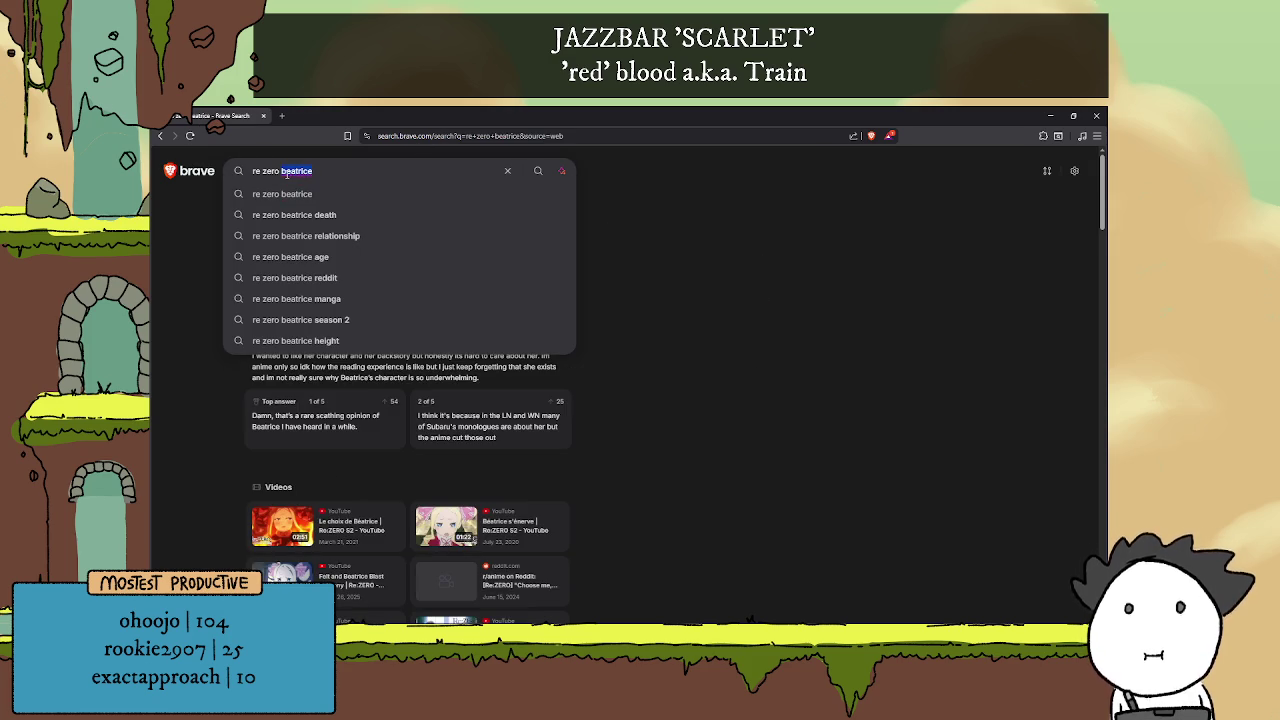
type("betelgeuse")
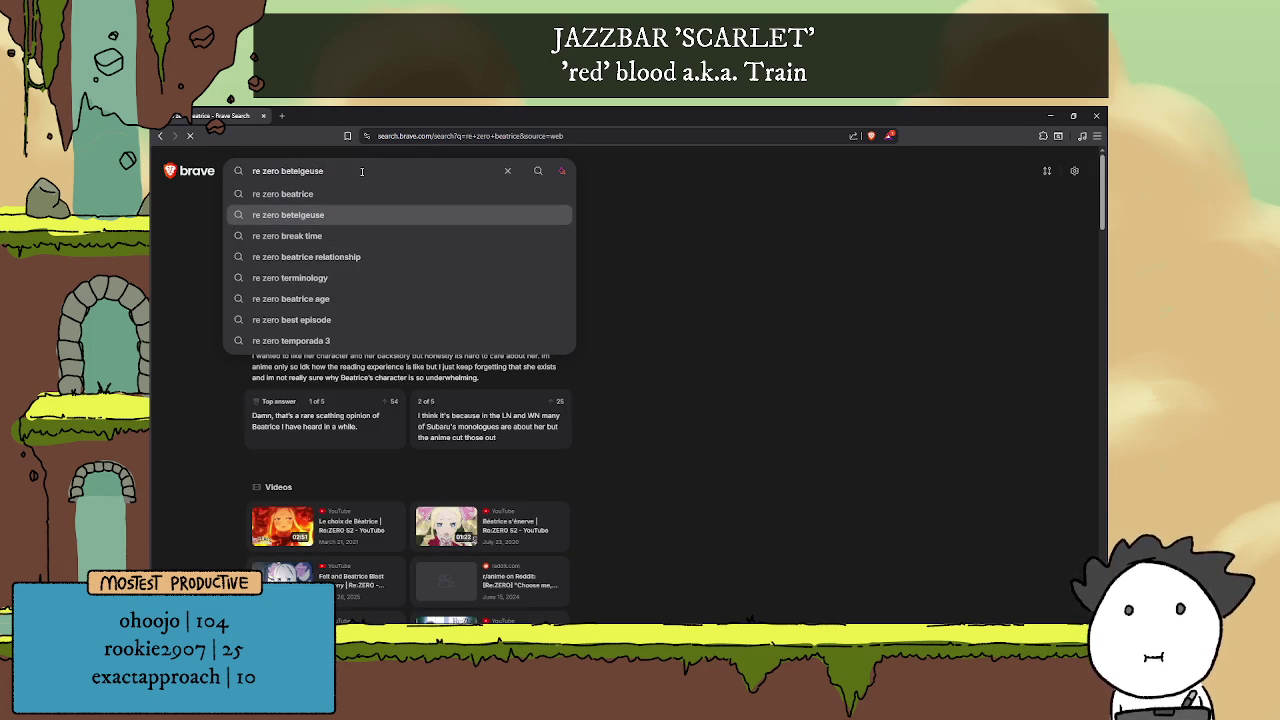
left_click(373, 215)
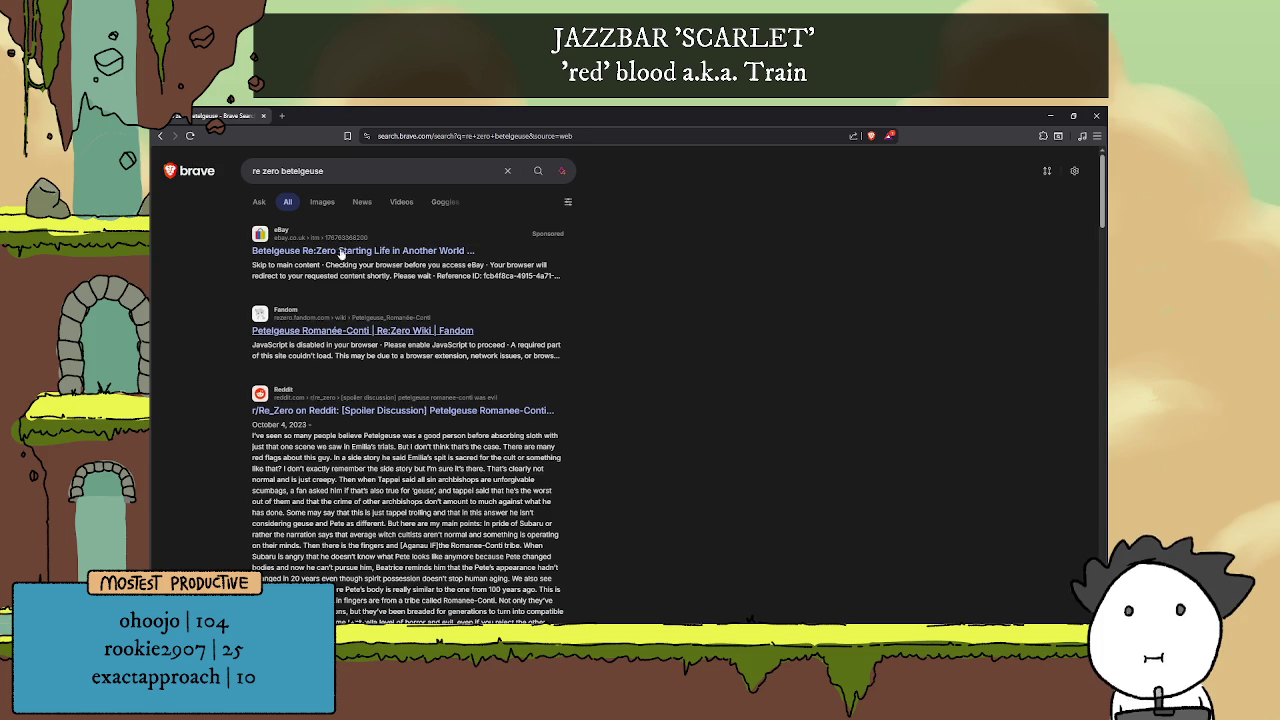
Open the Fandom Petelgeuse Romanée-Conti article and view its enlarged portrait
left_click(406, 331)
scroll(615, 351, "down", 4)
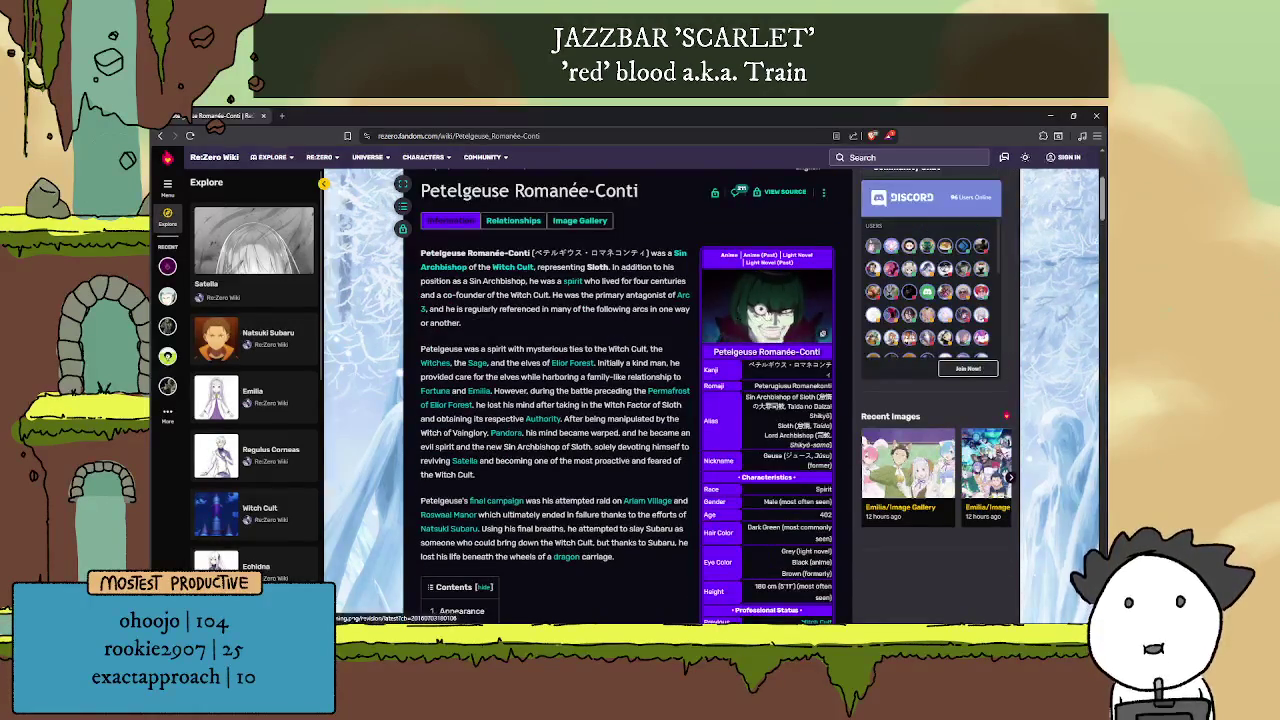
left_click(763, 306)
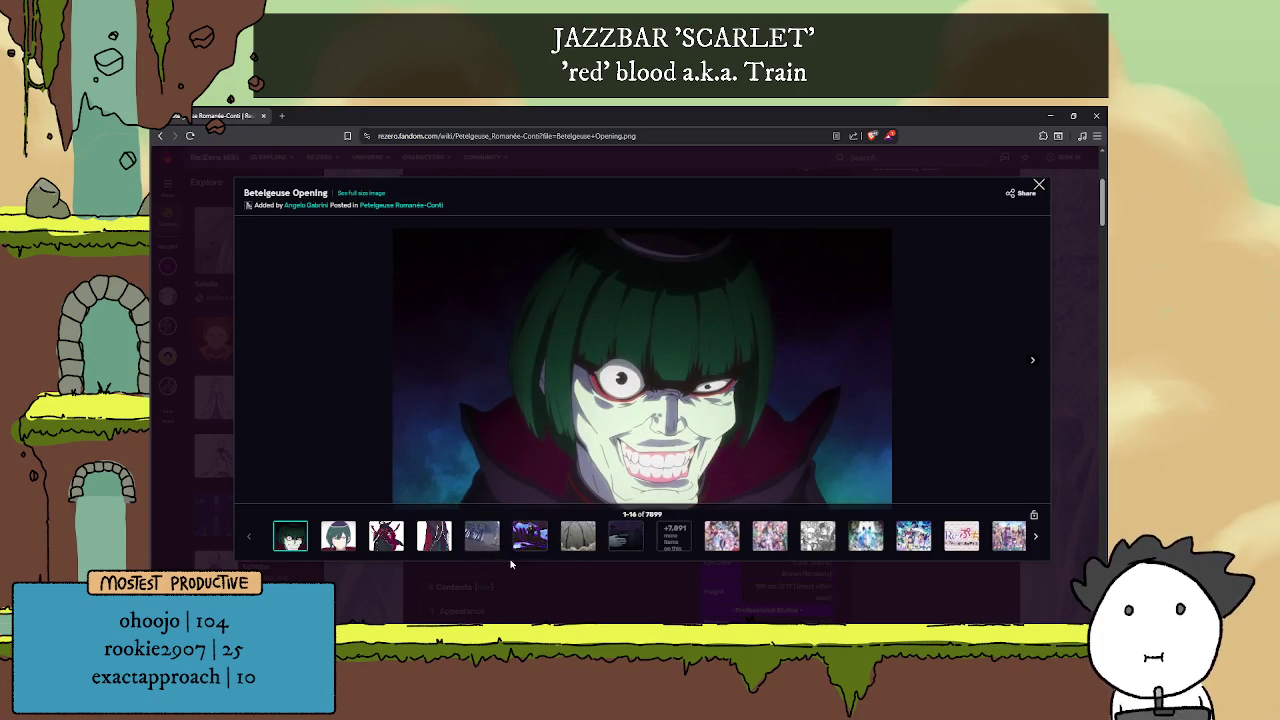
left_click(581, 607)
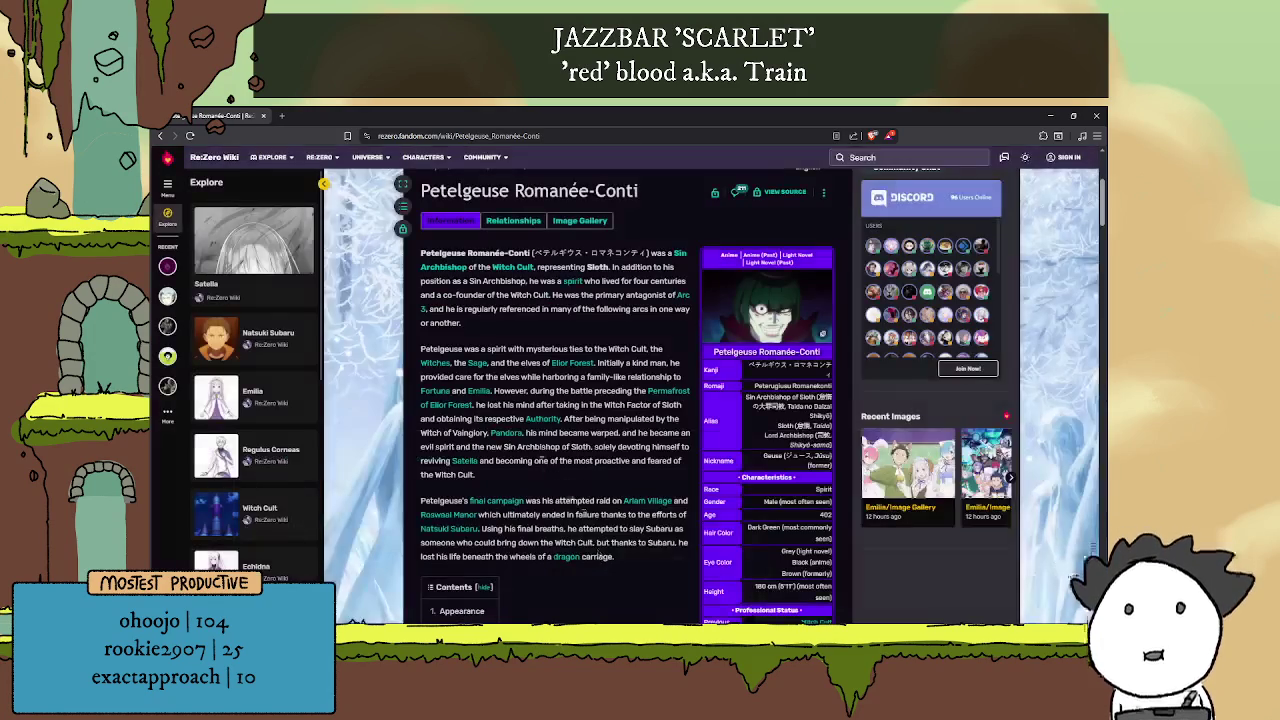
Scroll through the article, then close the wiki tab and return to line 35 of the Godot script
scroll(580, 430, "down", 15)
scroll(593, 437, "down", 3)
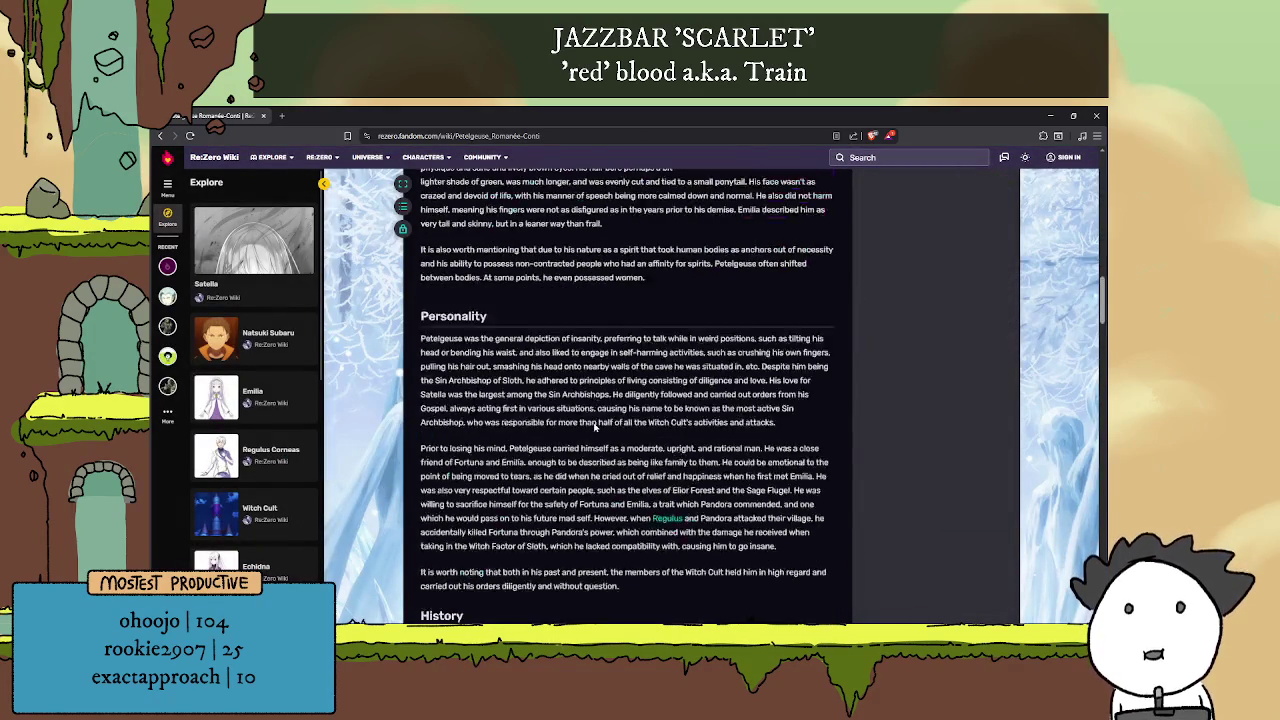
left_click(263, 116)
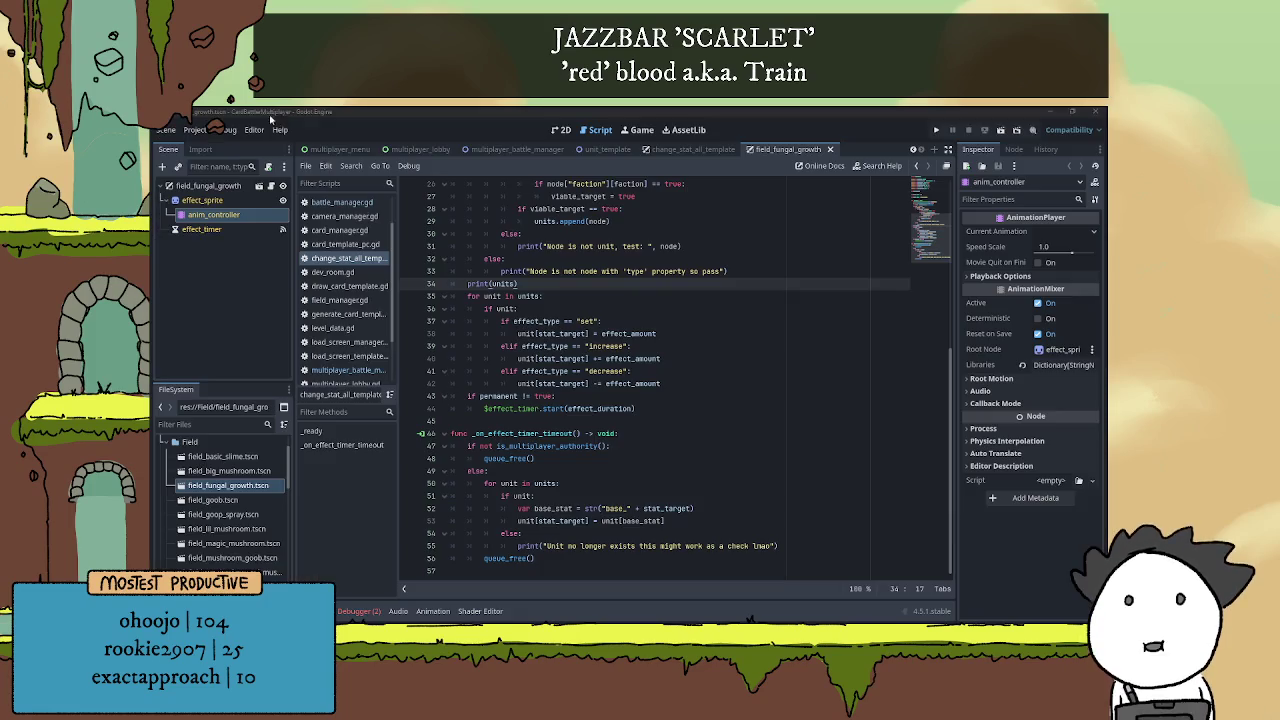
left_click(611, 295)
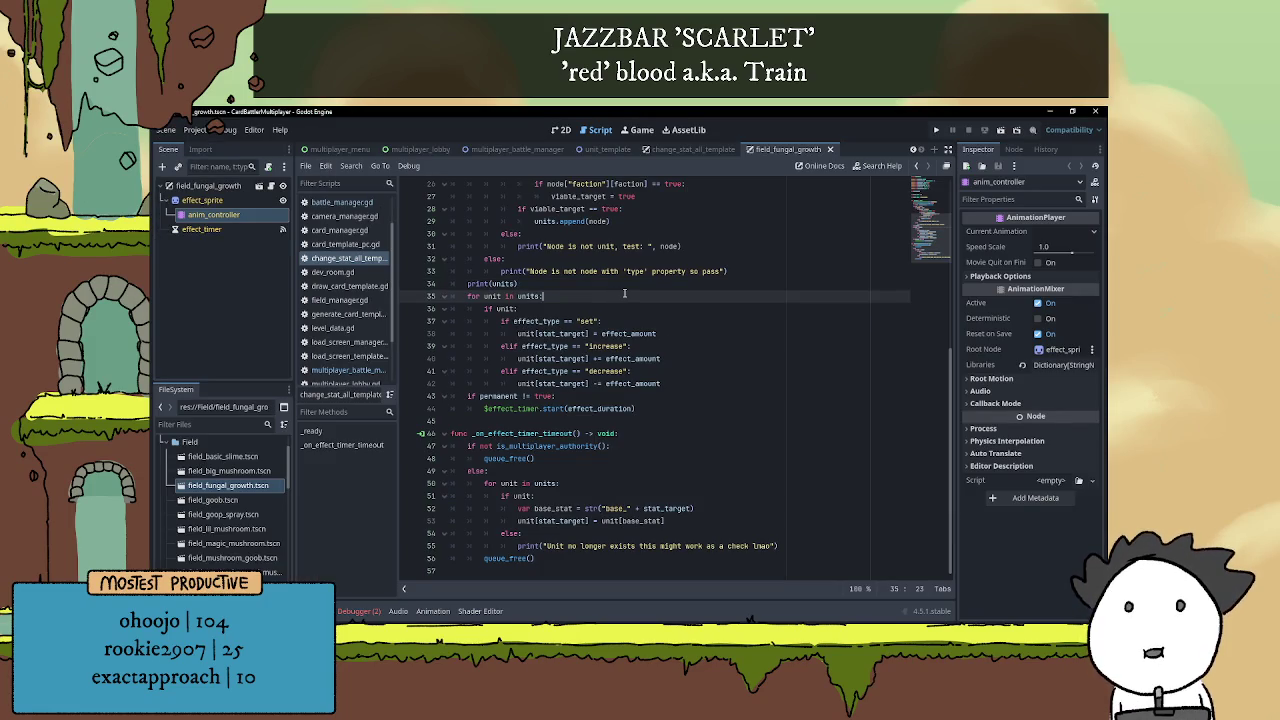